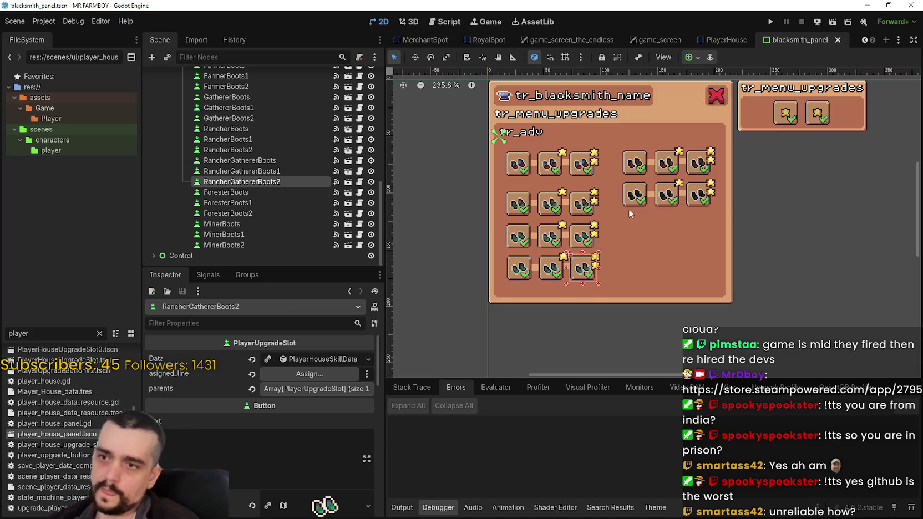
Step: Box-select the lower two rows of boots and their lines
scroll(546, 320, up, 3)
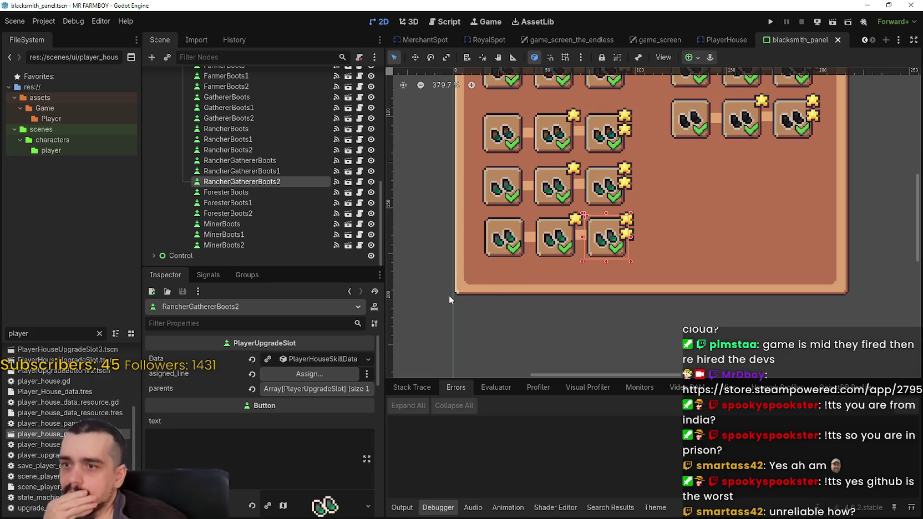
mouse_move(393, 295)
mouse_down()
mouse_move(574, 260)
mouse_move(689, 157)
mouse_up()
scroll(674, 177, down, 2)
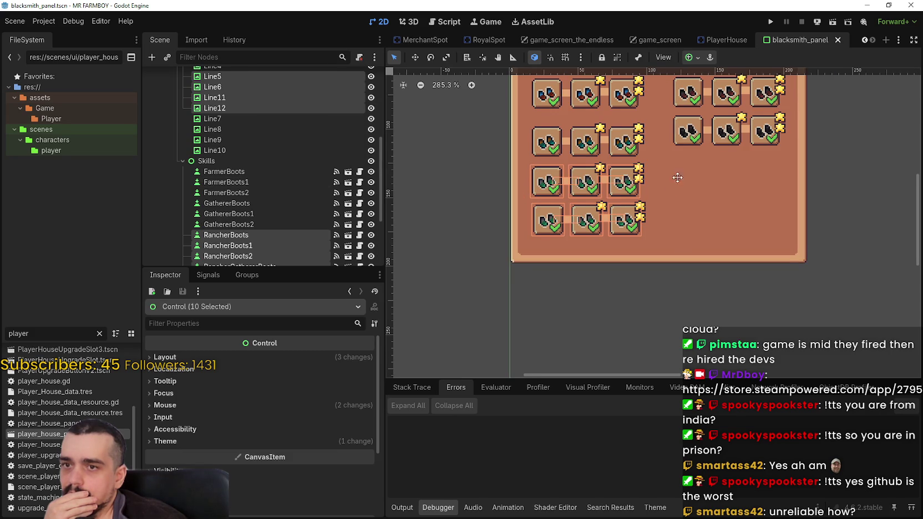
scroll(677, 177, up, 1)
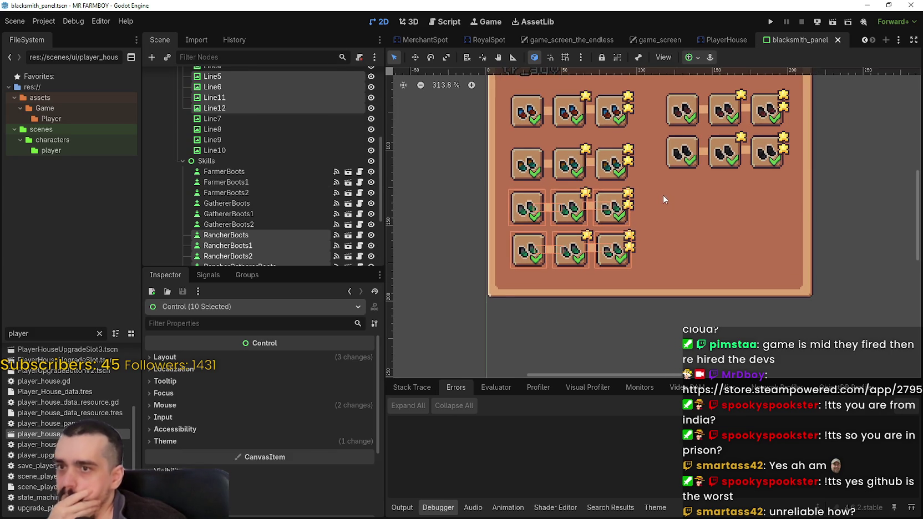
scroll(663, 198, down, 2)
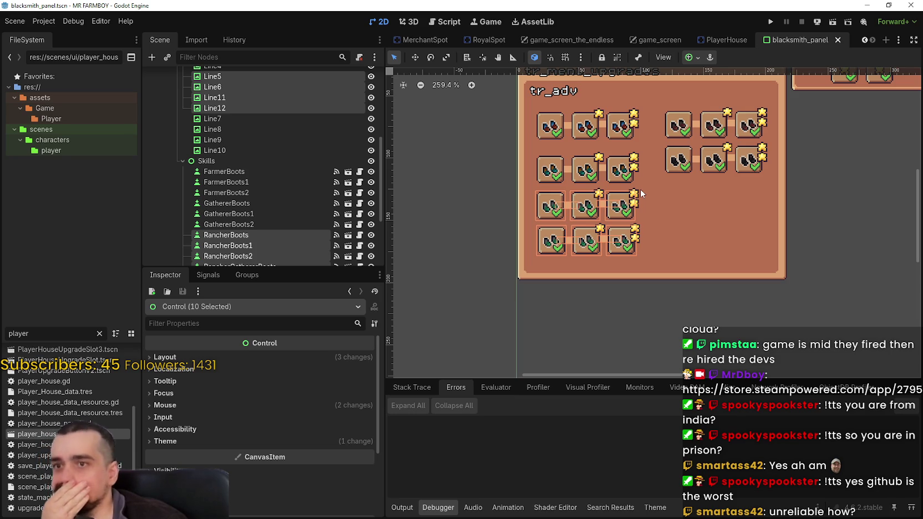
scroll(498, 184, up, 2)
Step: Select only the second boots row with its lines, nudge it closer to the top row, and save
click(495, 185)
scroll(495, 185, up, 2)
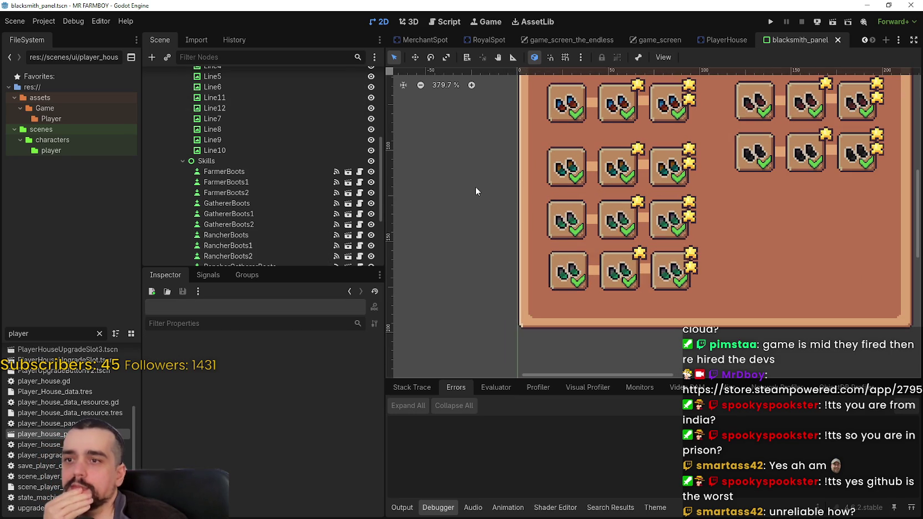
mouse_move(477, 196)
mouse_down()
mouse_move(708, 153)
mouse_move(720, 142)
mouse_up()
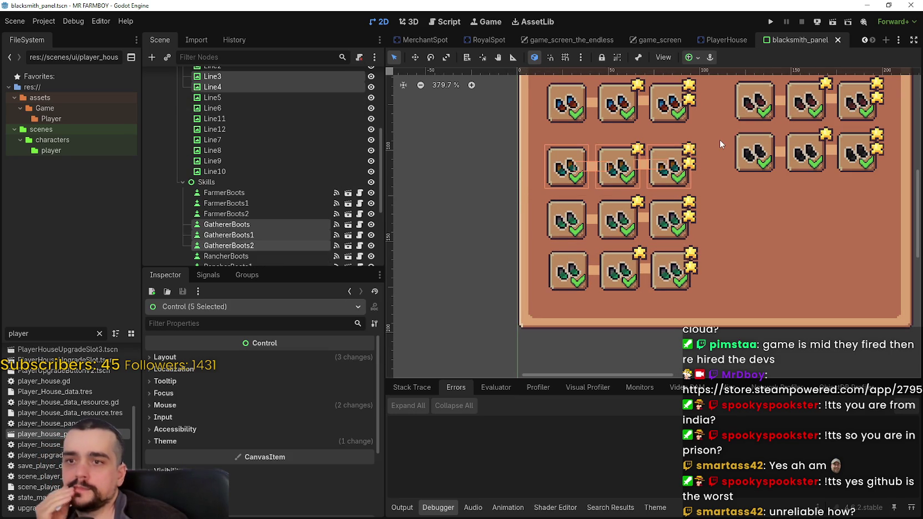
key(Up)
key(Up)
key(Up)
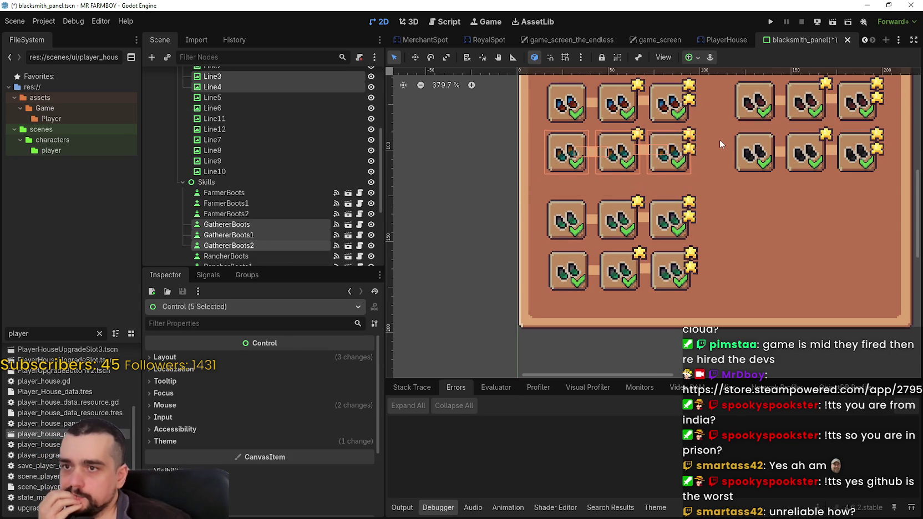
scroll(719, 143, up, 5)
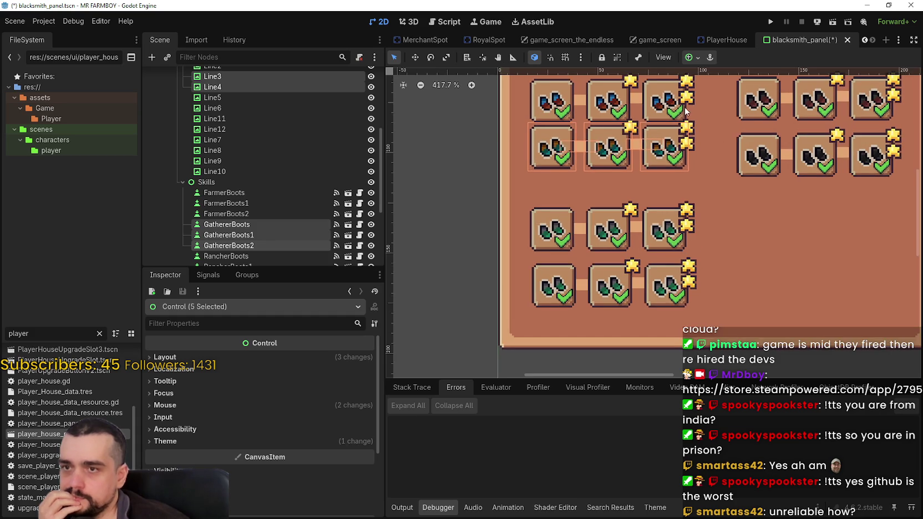
scroll(654, 206, up, 4)
key(Down)
key(Down)
key(Down)
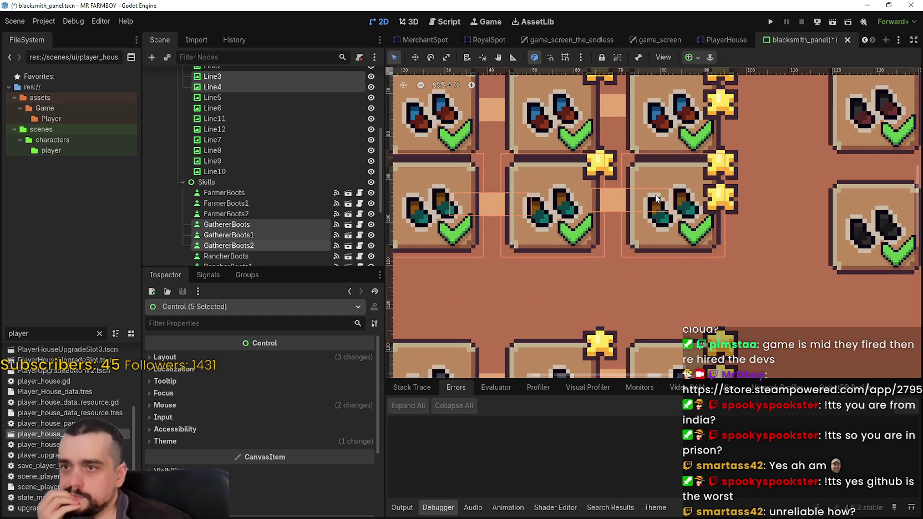
key(Down)
key(Down)
key(Down)
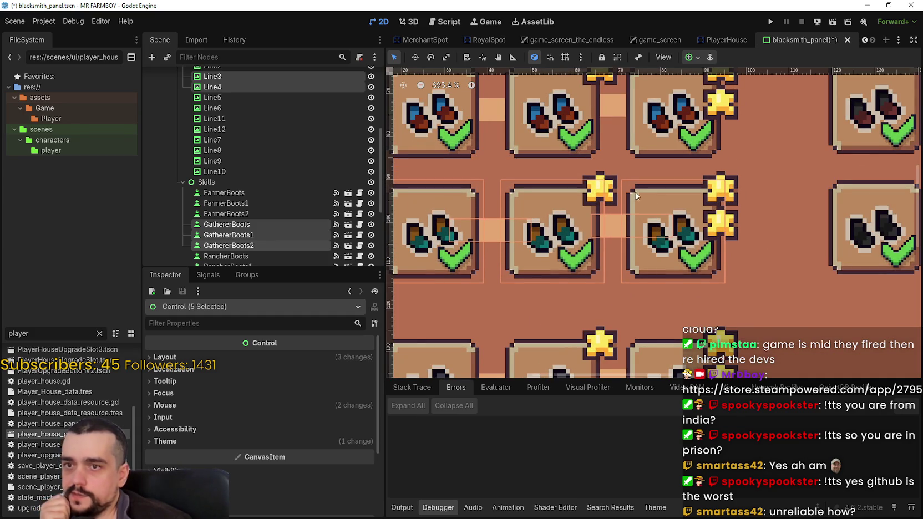
scroll(652, 211, down, 5)
key(ctrl+s)
Step: Inspect the RancherBoots2 slot, then deselect it
scroll(650, 221, down, 6)
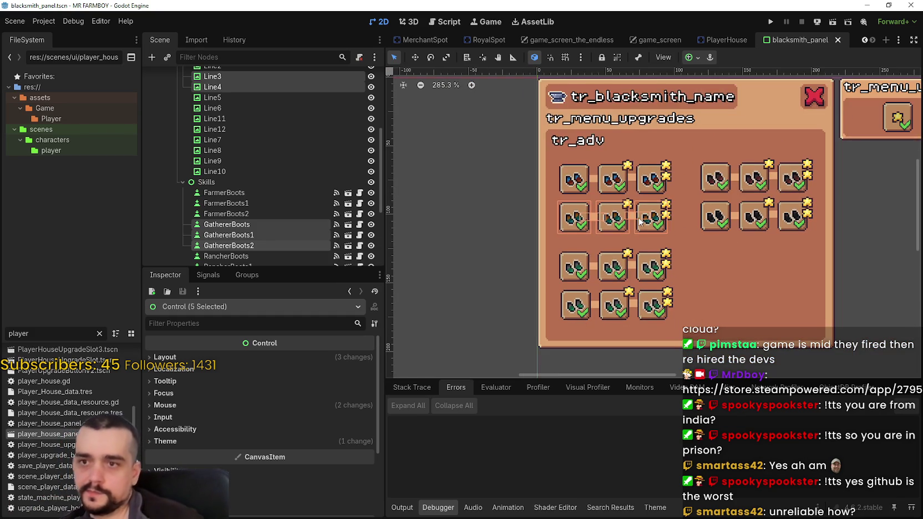
scroll(732, 283, down, 3)
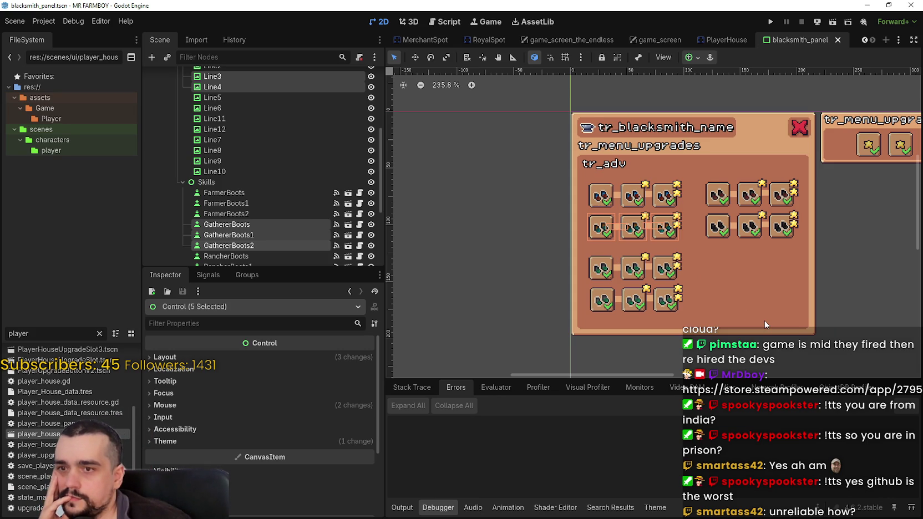
scroll(657, 270, down, 1)
click(666, 272)
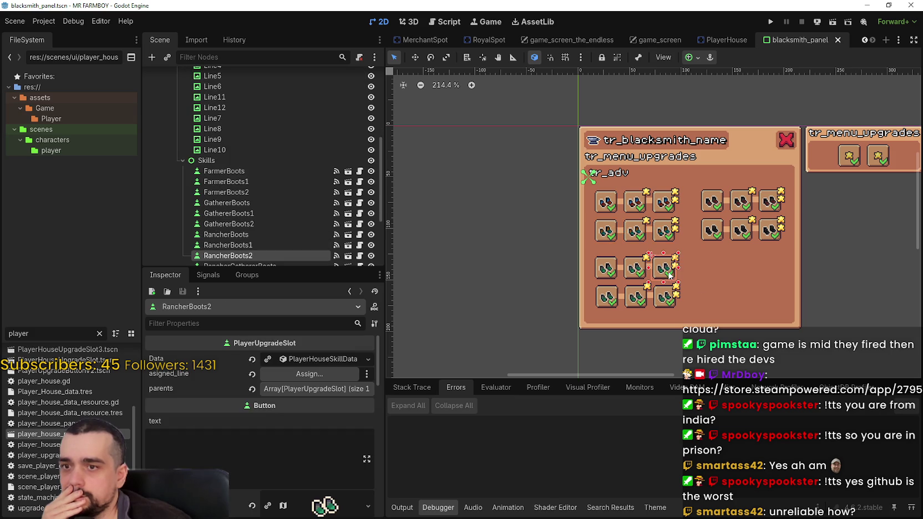
click(538, 266)
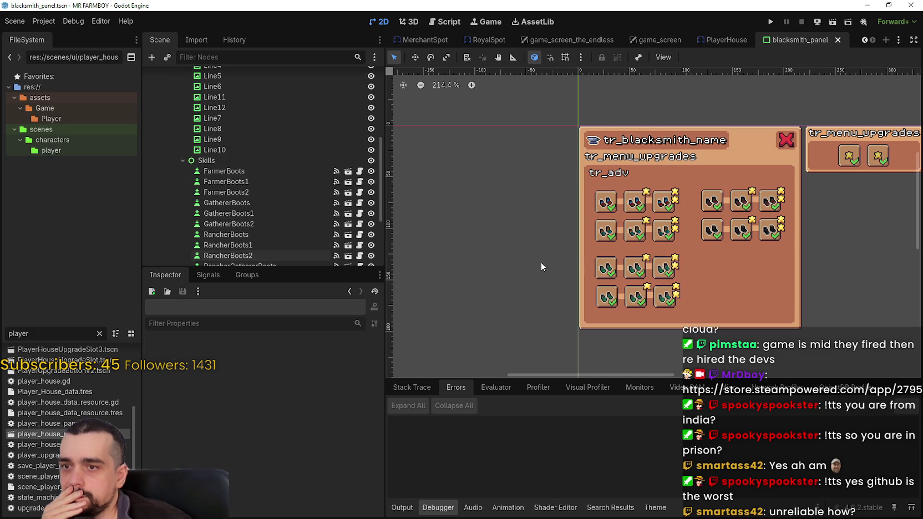
scroll(540, 262, up, 1)
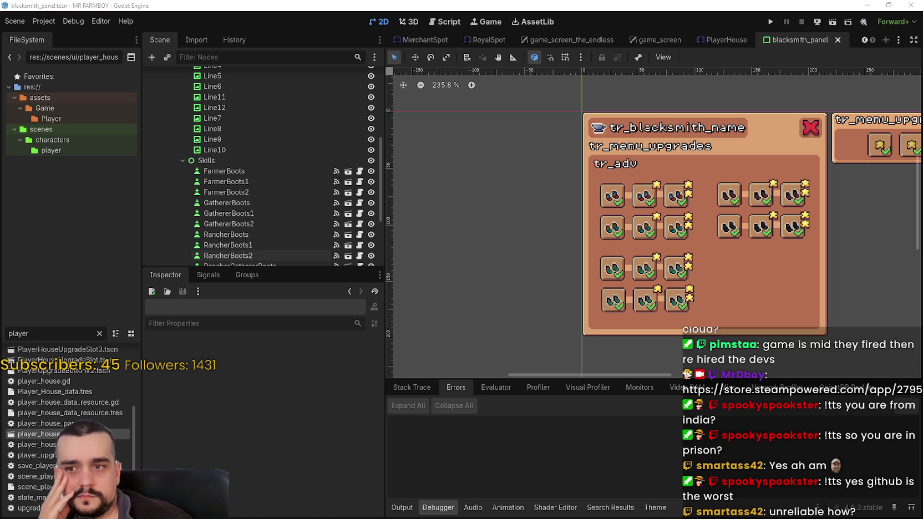
scroll(740, 298, up, 3)
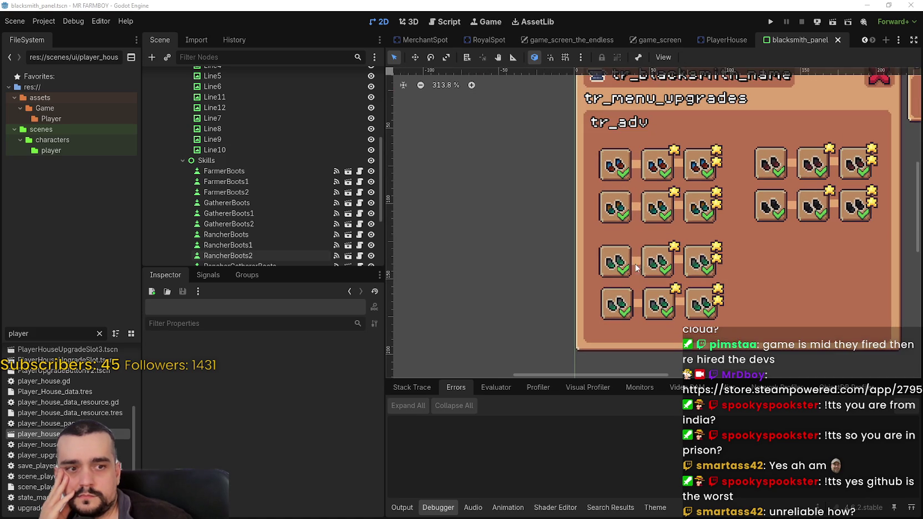
scroll(607, 234, down, 2)
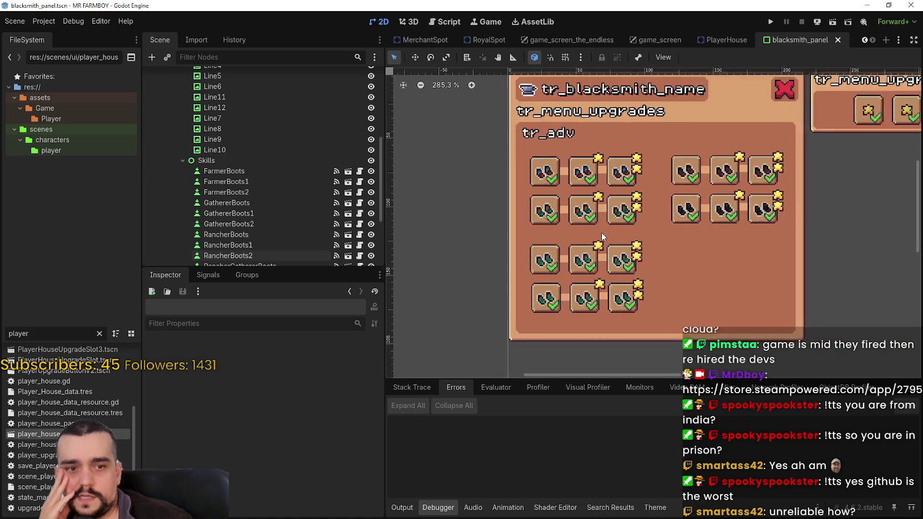
drag(493, 325, 673, 235)
scroll(509, 296, up, 4)
mouse_move(461, 325)
mouse_down()
mouse_move(730, 228)
mouse_move(733, 201)
mouse_up()
click(491, 286)
drag(475, 198, 791, 342)
scroll(709, 258, down, 4)
scroll(710, 258, up, 2)
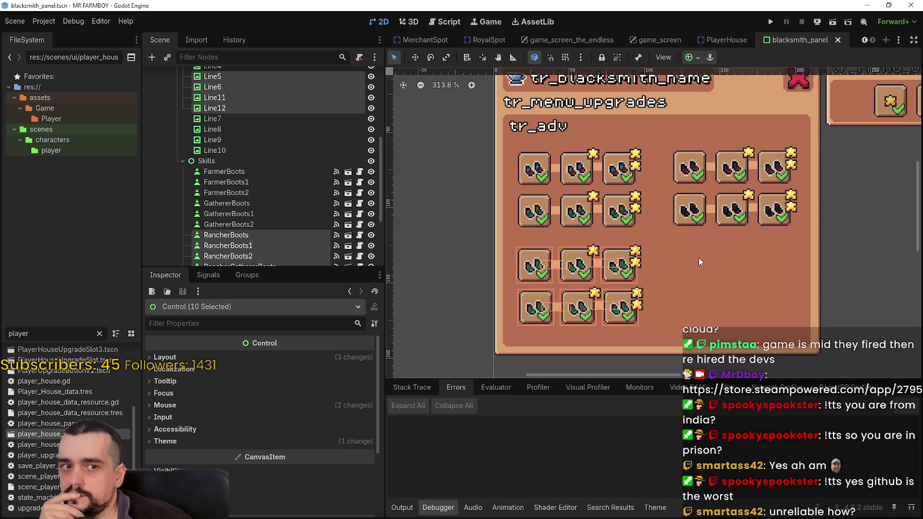
scroll(698, 258, down, 2)
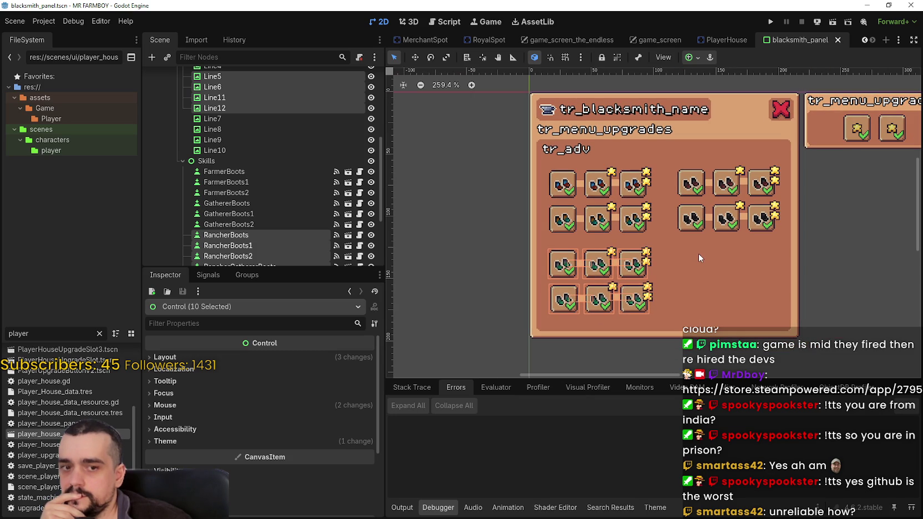
click(458, 161)
scroll(522, 247, up, 2)
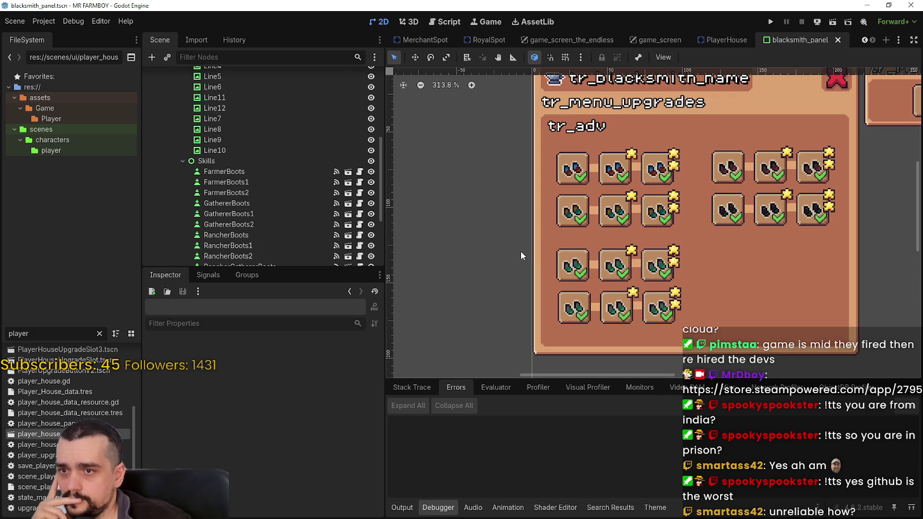
scroll(521, 256, down, 2)
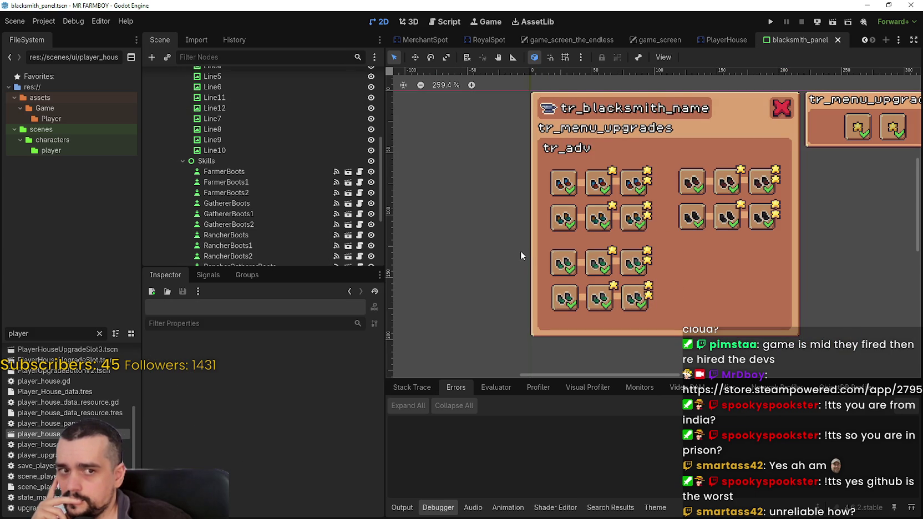
scroll(306, 213, up, 5)
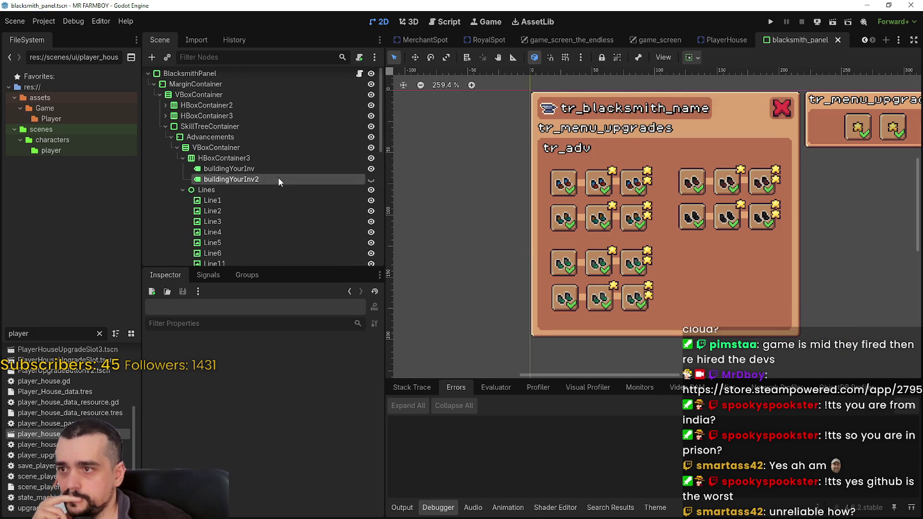
click(277, 176)
click(275, 166)
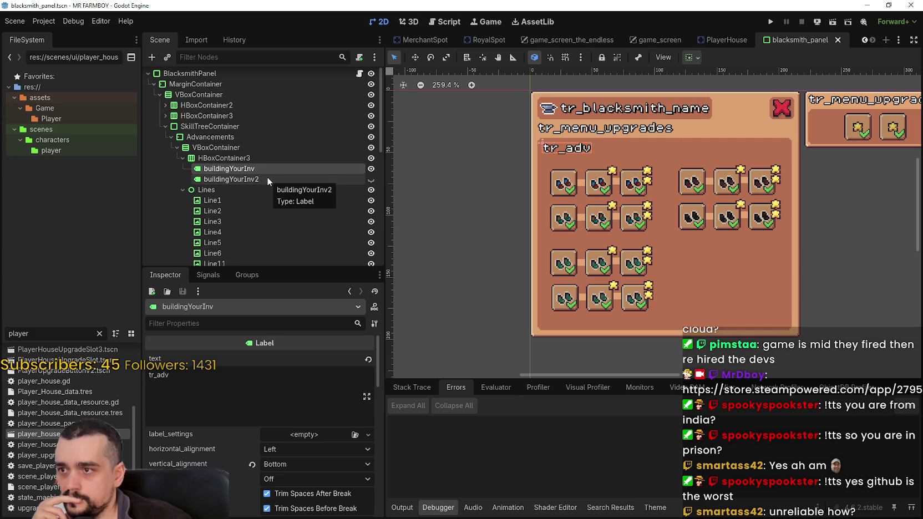
click(266, 177)
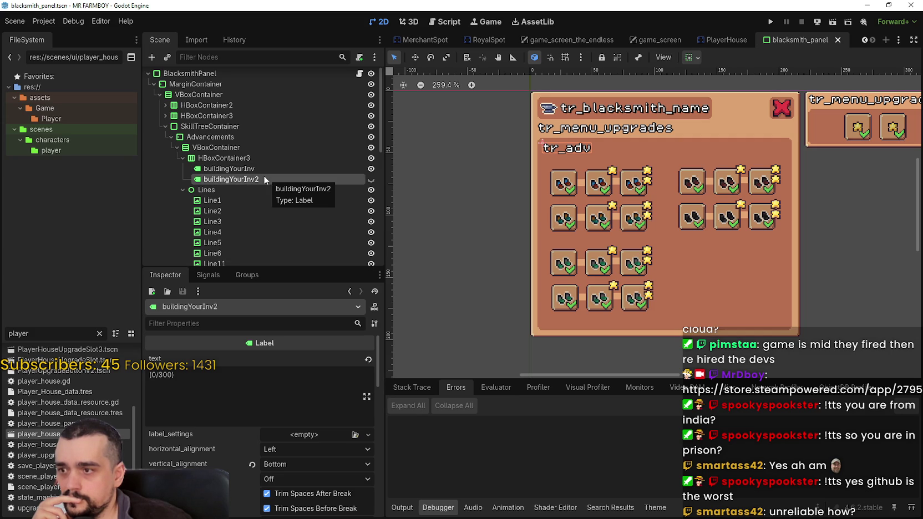
right_click(250, 180)
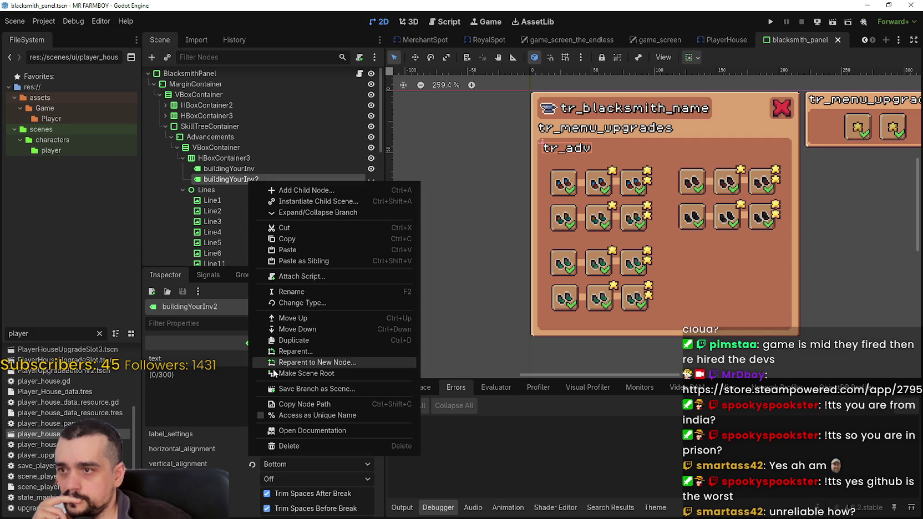
click(313, 445)
click(433, 270)
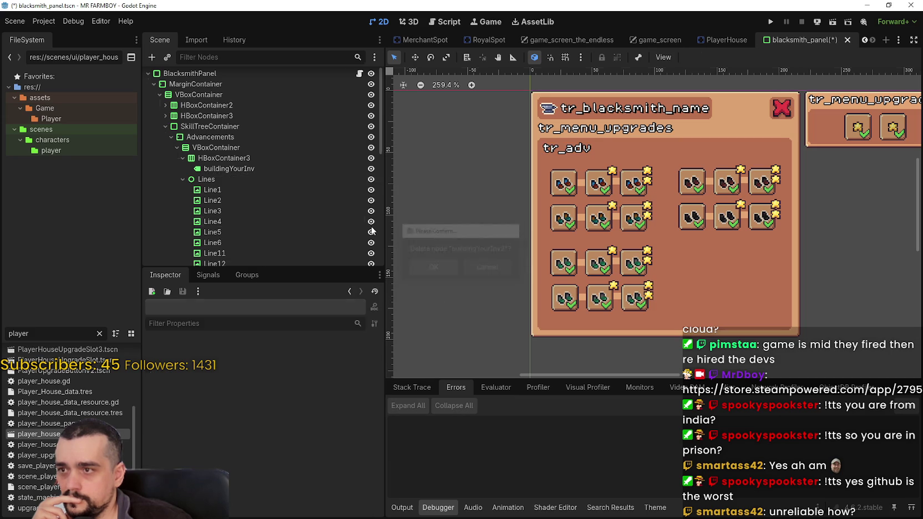
click(256, 168)
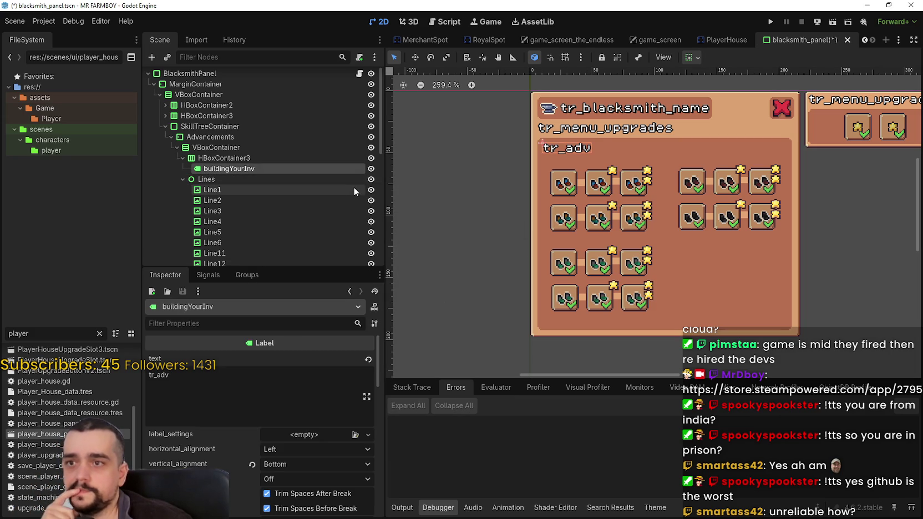
click(371, 169)
click(371, 169)
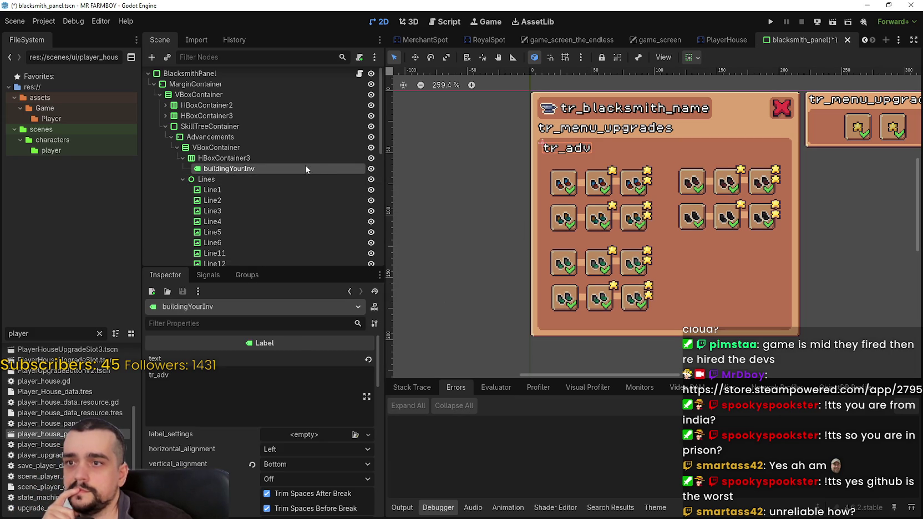
scroll(230, 173, down, 3)
scroll(230, 176, up, 3)
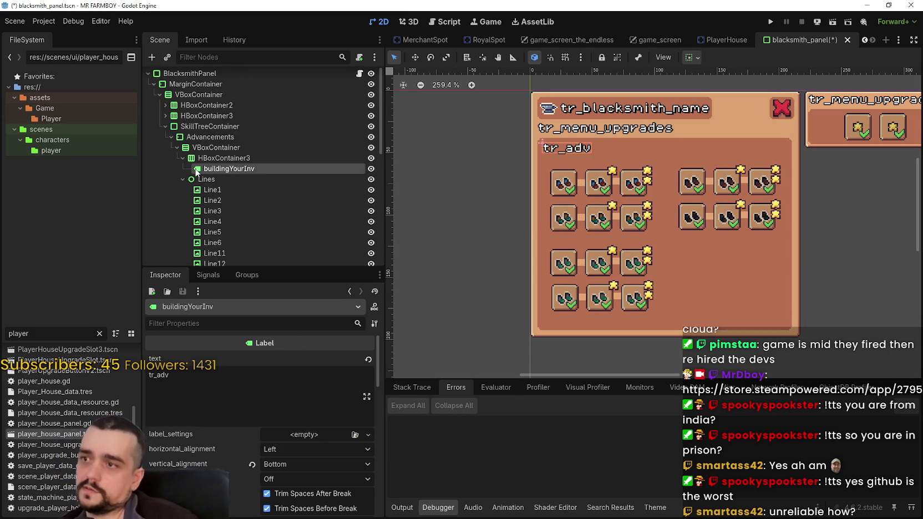
scroll(218, 174, down, 5)
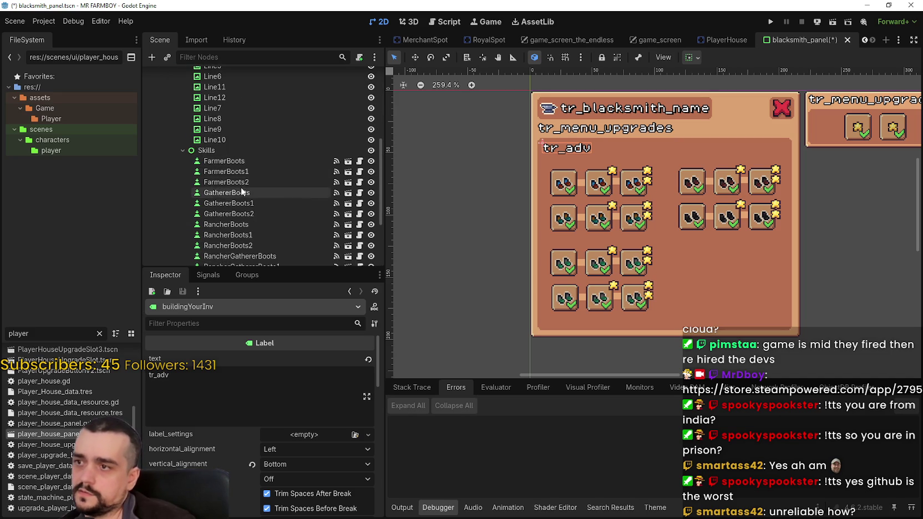
scroll(222, 187, up, 3)
scroll(221, 188, up, 4)
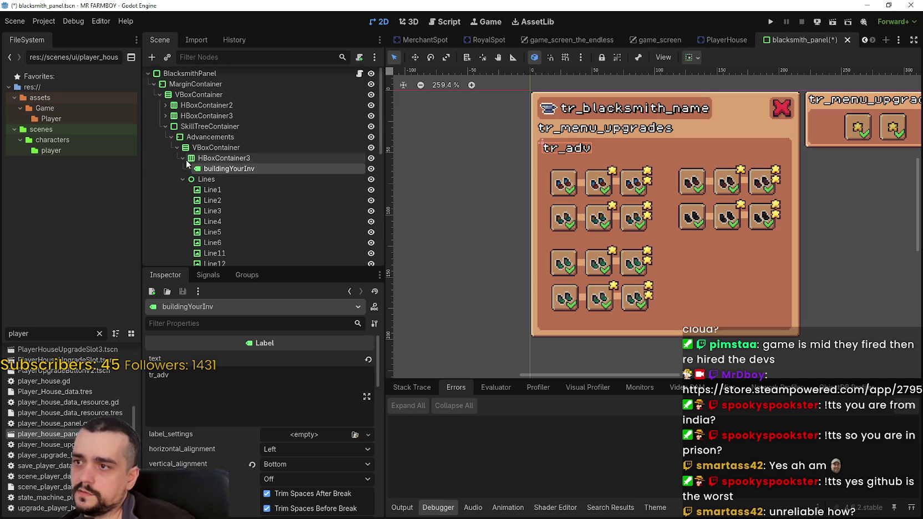
click(218, 158)
Step: Change HBoxContainer3 into a plain Control node and rename it titles
right_click(217, 161)
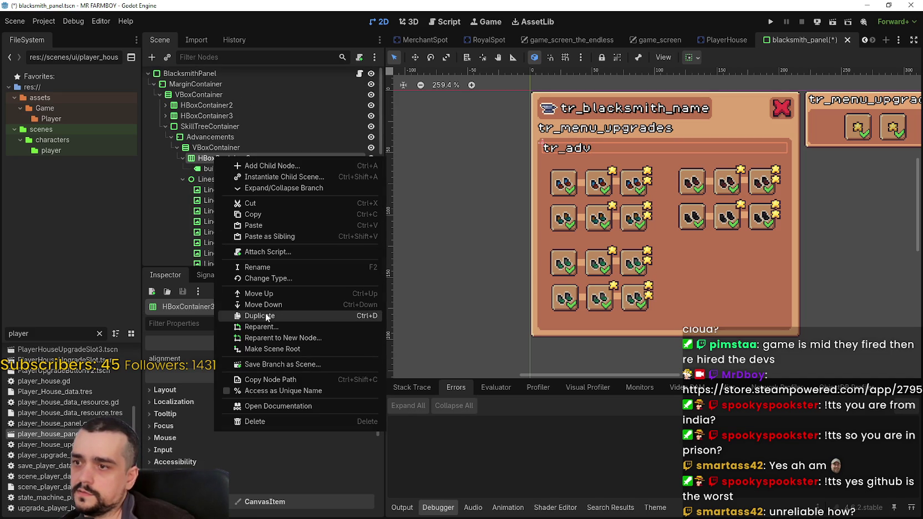
click(280, 279)
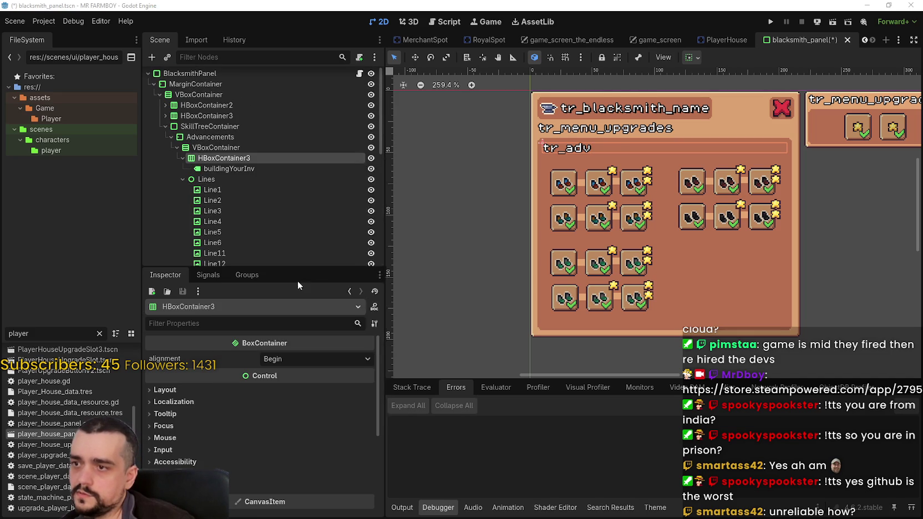
double_click(470, 183)
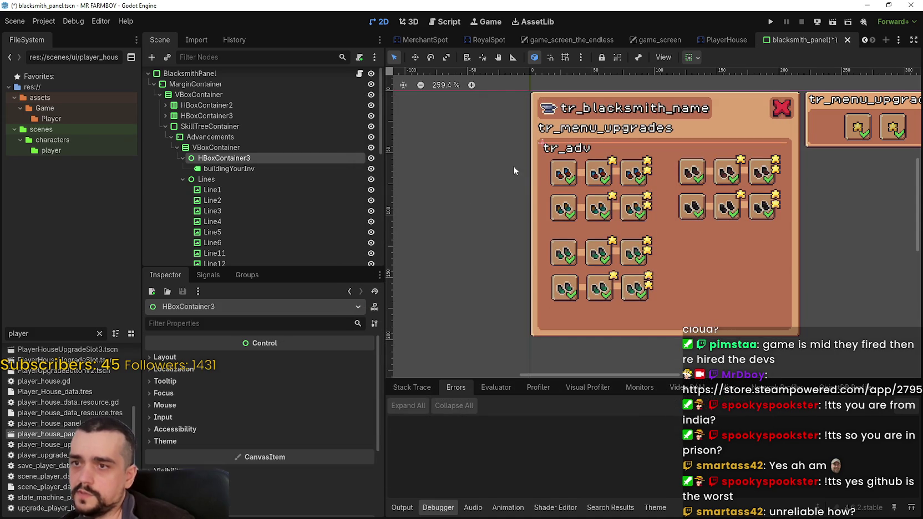
double_click(272, 157)
text(Names)
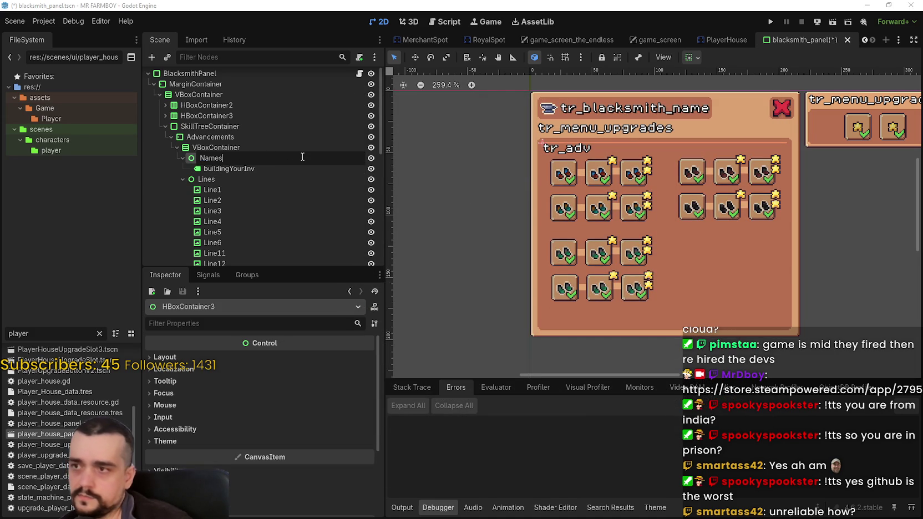
text(les)
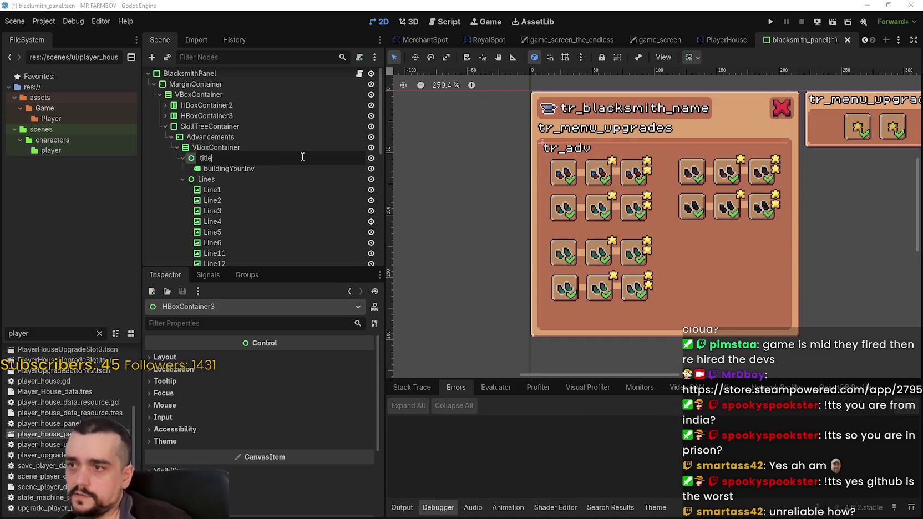
key(Return)
Step: Select the buildingYourInv label and highlight its tr_adv text for replacing
click(317, 169)
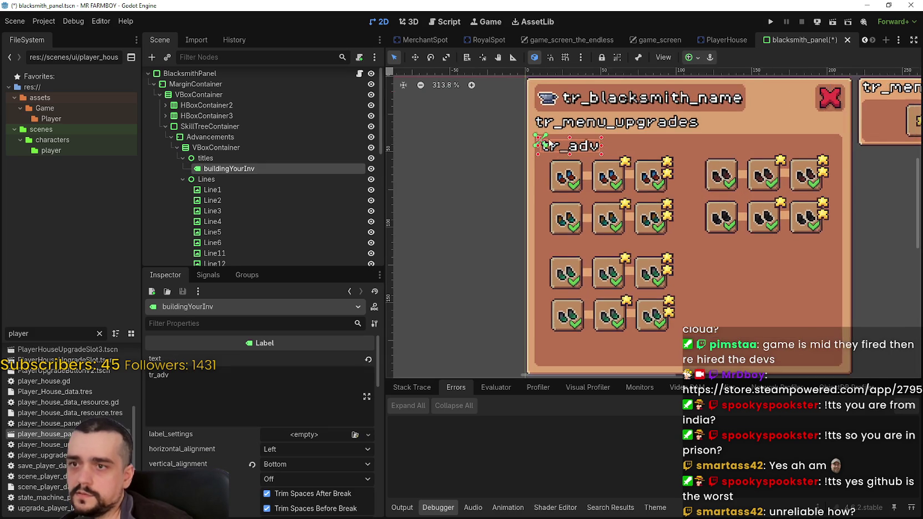
scroll(599, 159, up, 3)
scroll(586, 160, down, 3)
scroll(605, 189, up, 3)
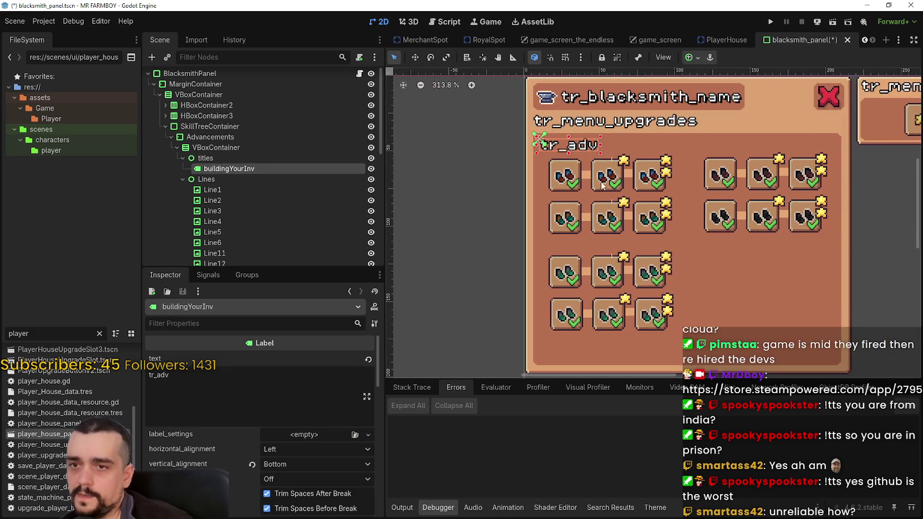
drag(172, 375, 112, 371)
Step: Set the label's text to Crops and rename the node CropsTitle
text(Crops)
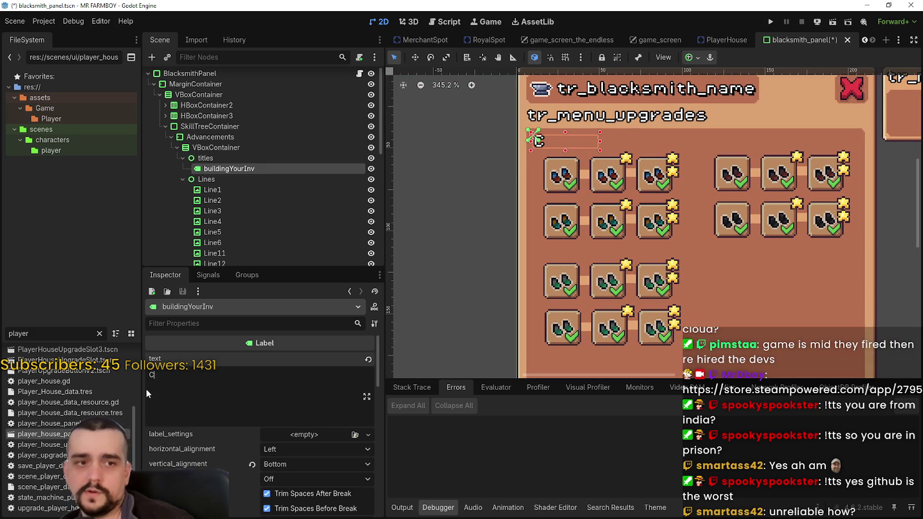
scroll(593, 197, up, 1)
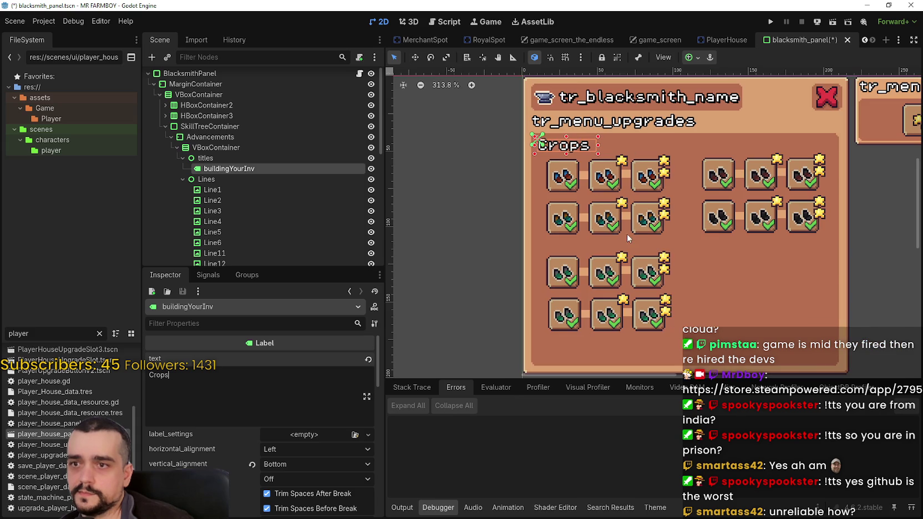
scroll(598, 198, down, 1)
scroll(586, 194, down, 2)
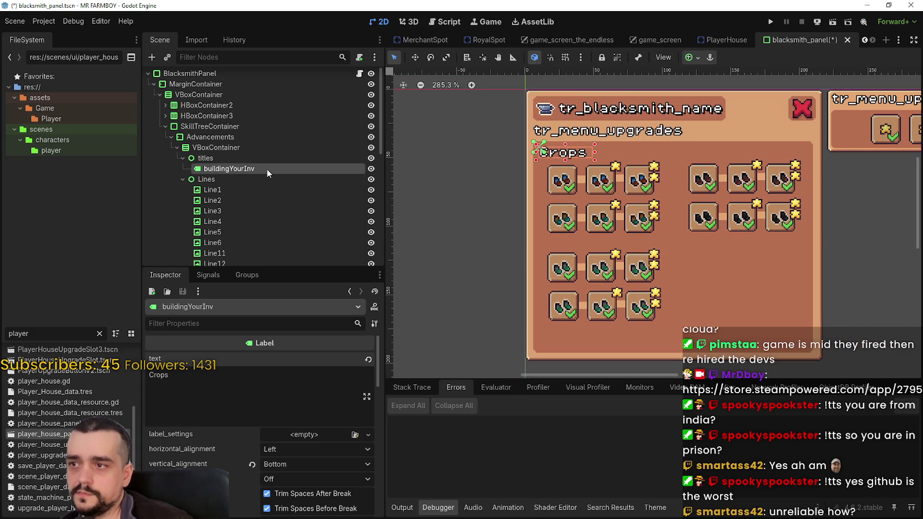
double_click(267, 169)
text(CropsTitle)
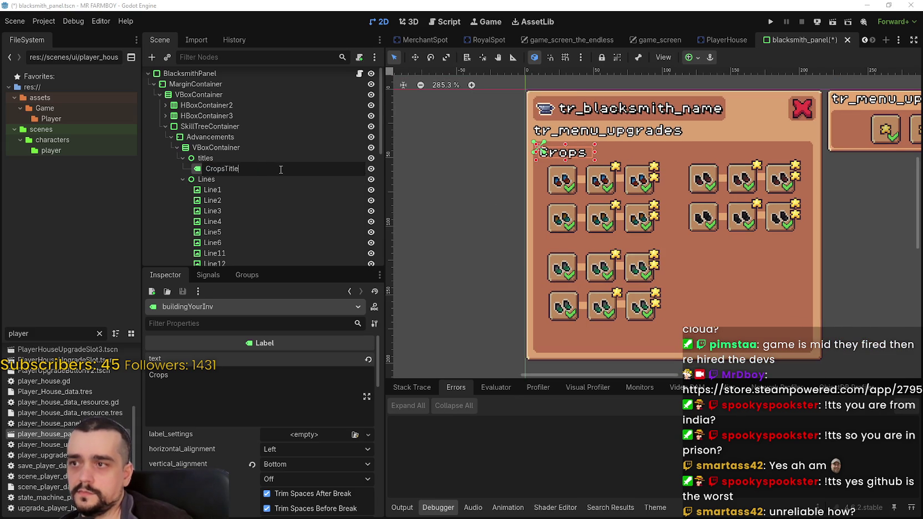
key(Return)
Step: Duplicate CropsTitle and name the copy AnimalsTitle
key(ctrl+d)
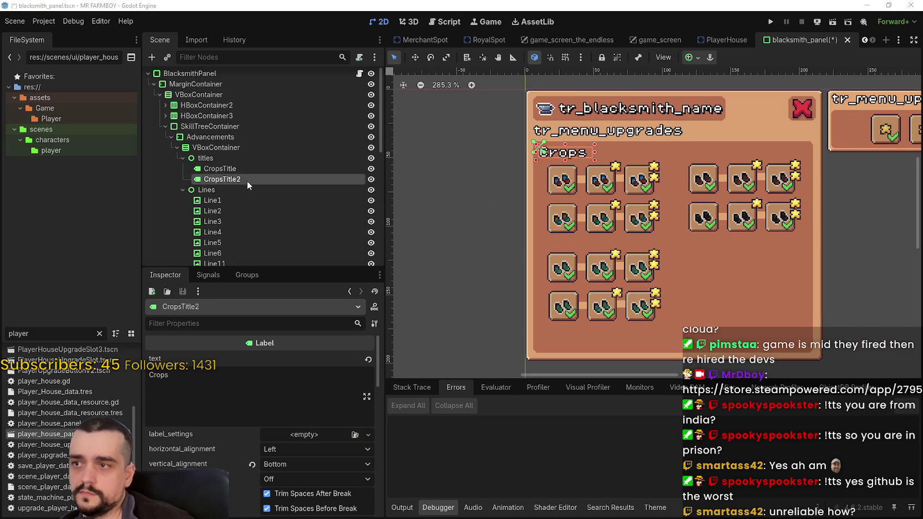
double_click(247, 181)
text(Animals)
key(Return)
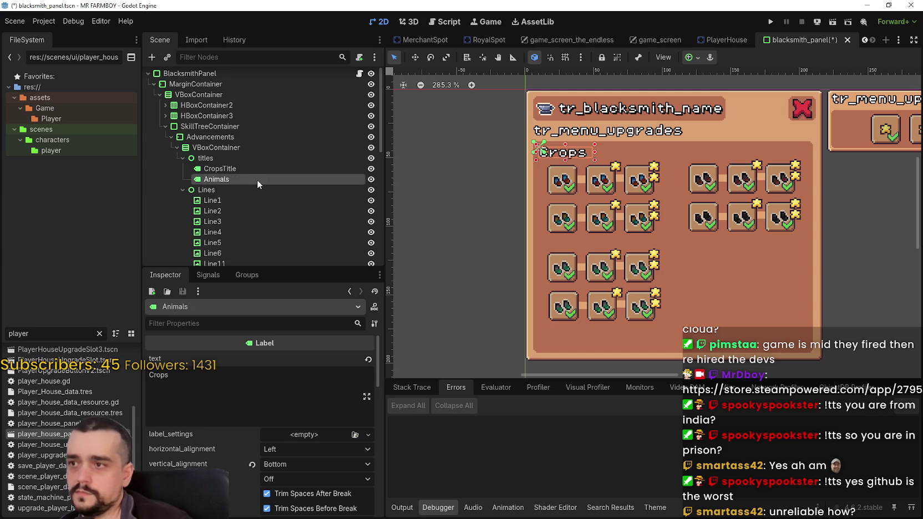
double_click(257, 180)
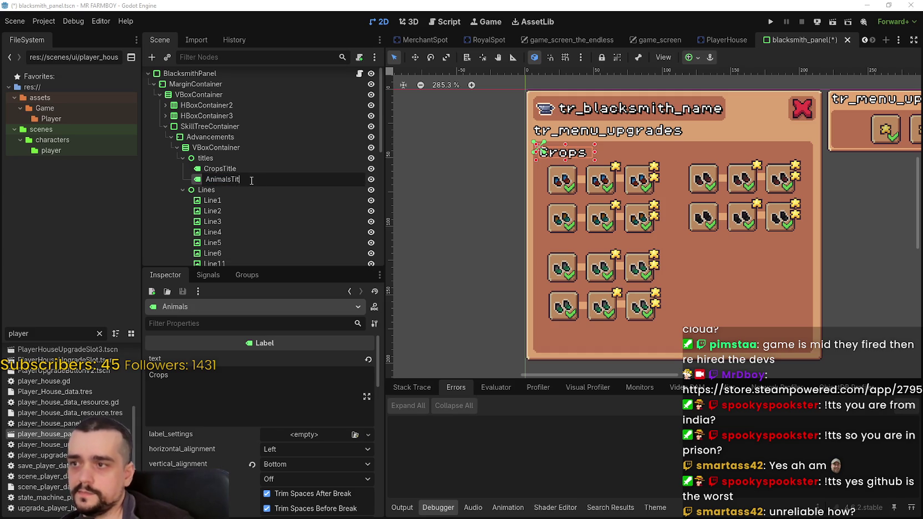
key(Escape)
text(Title)
key(Return)
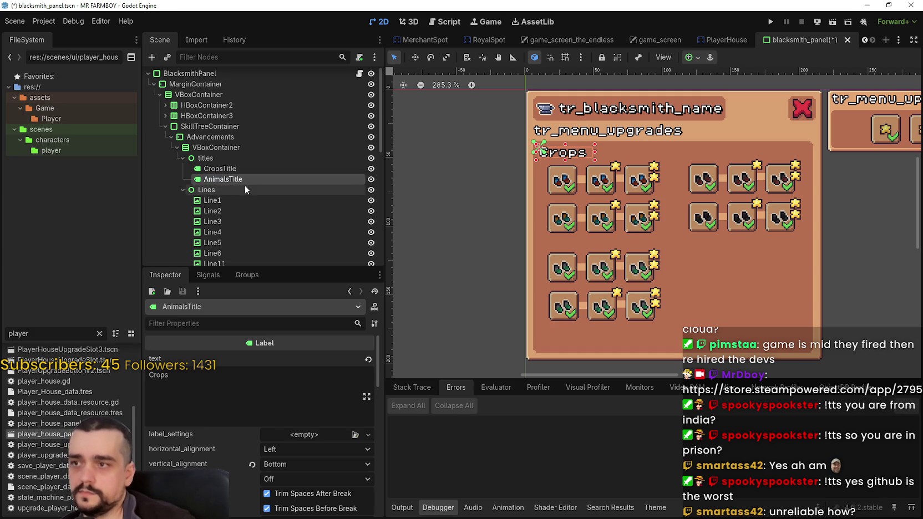
Step: Duplicate AnimalsTitle and name the copy ResourcesTitle
key(ctrl+d)
double_click(305, 191)
text(R)
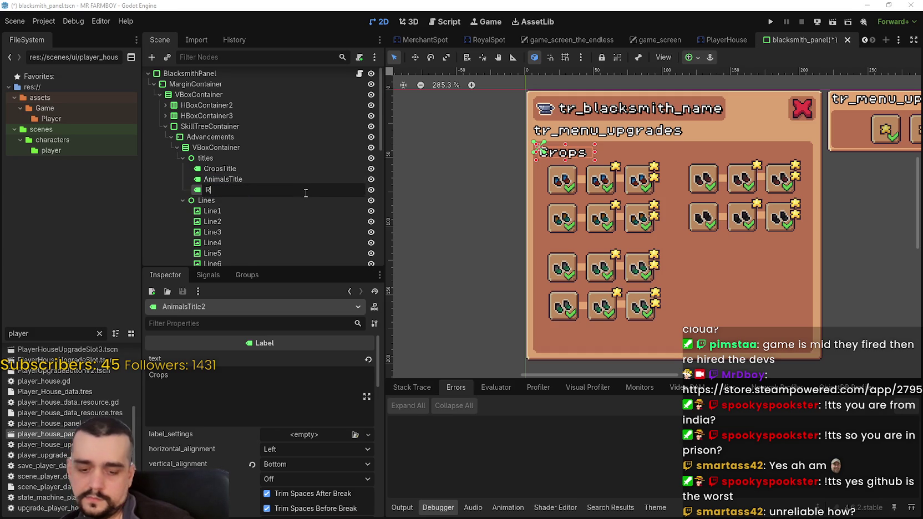
text(esources)
key(Return)
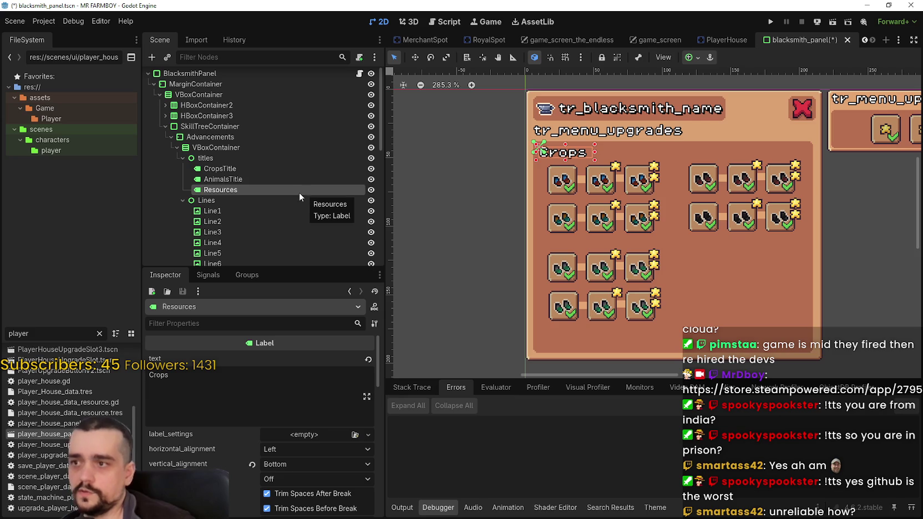
double_click(267, 187)
key(End)
text(Title)
key(Return)
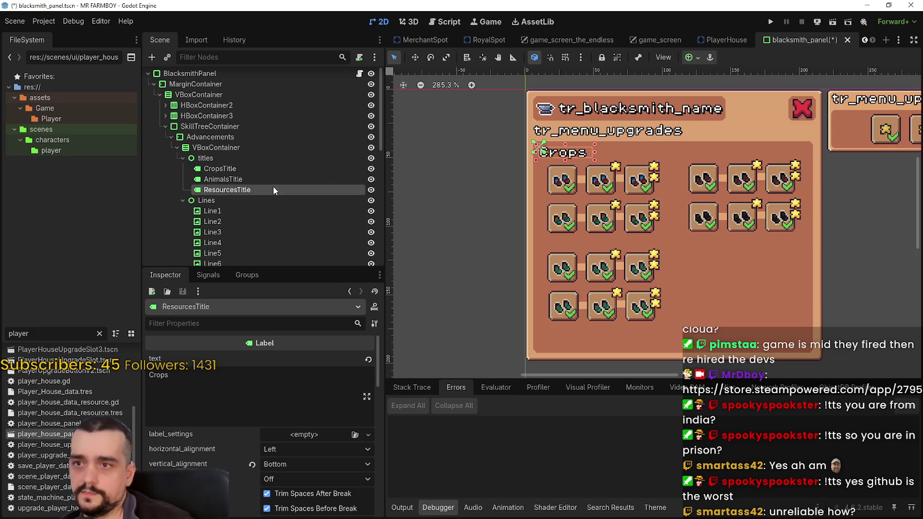
Step: Set the duplicated labels' texts to Resources and Animals, then save the scene
double_click(158, 375)
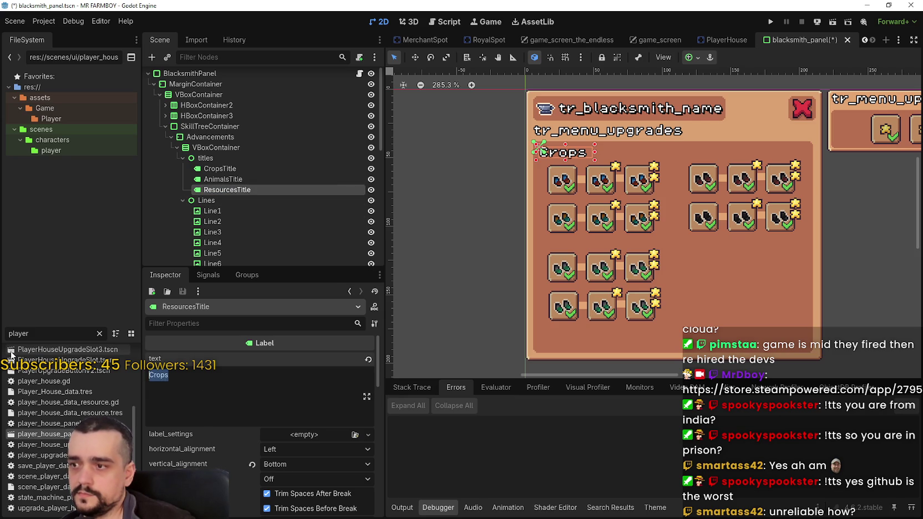
text(Resources)
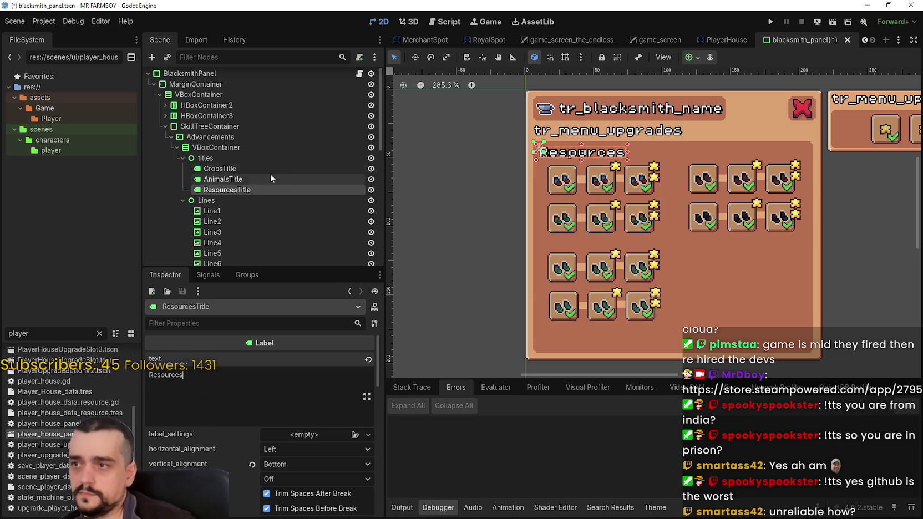
click(269, 169)
click(247, 181)
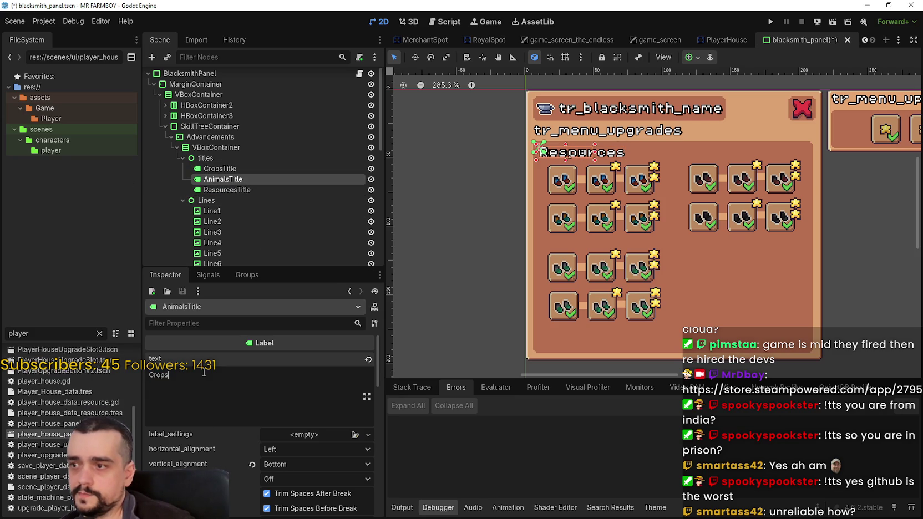
drag(193, 376, 118, 377)
text(Anim)
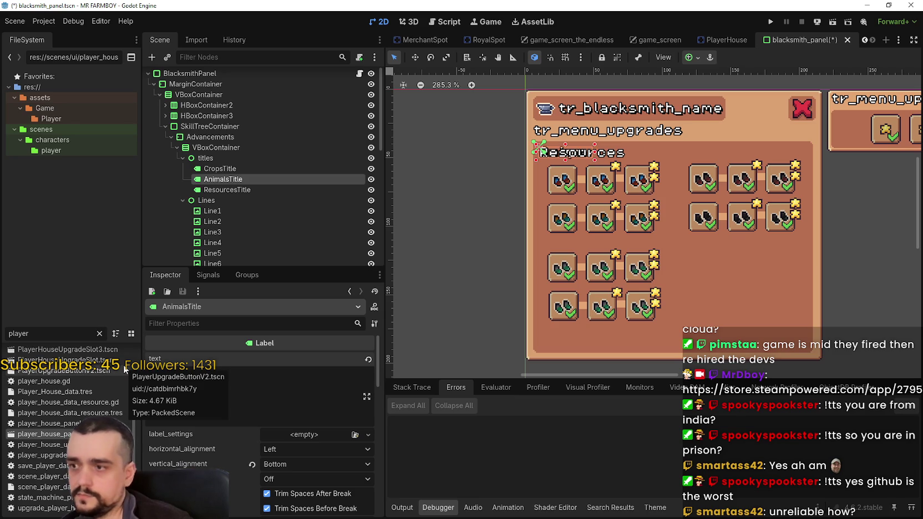
text(als)
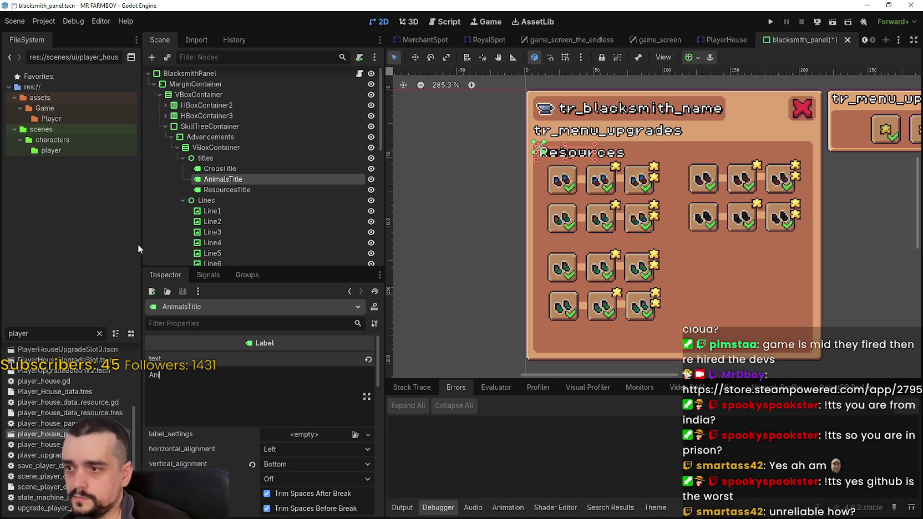
key(ctrl+s)
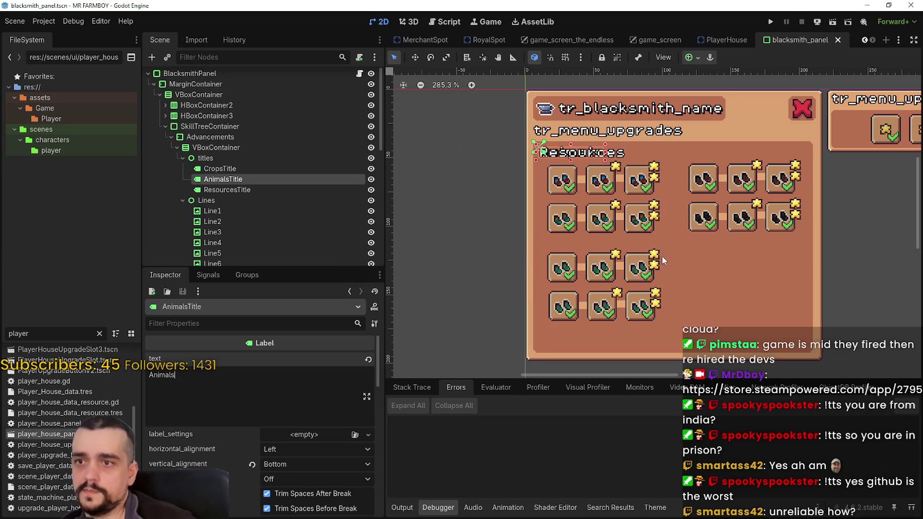
Step: Move the lower six skill buttons out of the panel to the left
scroll(527, 194, down, 2)
scroll(635, 234, up, 1)
scroll(273, 214, down, 5)
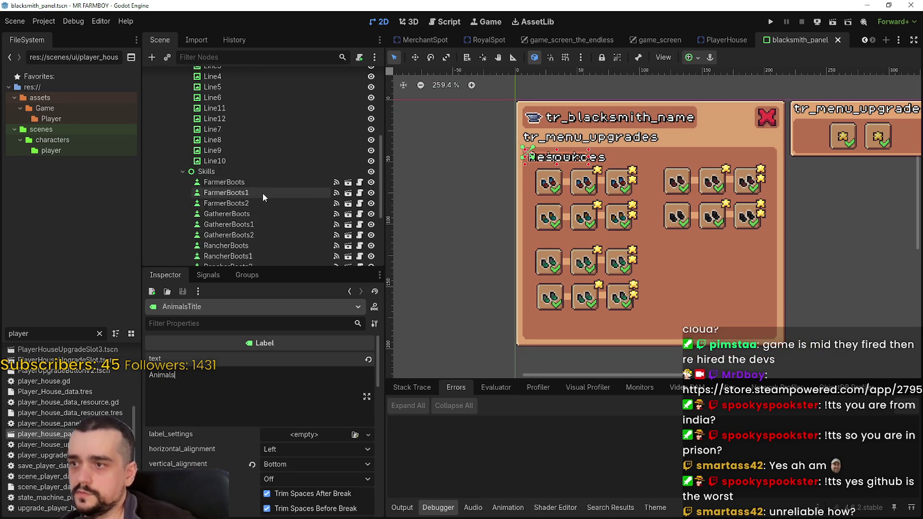
scroll(473, 261, down, 2)
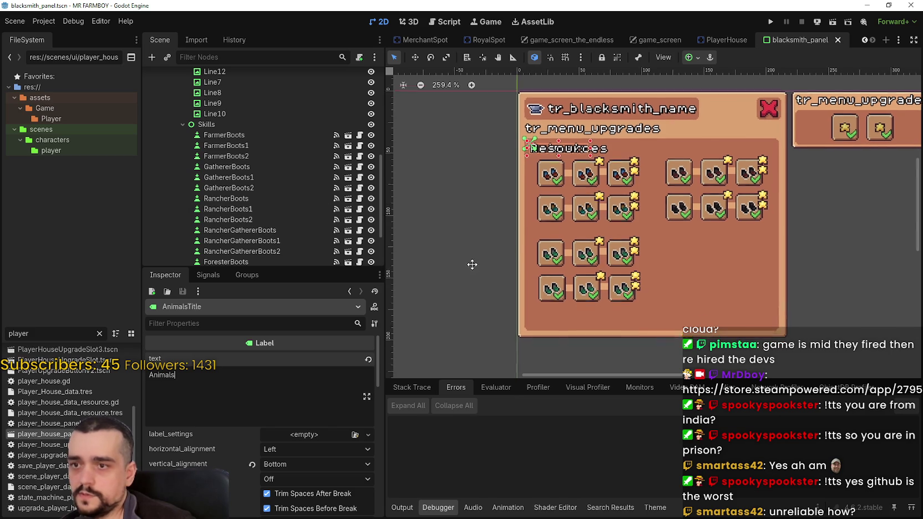
drag(475, 315, 661, 218)
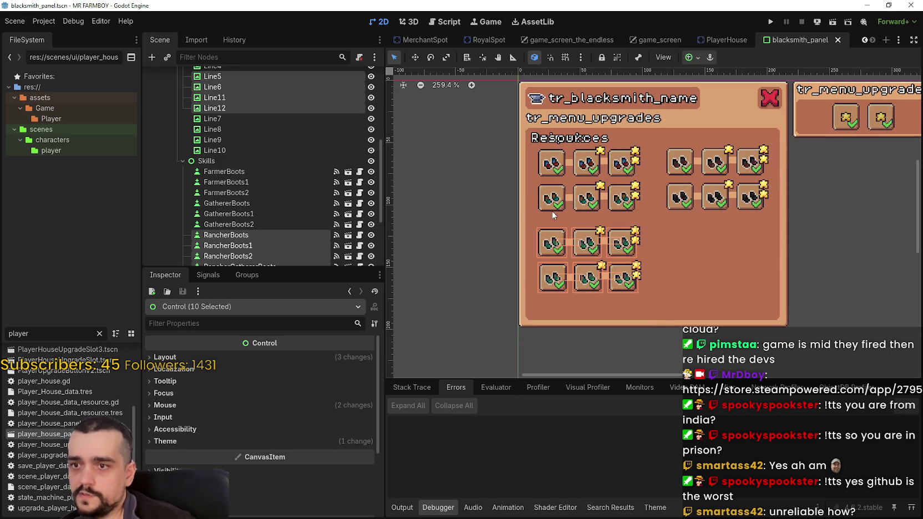
click(415, 57)
drag(562, 237, 423, 169)
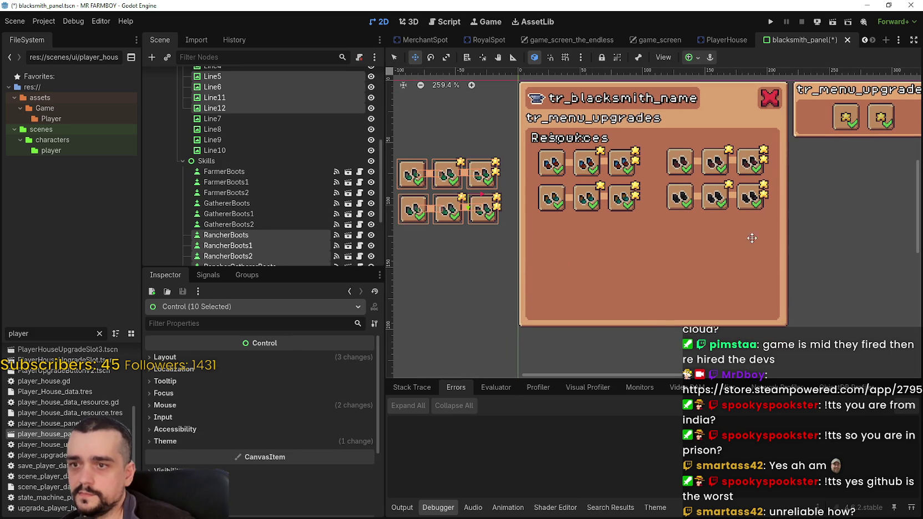
Step: Move the right-hand six buttons out of the panel and select the remaining lower boot row
click(395, 57)
mouse_move(854, 233)
mouse_down()
mouse_move(658, 135)
mouse_move(765, 189)
mouse_move(831, 209)
mouse_up()
click(419, 58)
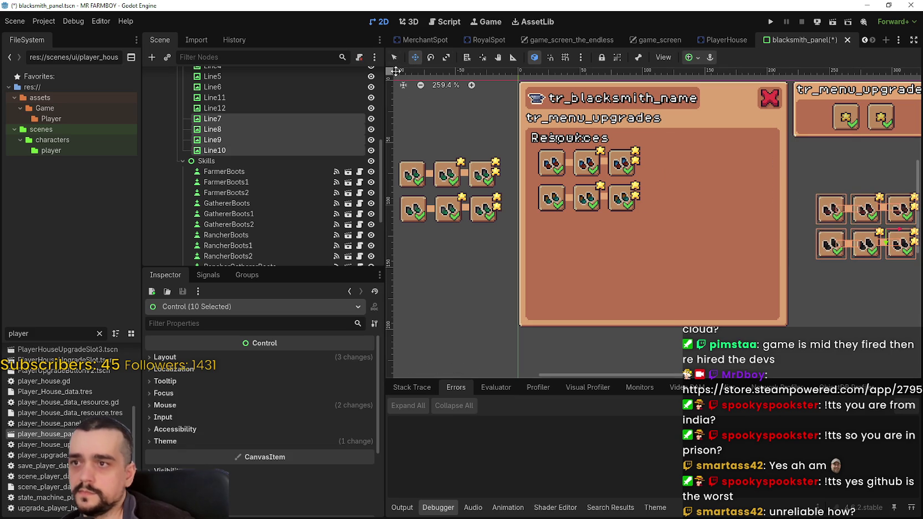
click(395, 58)
click(465, 114)
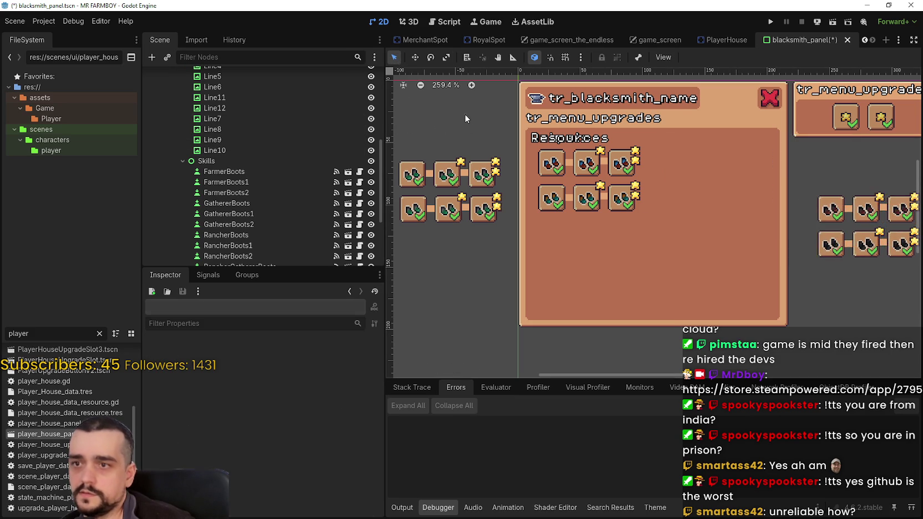
scroll(511, 212, up, 2)
drag(501, 226, 695, 173)
Step: Move the lower three boot buttons up beside the top row and nudge them into alignment
click(413, 58)
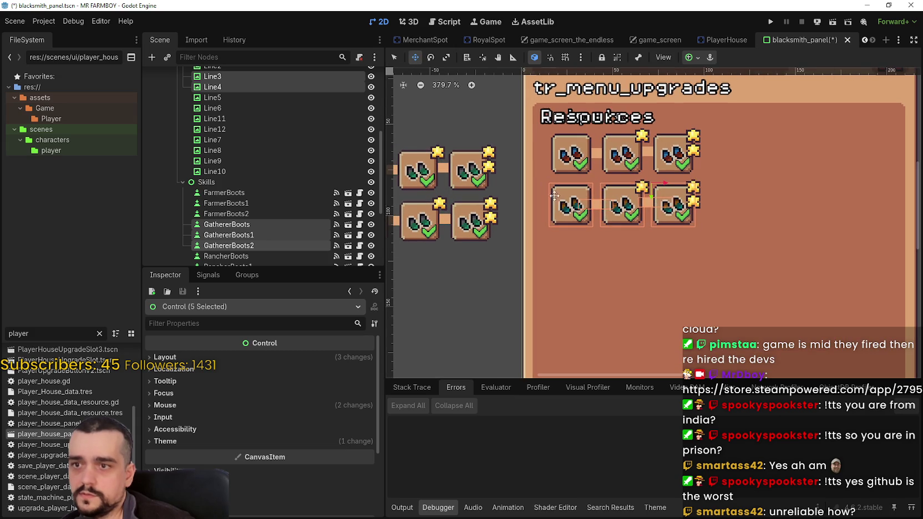
drag(554, 196, 681, 153)
scroll(681, 153, up, 6)
scroll(721, 166, up, 1)
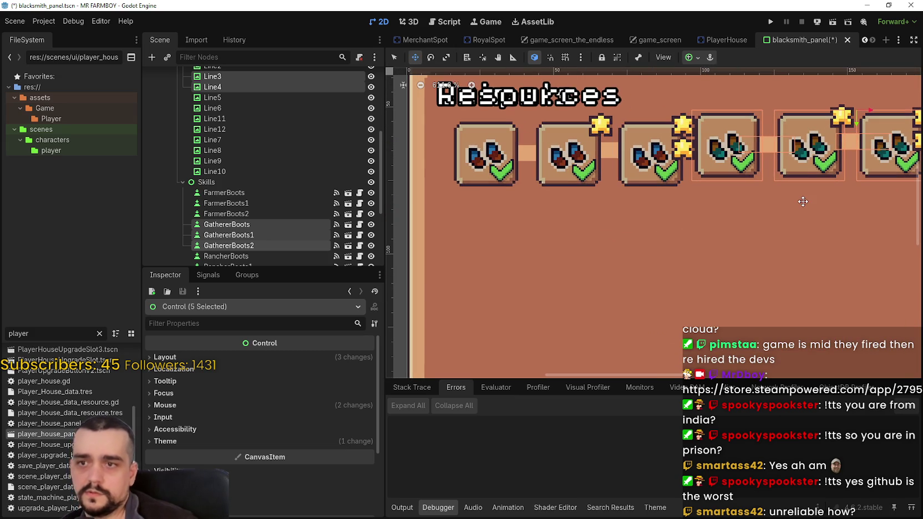
key(Down)
key(Down)
key(Left)
key(Left)
key(Left)
key(Down)
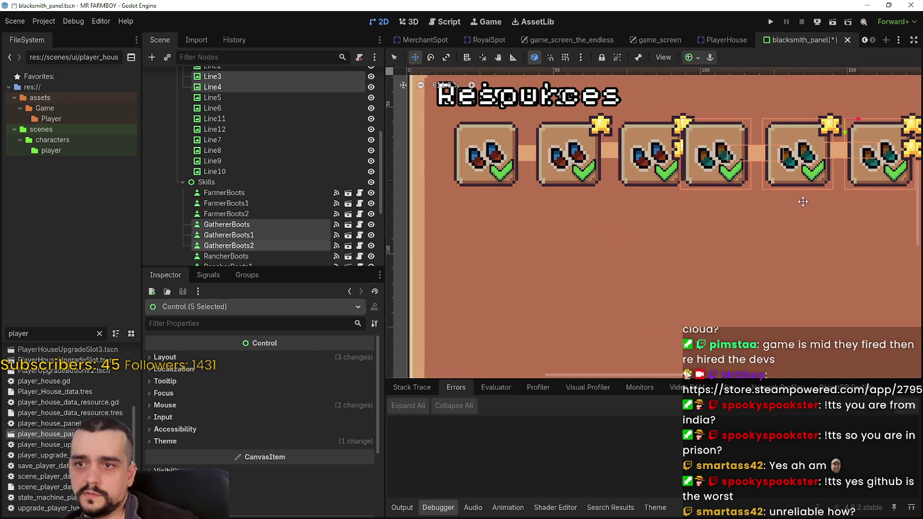
key(Right)
key(Right)
key(Right)
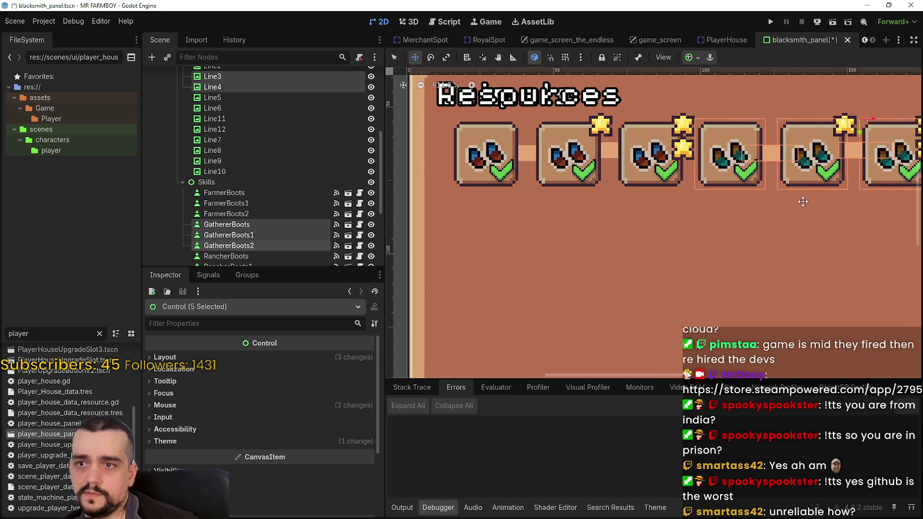
key(Right)
key(Right)
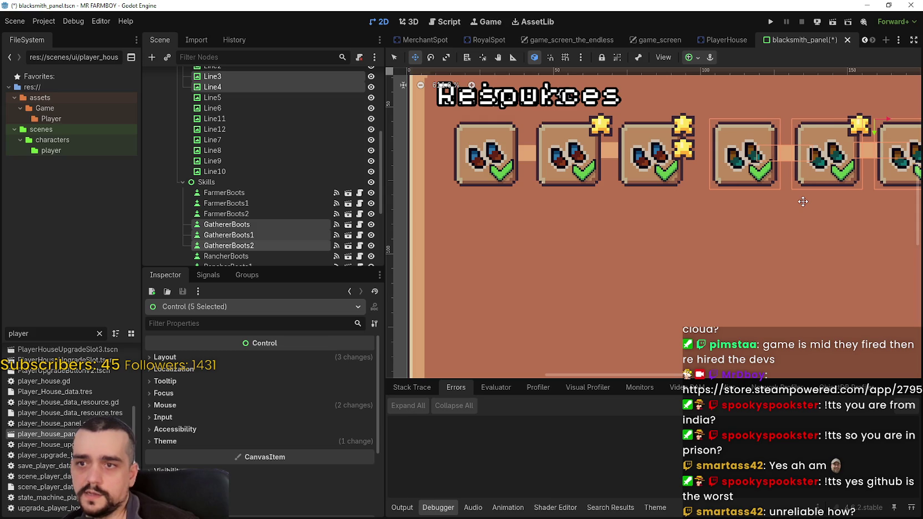
scroll(722, 231, down, 2)
scroll(723, 231, down, 3)
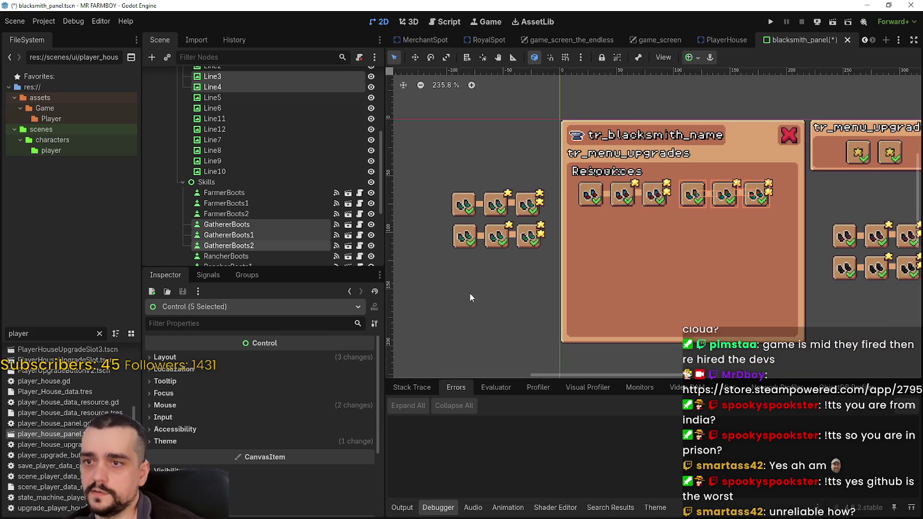
Step: Move the top row of parked buttons down beside the other parked row
click(474, 274)
scroll(452, 245, up, 2)
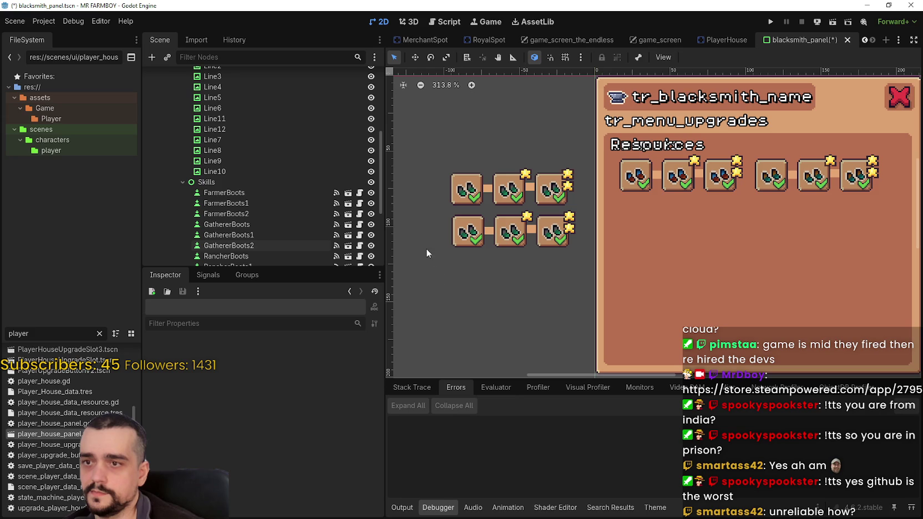
mouse_move(428, 212)
mouse_down()
mouse_move(535, 153)
mouse_move(582, 150)
mouse_up()
scroll(601, 278, left, 1)
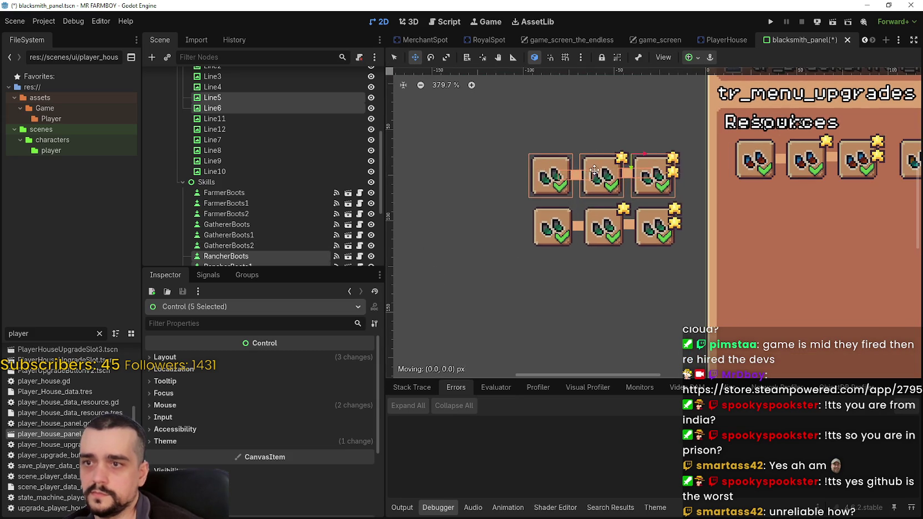
drag(633, 182, 527, 210)
scroll(596, 177, up, 3)
mouse_move(596, 177)
mouse_down()
mouse_move(596, 200)
mouse_move(610, 198)
mouse_up()
Step: Fine-tune the moved buttons with right and left nudges to line up the parked row
scroll(597, 200, up, 2)
scroll(610, 198, up, 1)
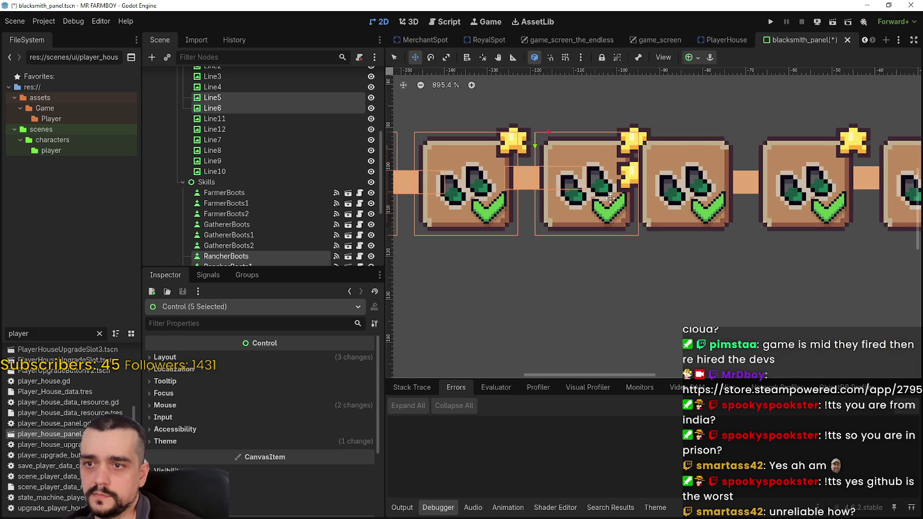
key(Right)
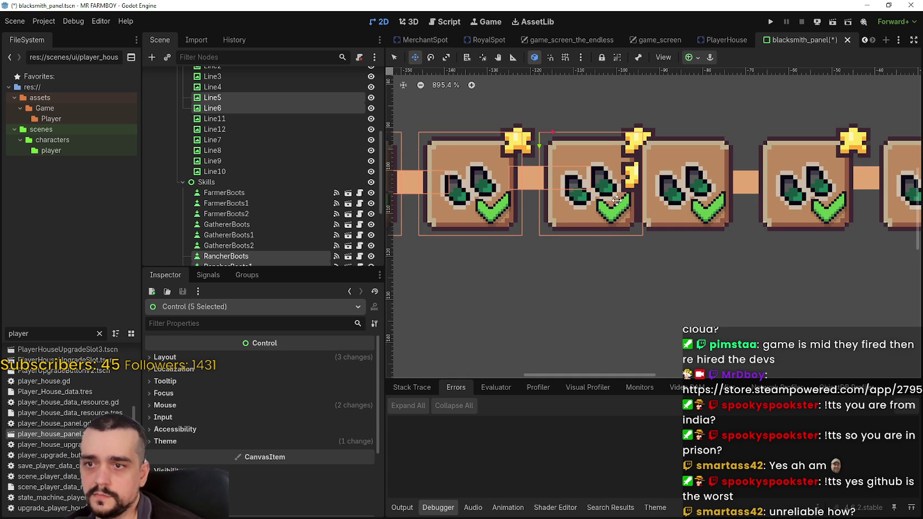
scroll(766, 257, up, 5)
scroll(552, 270, down, 15)
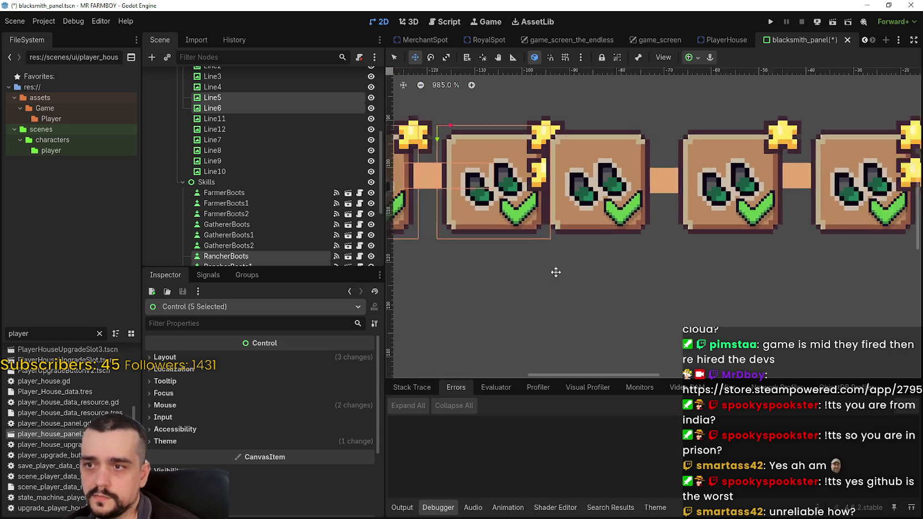
drag(539, 299, 648, 289)
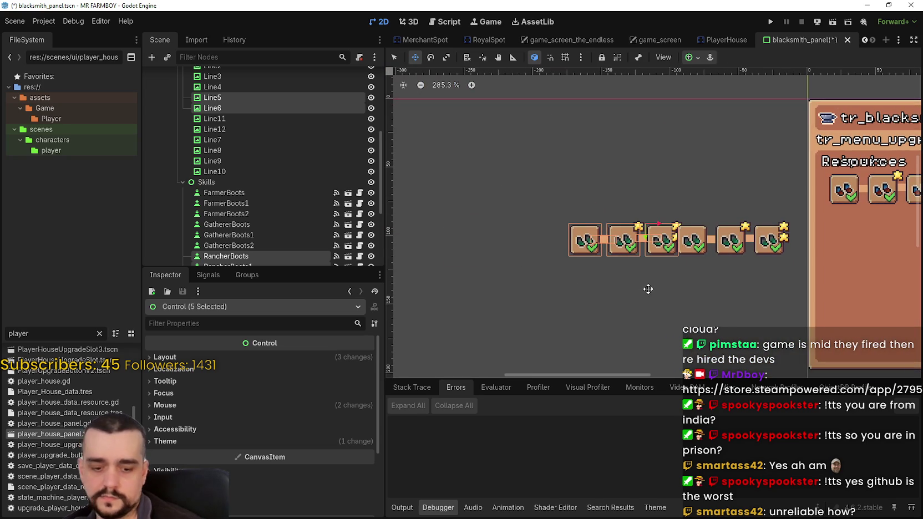
key(Left)
key(Left)
key(Left)
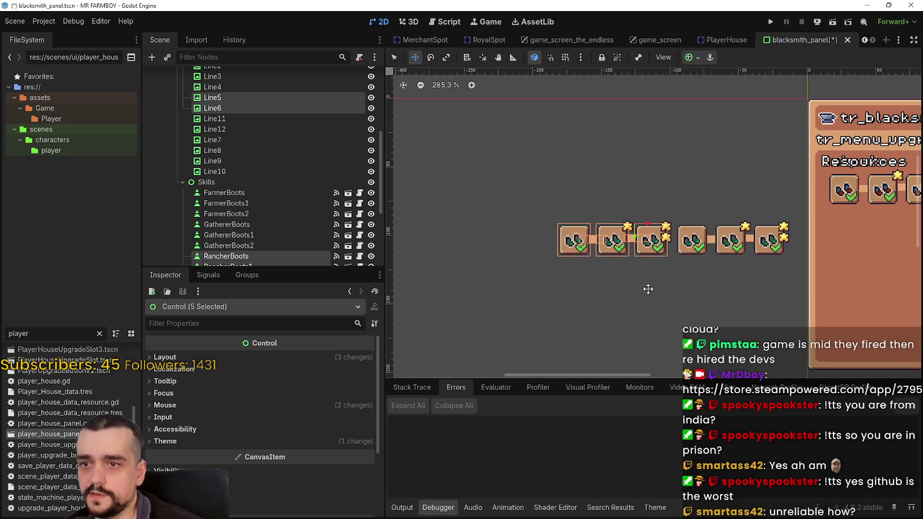
key(Left)
key(Left)
key(Left)
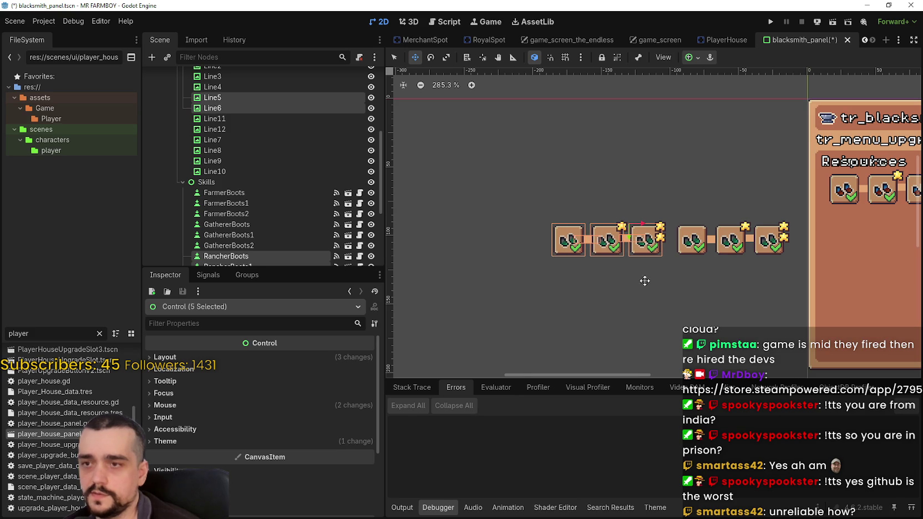
Step: Drag the six-button row into the panel below the first row and adjust it vertically
drag(644, 281, 387, 73)
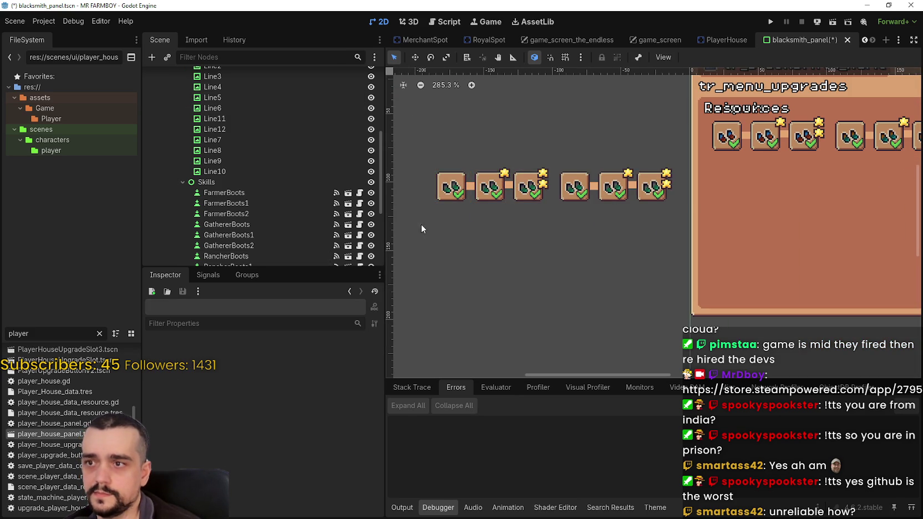
drag(421, 224, 675, 153)
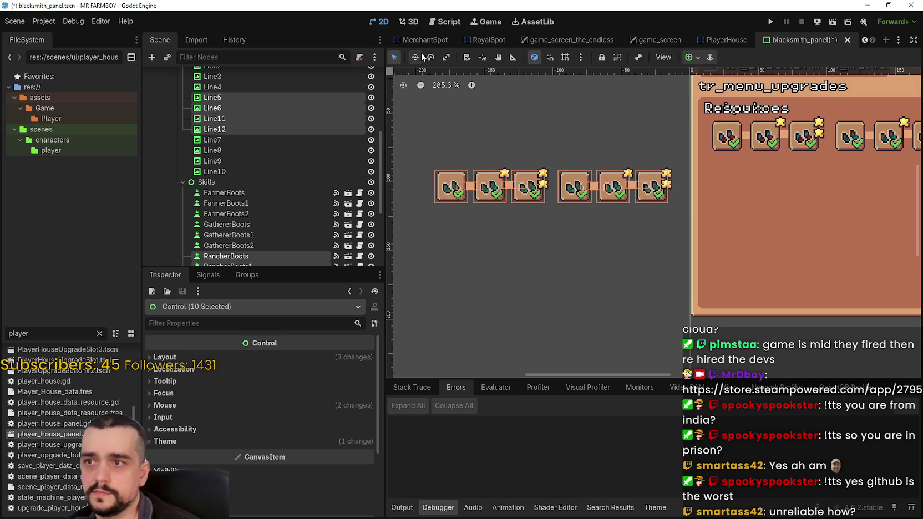
drag(549, 222, 467, 227)
mouse_move(448, 195)
mouse_down()
mouse_move(721, 215)
mouse_move(723, 207)
mouse_up()
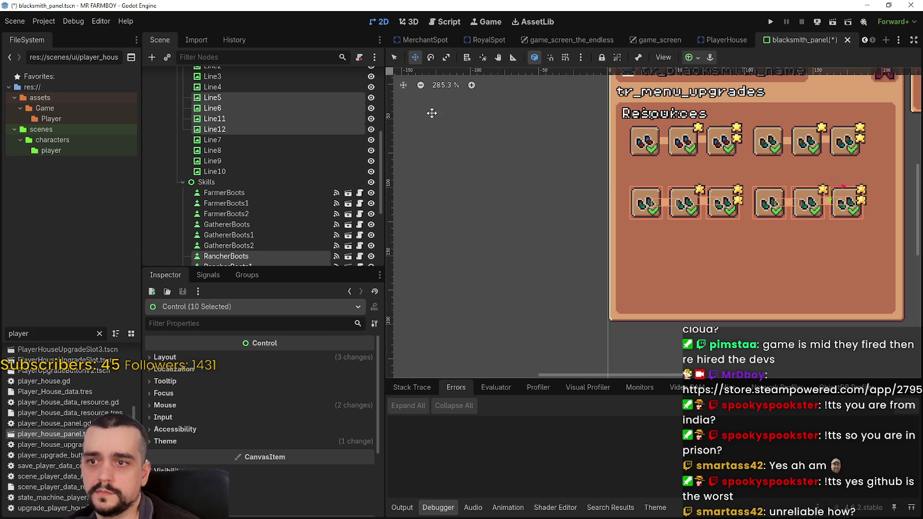
scroll(491, 202, right, 3)
scroll(544, 198, up, 1)
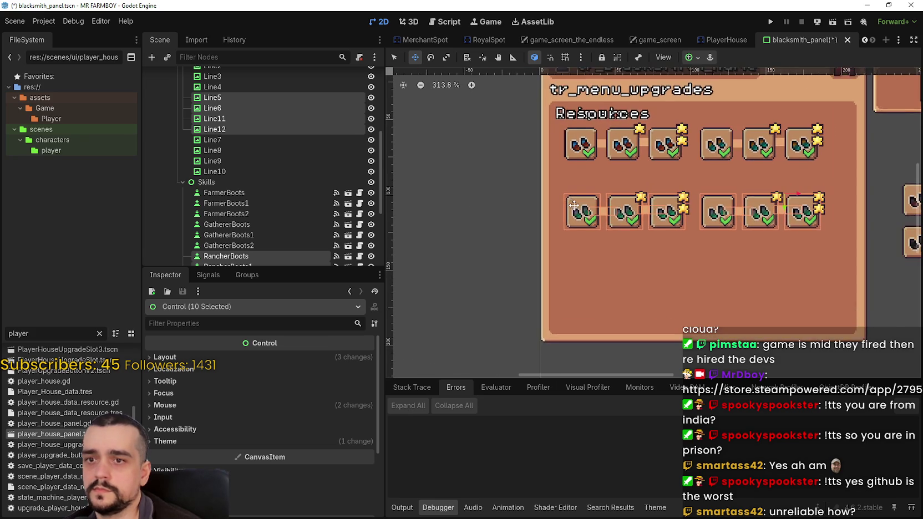
scroll(574, 206, up, 5)
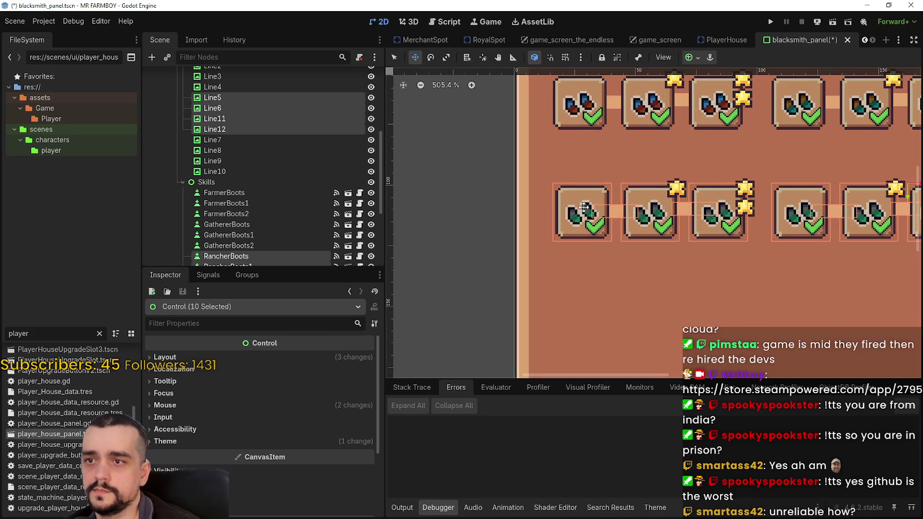
scroll(584, 207, up, 3)
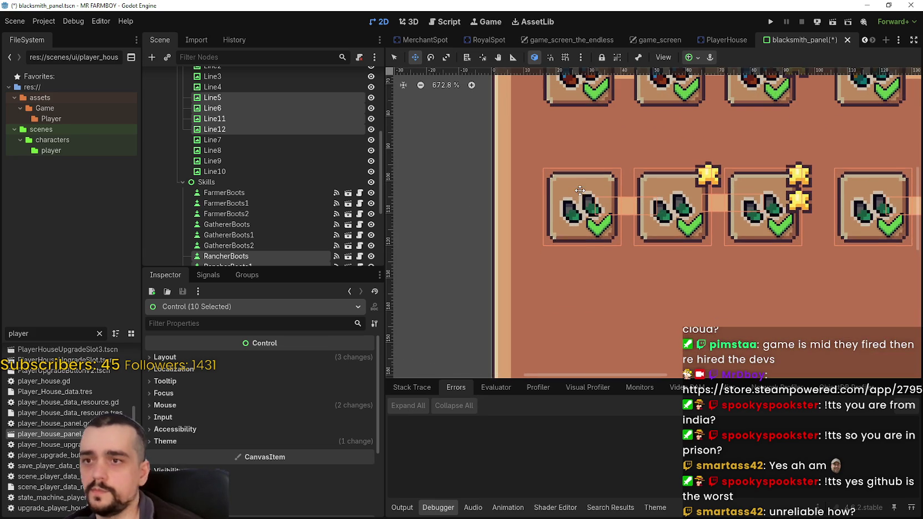
key(Up)
key(Up)
key(Up)
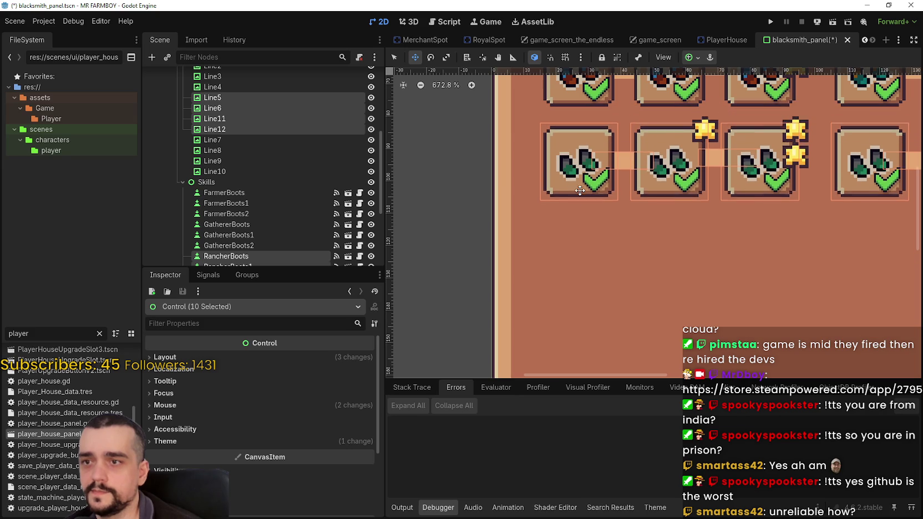
key(Down)
key(Down)
key(Down)
scroll(579, 190, down, 5)
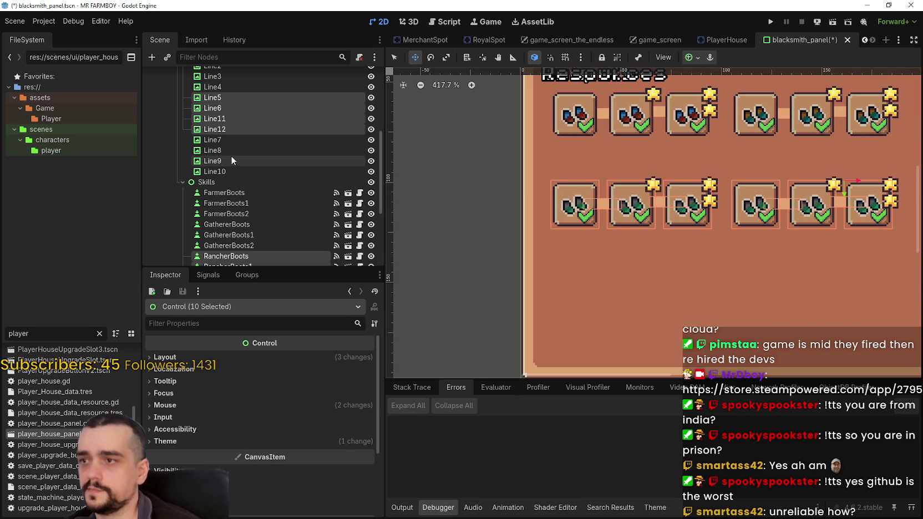
scroll(233, 162, up, 5)
click(226, 119)
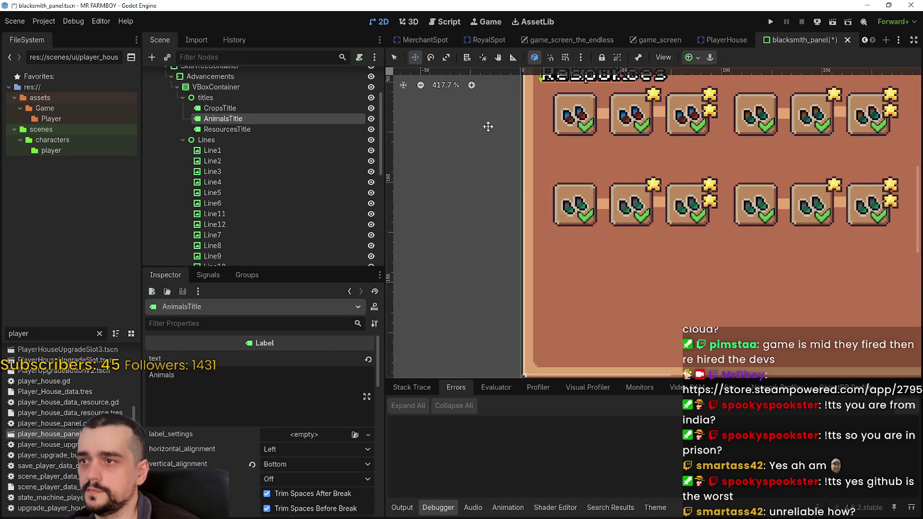
scroll(488, 133, down, 4)
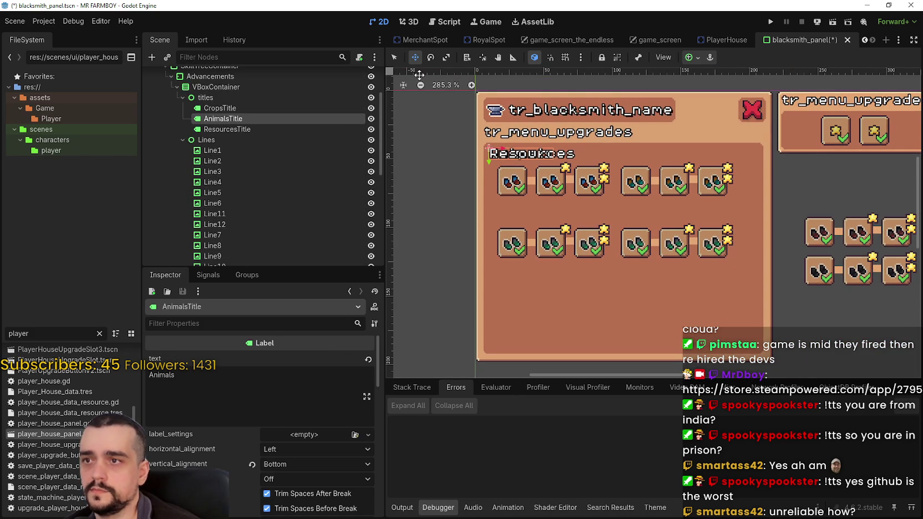
scroll(420, 75, up, 1)
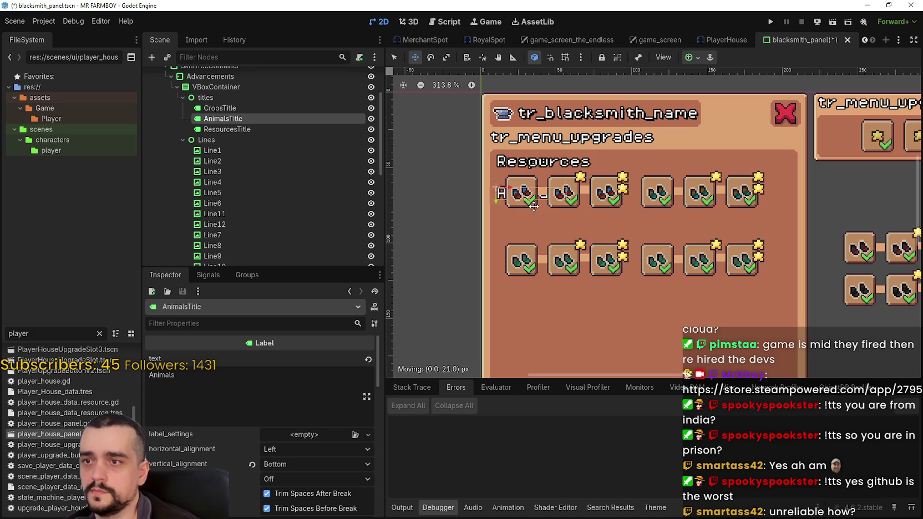
scroll(531, 168, up, 4)
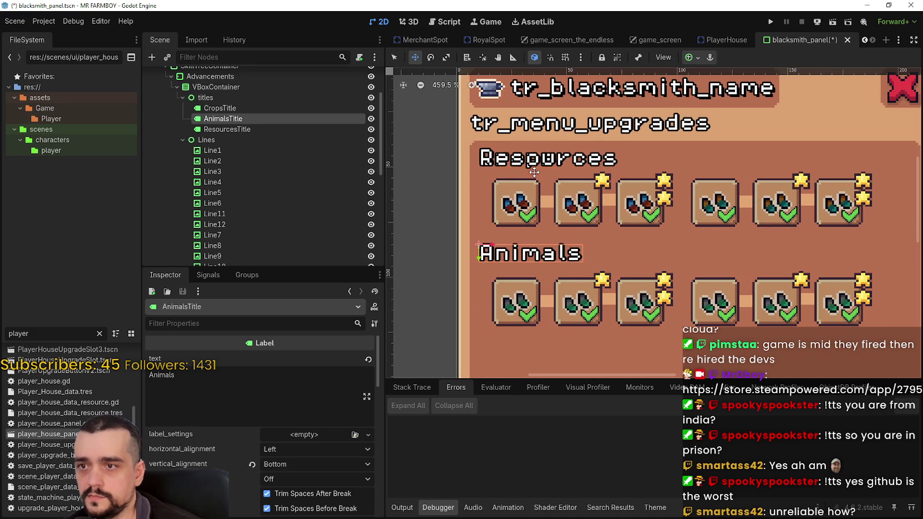
scroll(534, 172, down, 5)
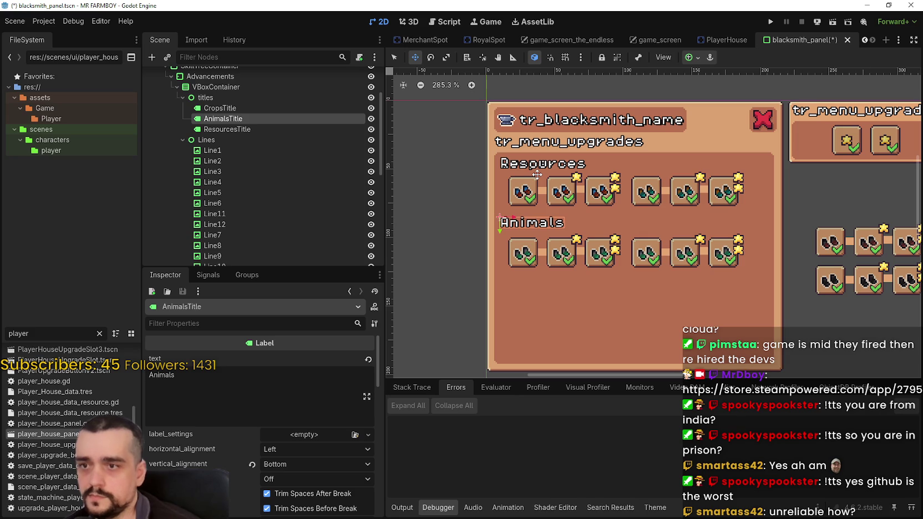
scroll(531, 313, down, 2)
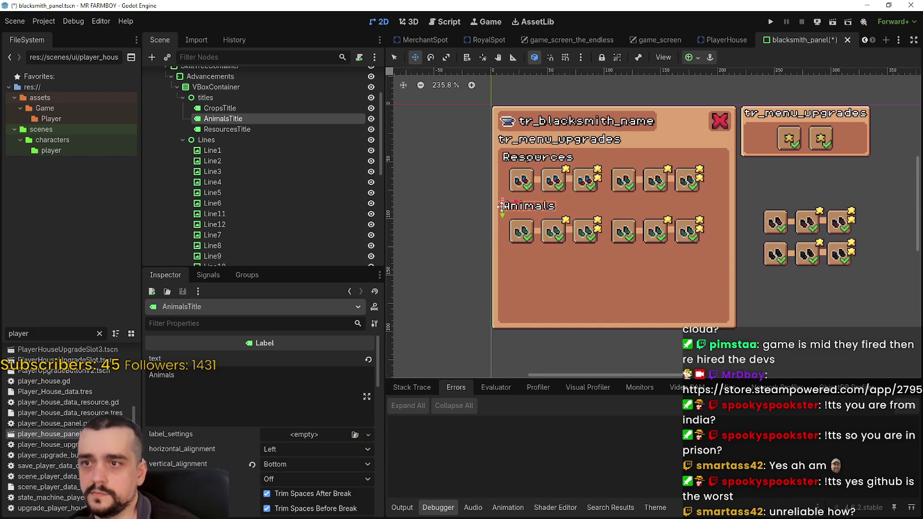
scroll(493, 279, right, 4)
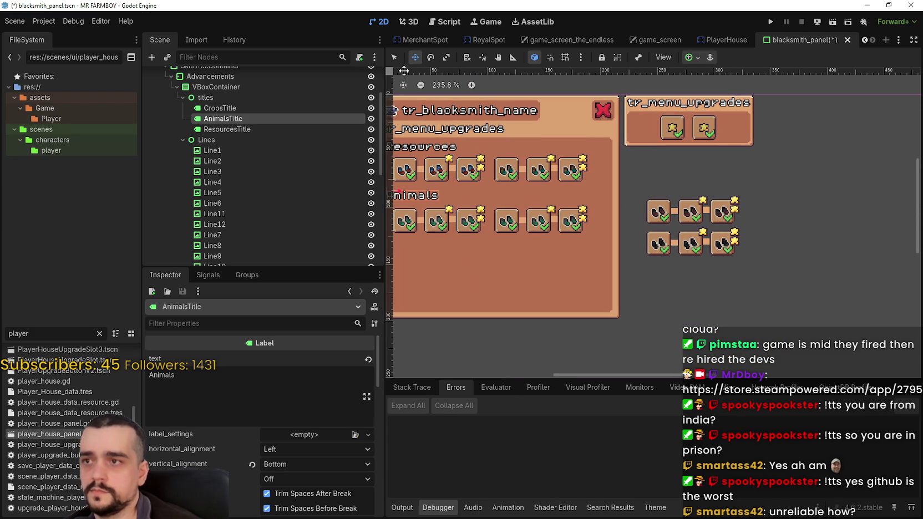
Step: Move the lower row of loose icons up beside the upper row
scroll(693, 247, up, 3)
click(701, 279)
scroll(686, 270, up, 2)
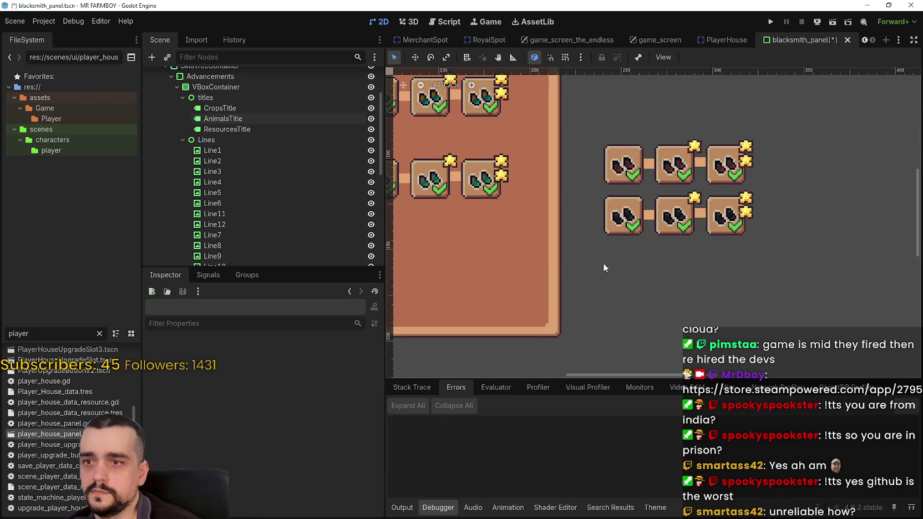
drag(594, 258, 767, 185)
scroll(666, 222, up, 3)
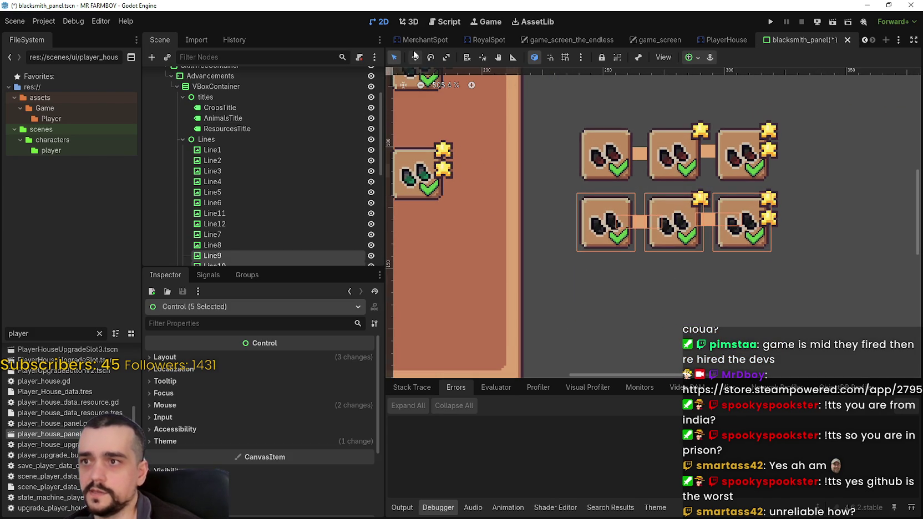
key(w)
scroll(638, 222, up, 2)
mouse_move(599, 227)
mouse_down()
mouse_move(778, 181)
mouse_move(835, 154)
mouse_up()
scroll(788, 177, up, 4)
Step: Nudge the icon group down and right to even the spacing, then save the scene
key(Down)
key(Down)
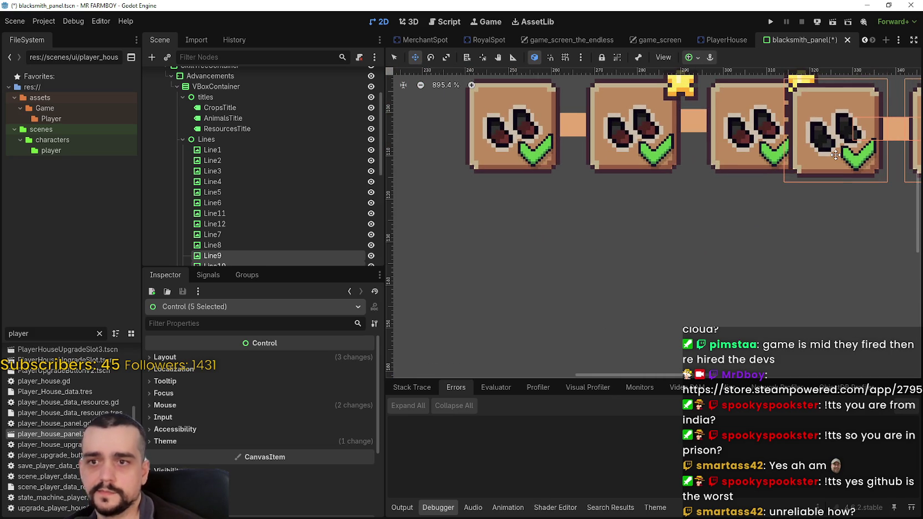
key(Right)
key(Right)
key(Right)
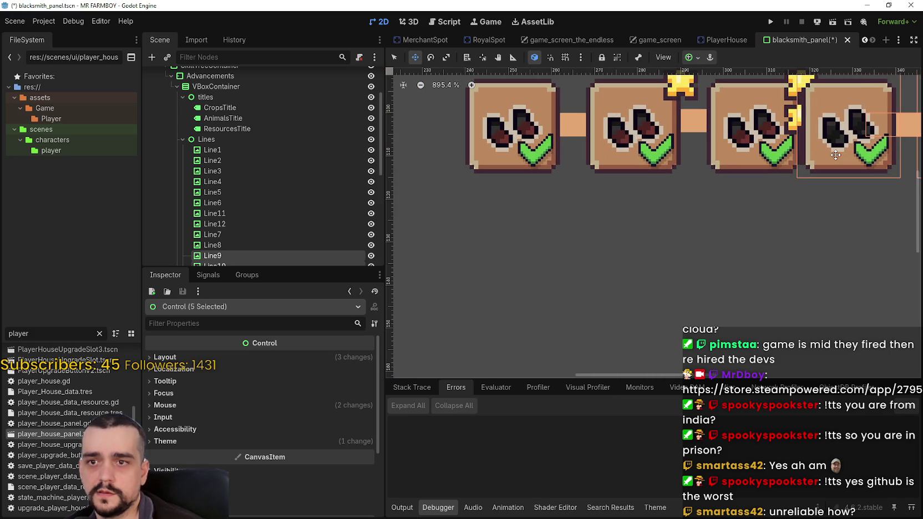
key(Right)
key(Right)
key(Right)
key(Right)
key(Right)
key(Right)
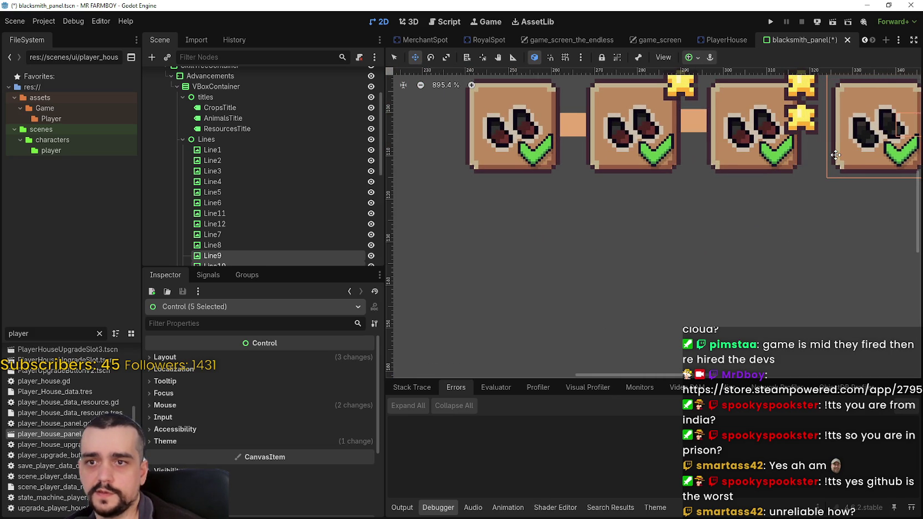
scroll(835, 154, down, 4)
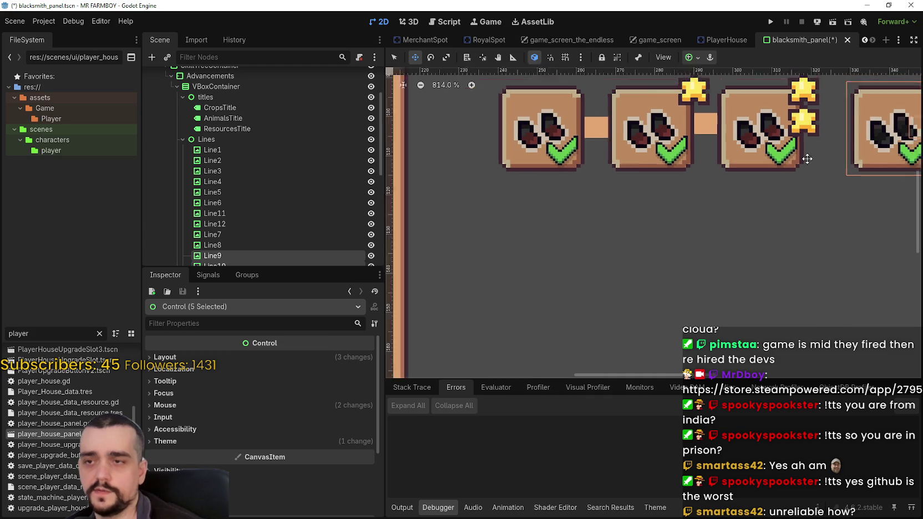
key(ctrl+s)
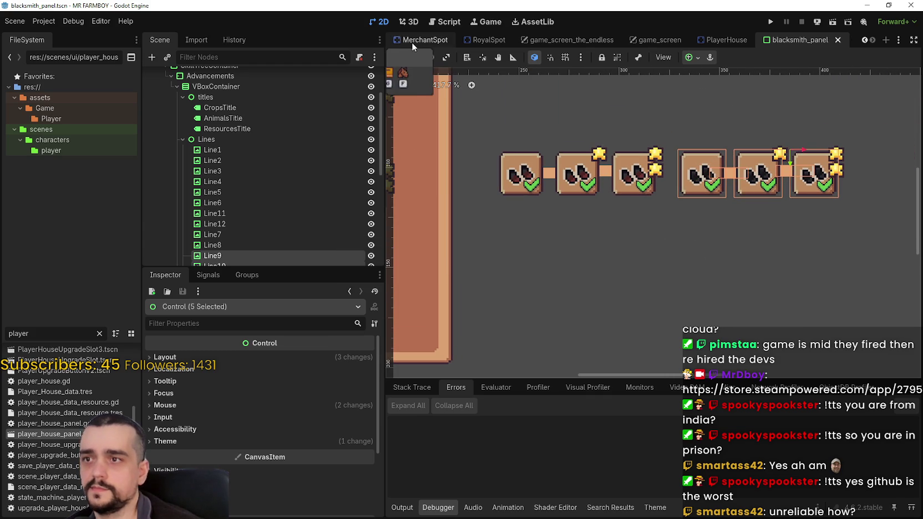
Step: Select the whole six-icon row
click(395, 57)
scroll(508, 247, down, 3)
scroll(634, 261, up, 2)
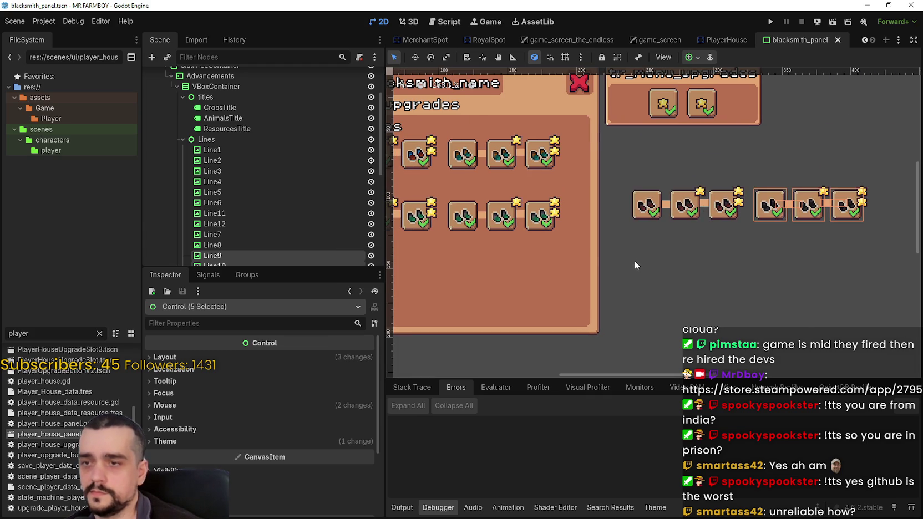
mouse_move(621, 250)
mouse_down()
mouse_move(863, 183)
mouse_move(883, 167)
mouse_up()
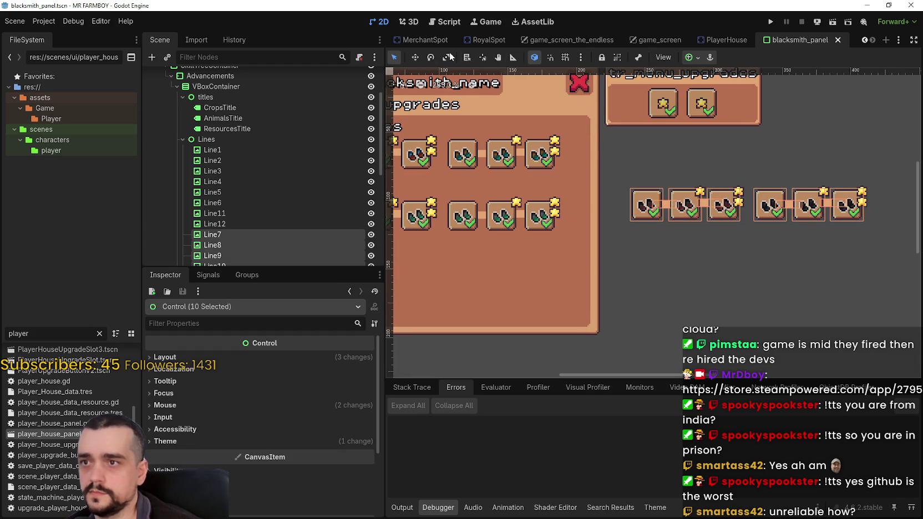
Step: Drag the six-icon row into the blacksmith panel below the Animals row and nudge it down three steps
scroll(556, 175, up, 2)
scroll(831, 214, down, 3)
mouse_move(783, 203)
mouse_down()
mouse_move(459, 268)
mouse_move(509, 242)
mouse_move(519, 250)
mouse_up()
scroll(464, 263, up, 8)
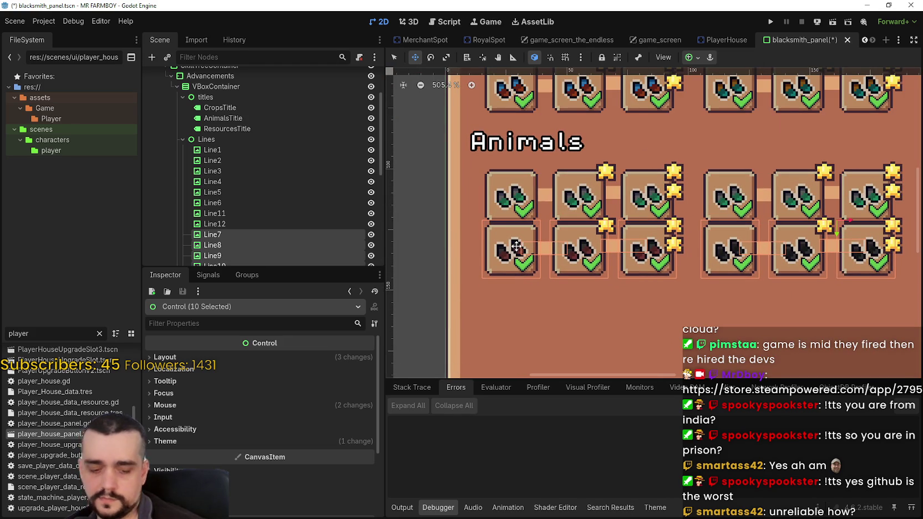
key(Down)
key(Down)
key(Down)
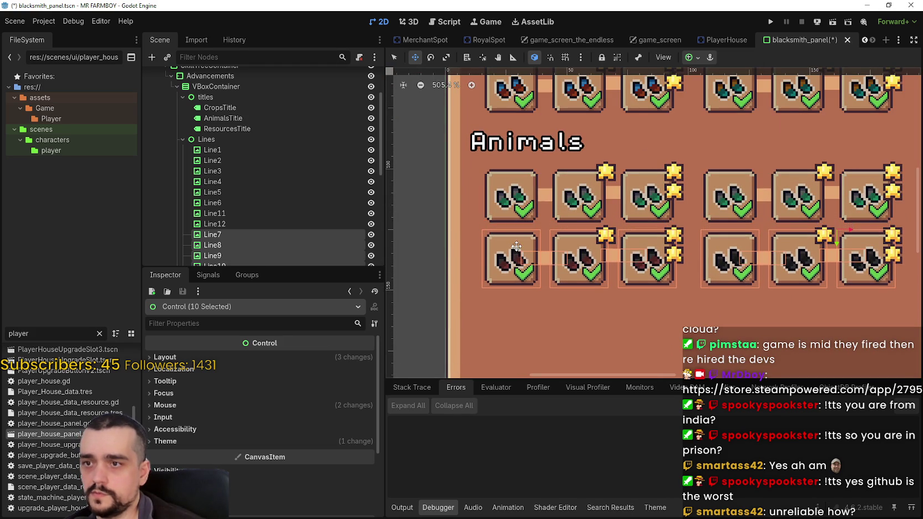
key(Down)
key(Down)
key(Down)
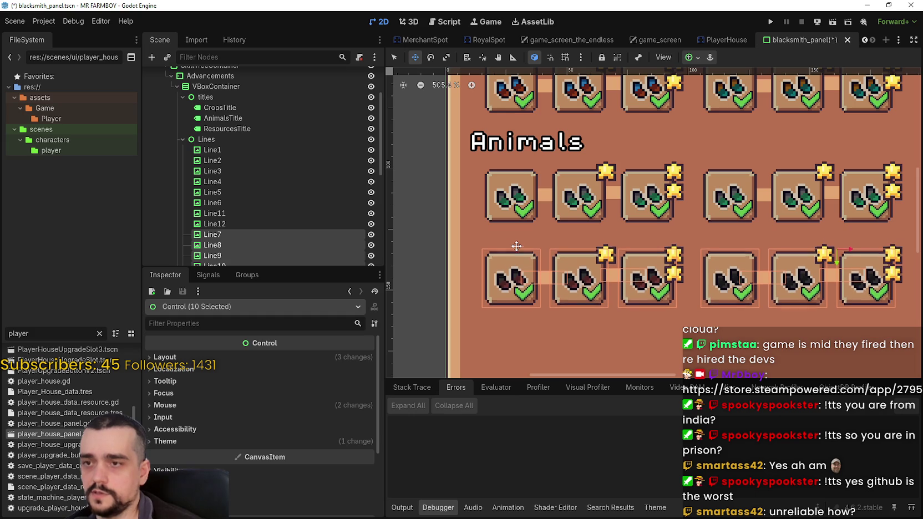
key(Down)
key(Down)
key(Down)
scroll(516, 246, down, 3)
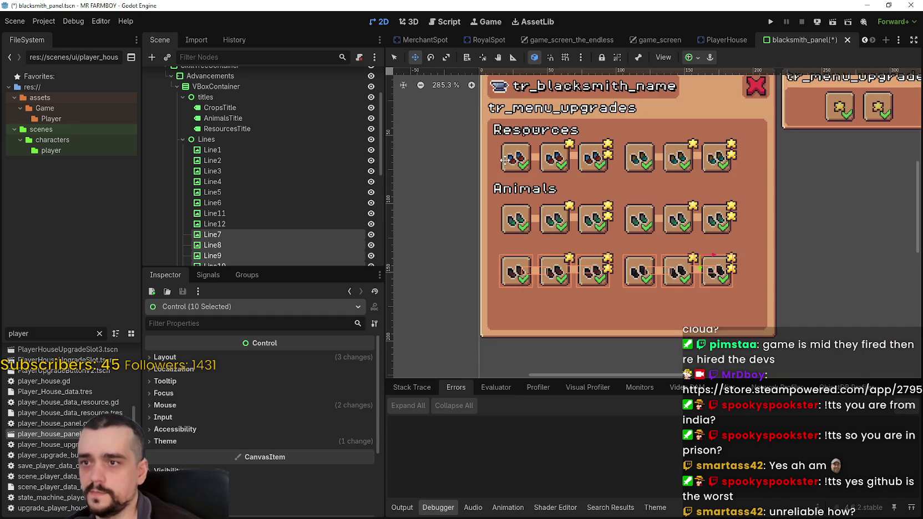
scroll(504, 160, up, 3)
Step: Reposition the Resources title: undo a drag, then nudge it down two steps
click(265, 130)
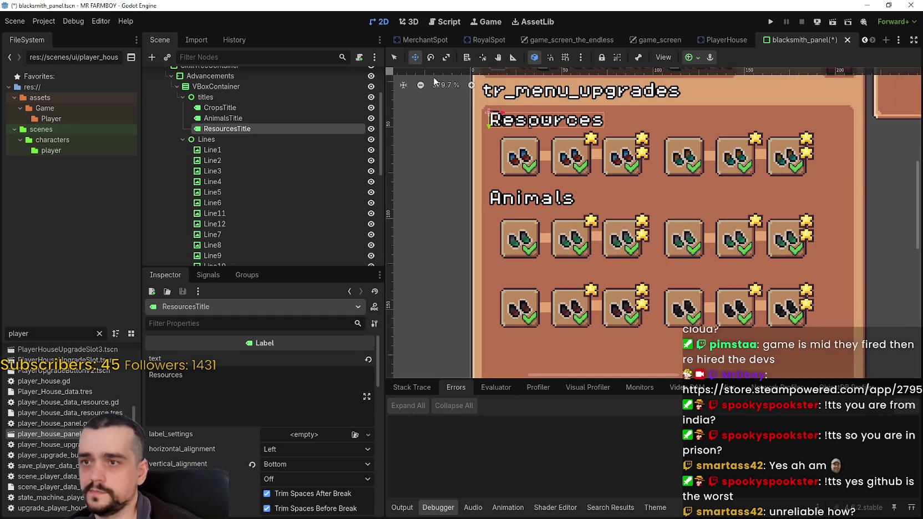
drag(537, 127, 531, 276)
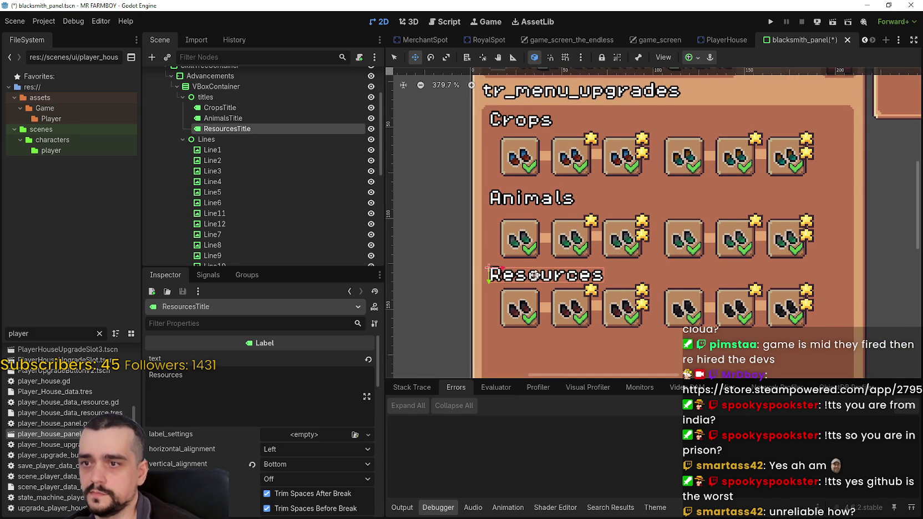
scroll(534, 275, up, 2)
key(ctrl+z)
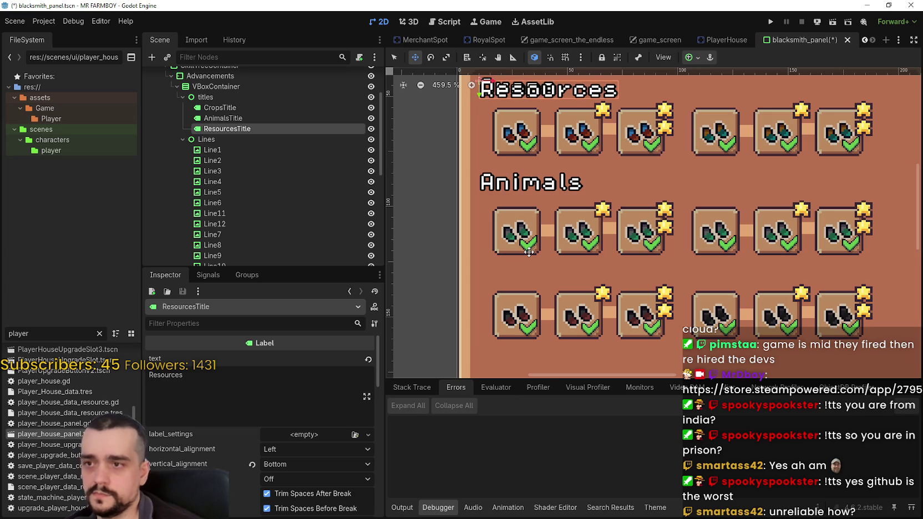
key(Down)
key(Down)
key(Down)
key(Down)
key(Down)
key(Down)
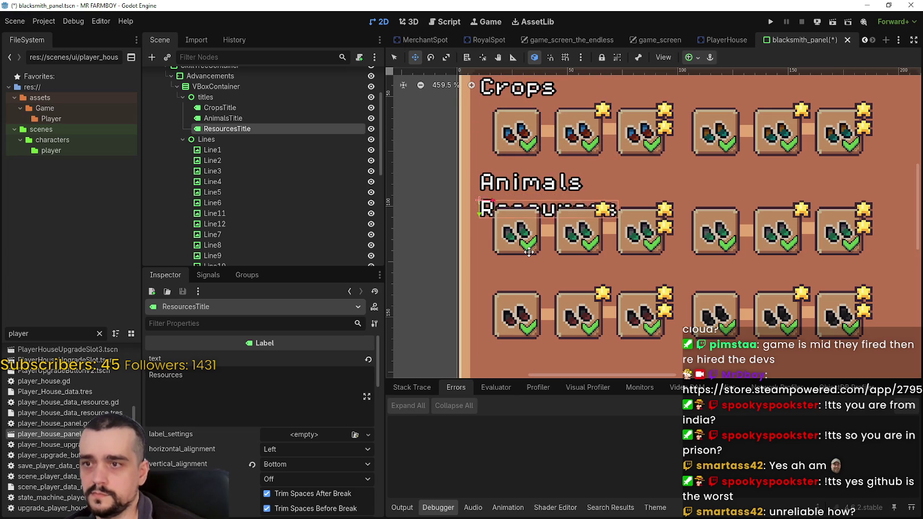
key(Down)
key(Down)
key(Down)
scroll(530, 252, down, 4)
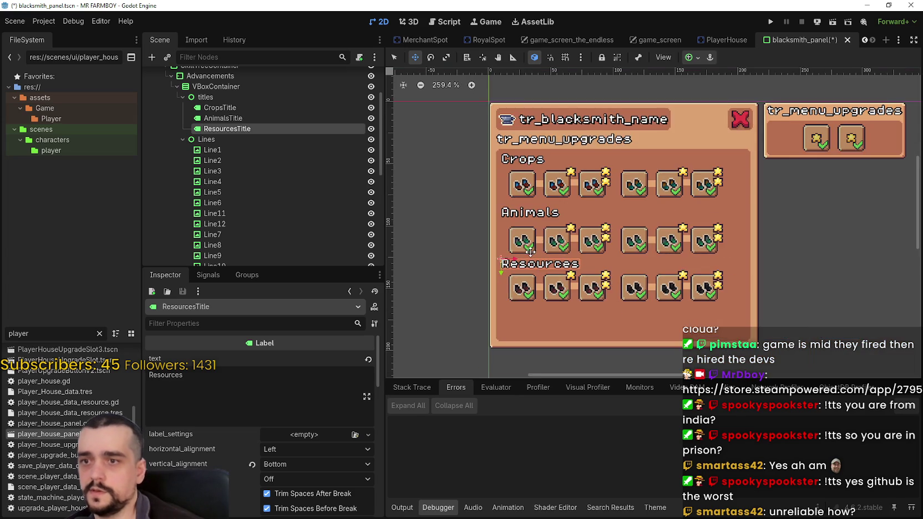
scroll(460, 211, up, 4)
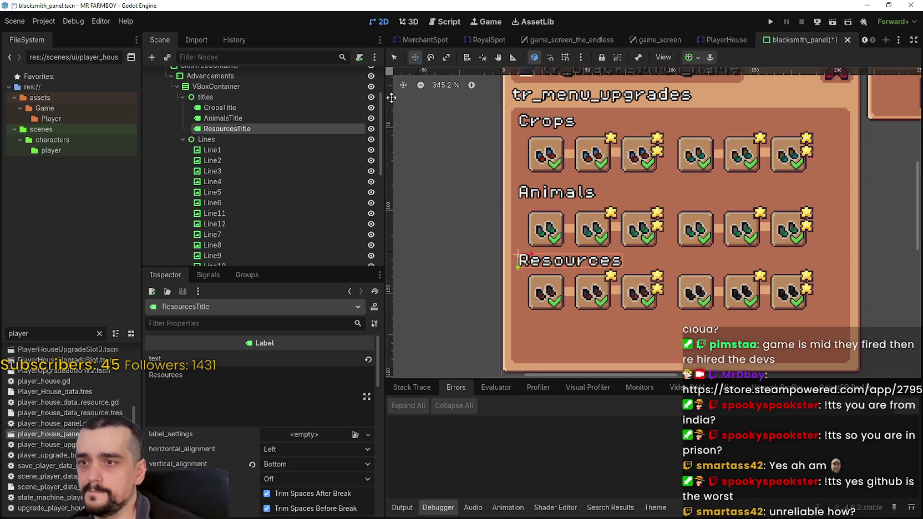
Step: Select the Crops row icons and Crops title to check their placement, then clear the selection
click(393, 57)
scroll(437, 130, down, 1)
drag(439, 142, 428, 187)
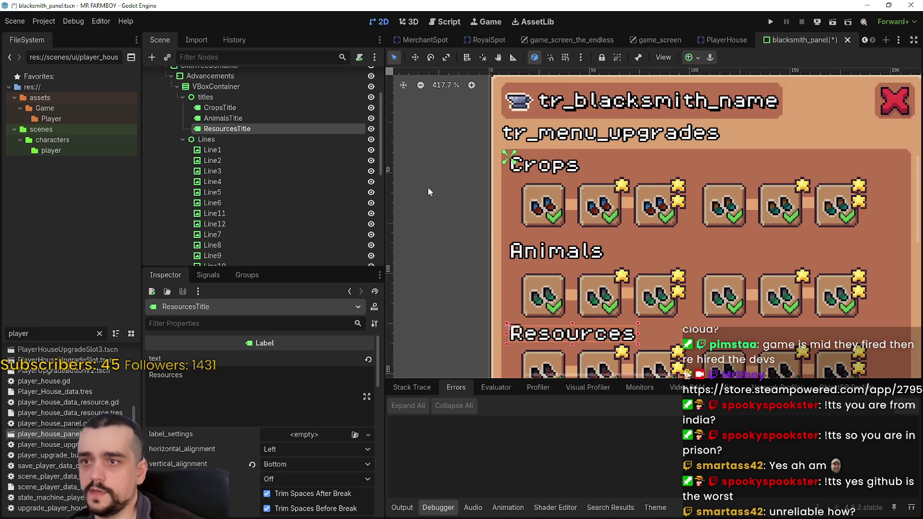
mouse_move(455, 240)
mouse_down()
mouse_move(458, 226)
mouse_move(764, 210)
mouse_move(885, 175)
mouse_up()
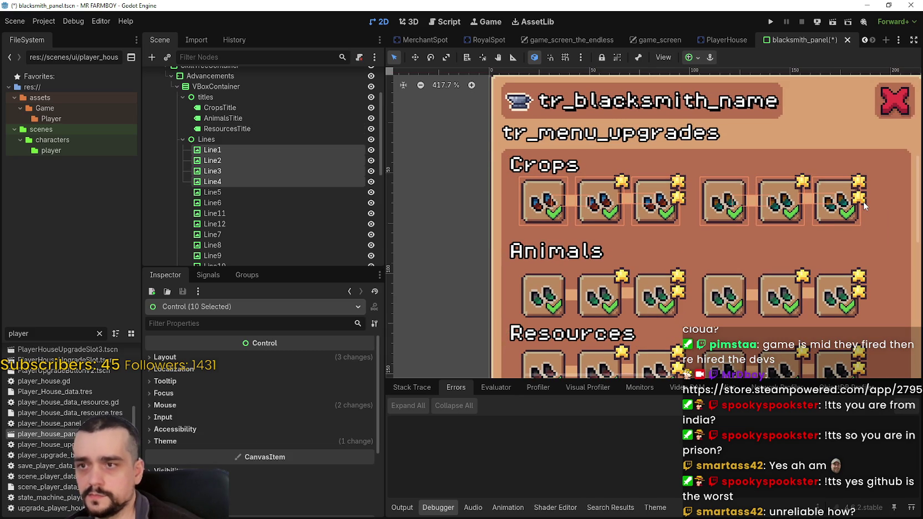
scroll(676, 174, up, 2)
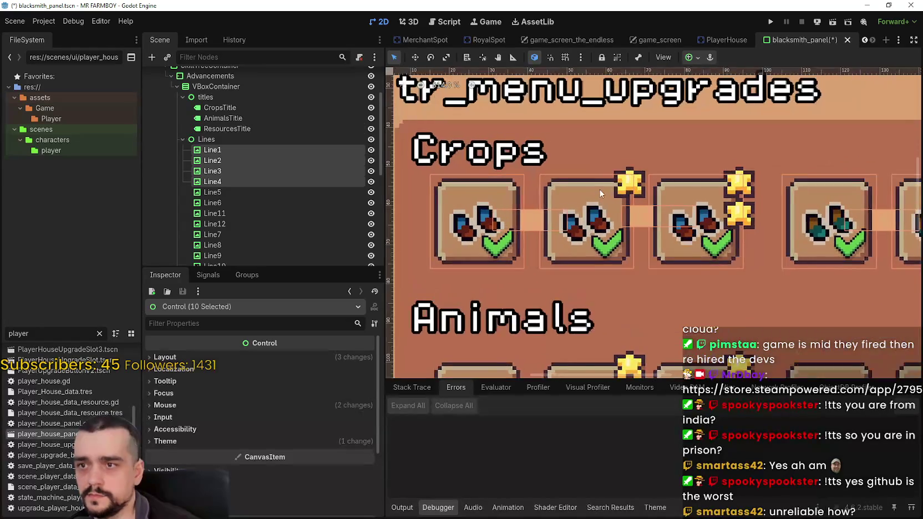
scroll(599, 189, down, 1)
click(285, 108)
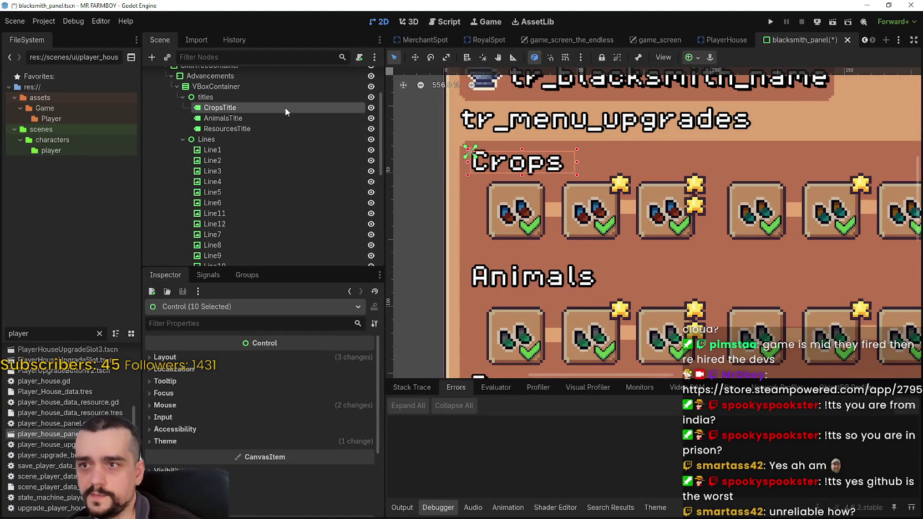
scroll(470, 276, down, 2)
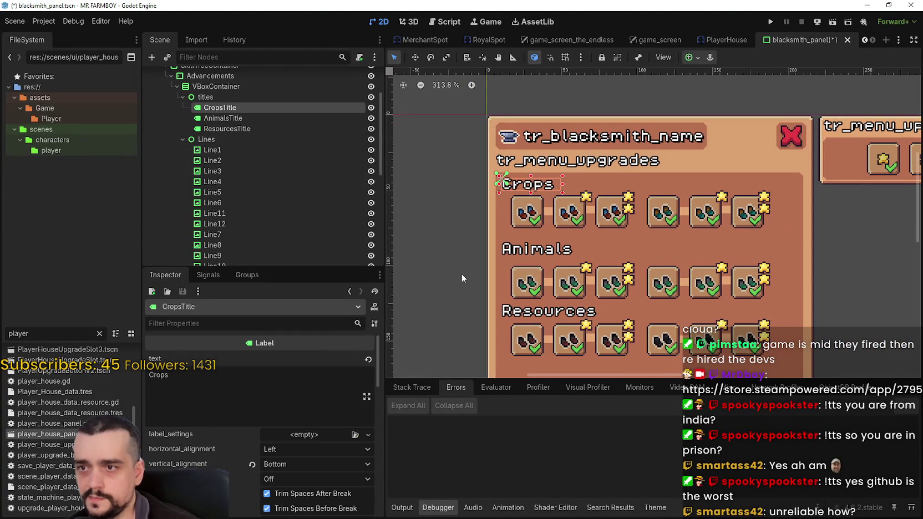
click(462, 274)
Step: Nudge the Animals heading up one step toward the Crops row
scroll(463, 270, up, 1)
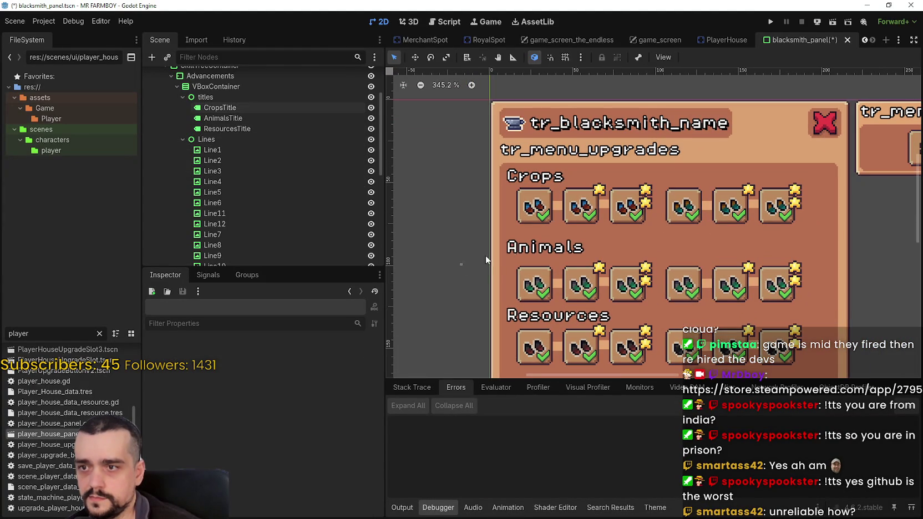
click(223, 118)
scroll(461, 191, up, 4)
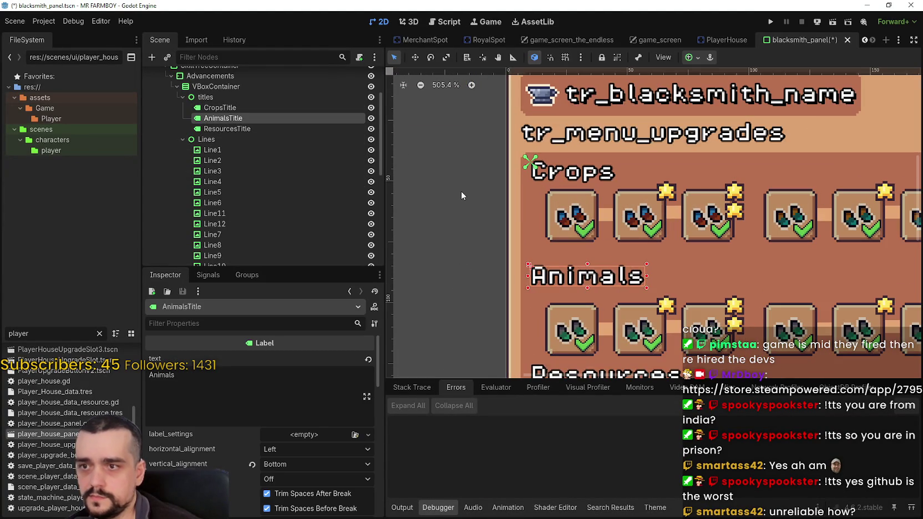
key(Up)
key(Up)
key(Up)
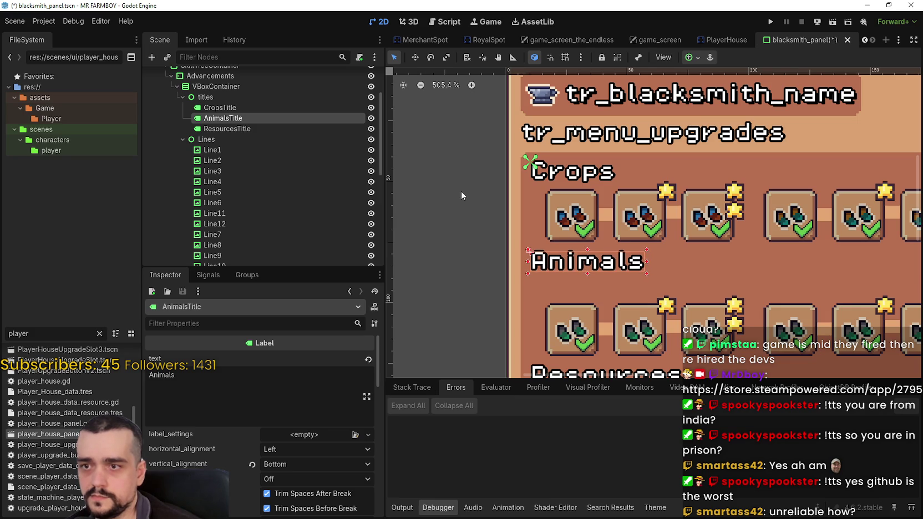
Step: Nudge the Animals heading back down a step and move the Animals-row icons up beneath it
key(Down)
scroll(508, 172, down, 4)
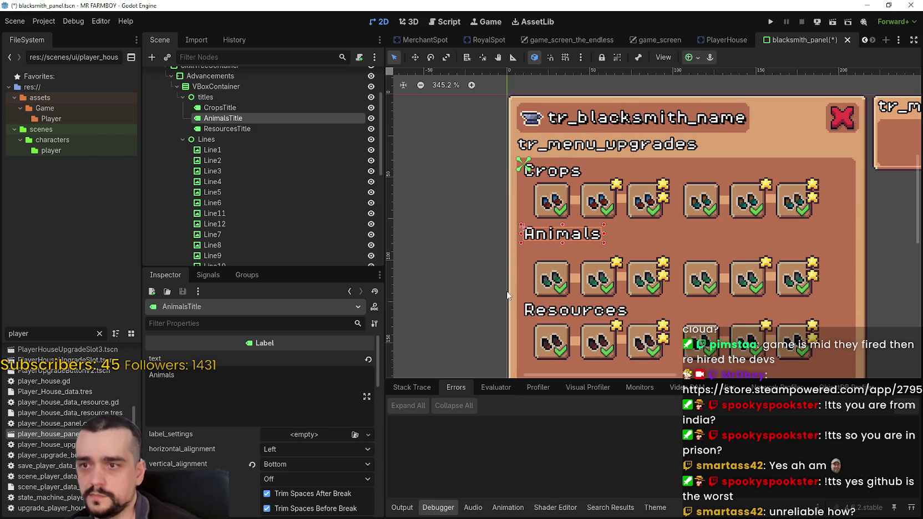
mouse_move(473, 300)
mouse_down()
mouse_move(882, 258)
mouse_move(874, 247)
mouse_up()
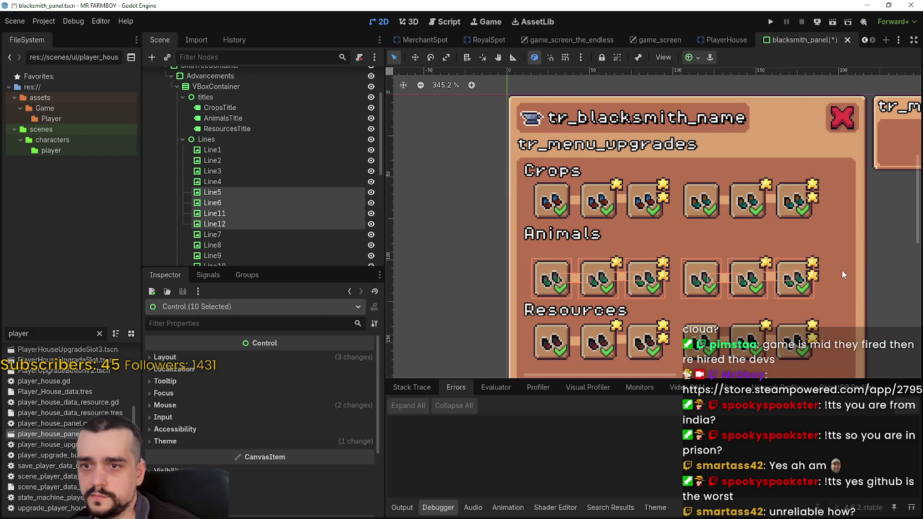
key(Up)
key(Up)
key(Up)
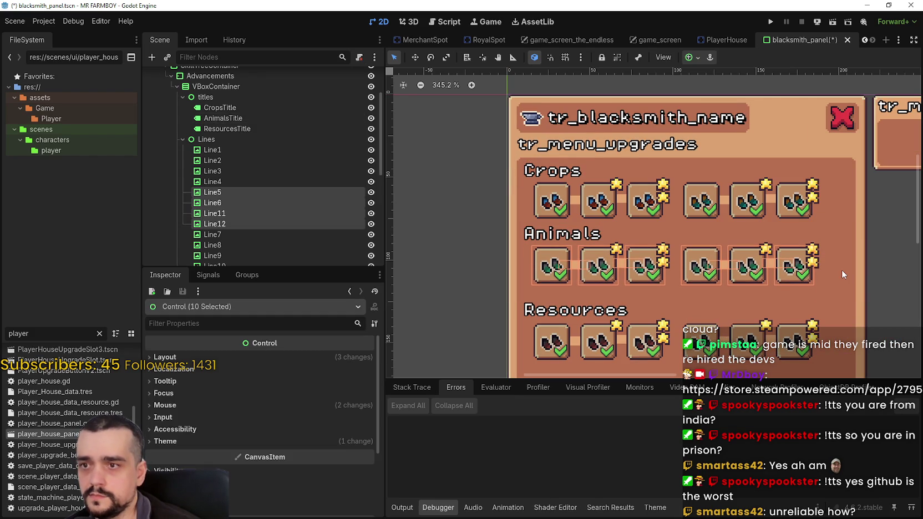
scroll(725, 259, up, 5)
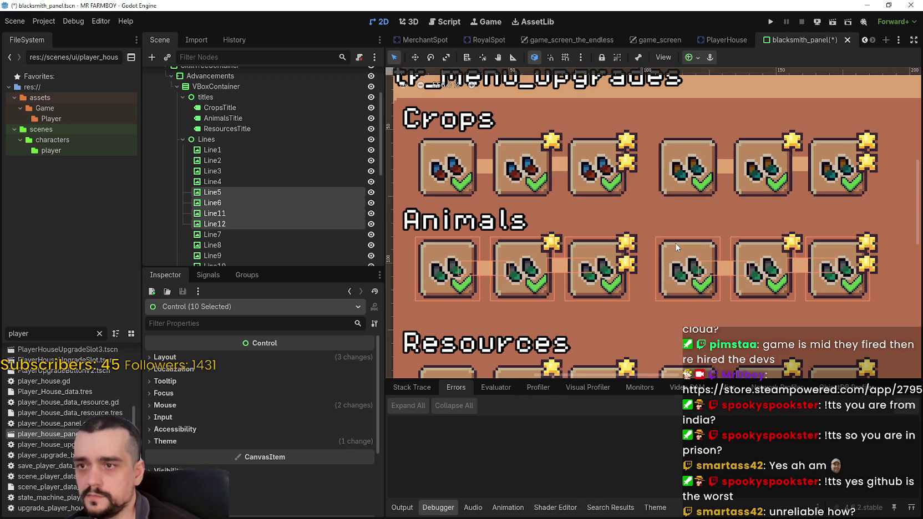
scroll(603, 262, left, 2)
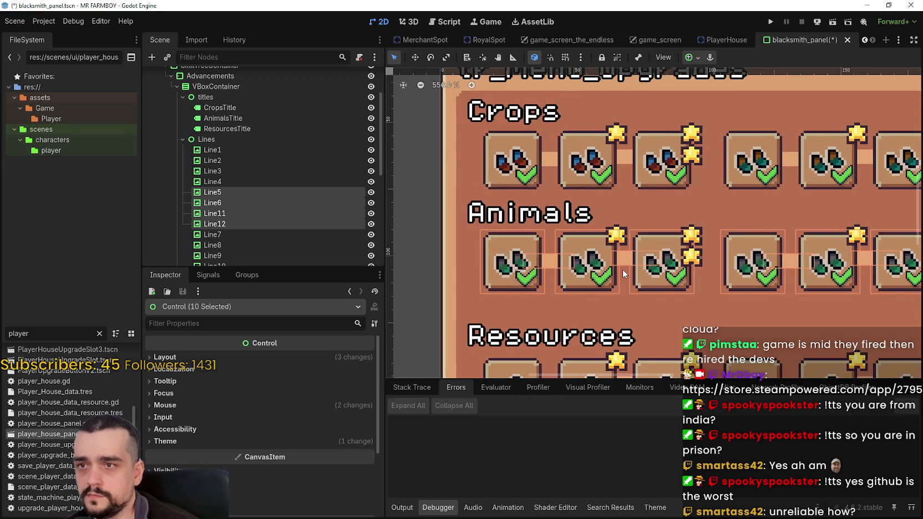
scroll(622, 269, down, 6)
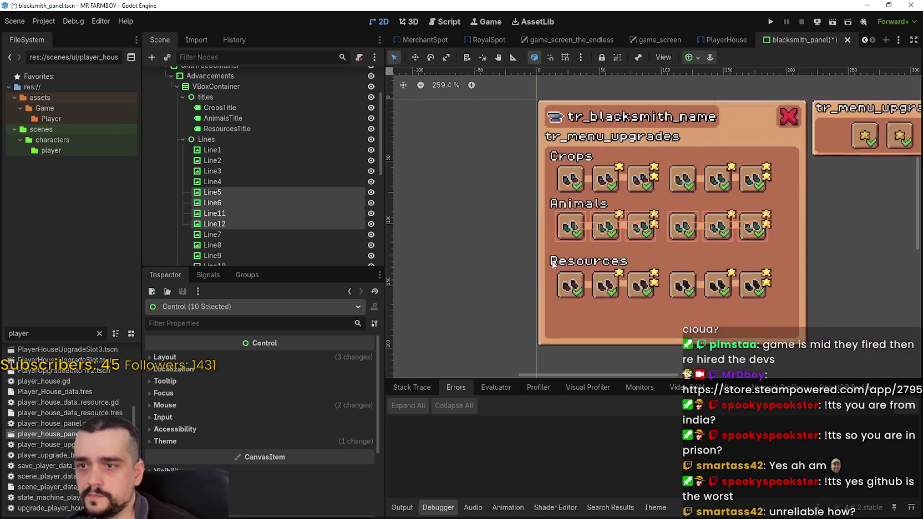
Step: Select the Resources heading with its icon row and nudge them up one step
click(493, 327)
scroll(491, 296, up, 2)
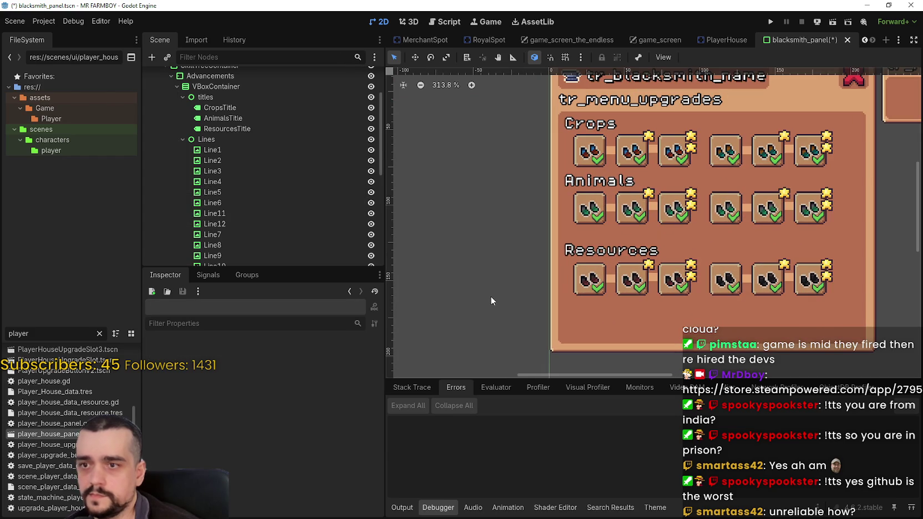
mouse_move(497, 300)
mouse_down()
mouse_move(900, 248)
mouse_move(898, 239)
mouse_up()
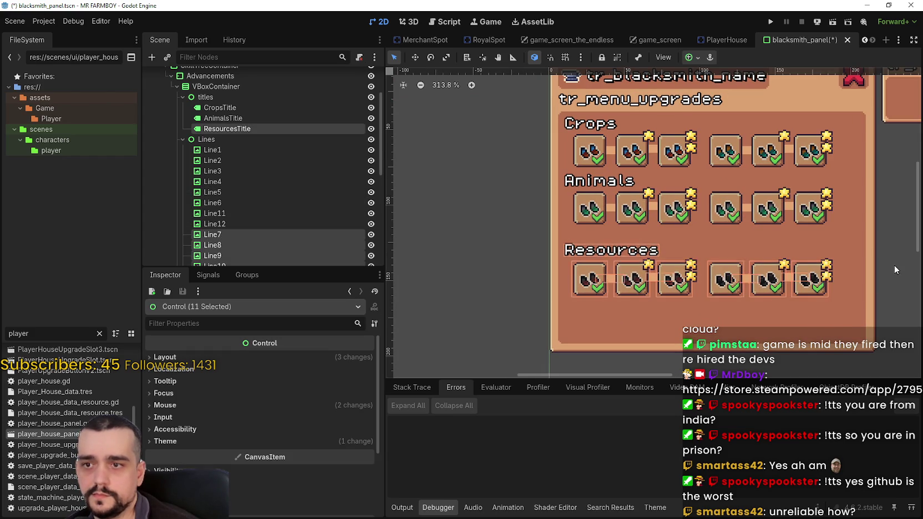
scroll(894, 265, up, 3)
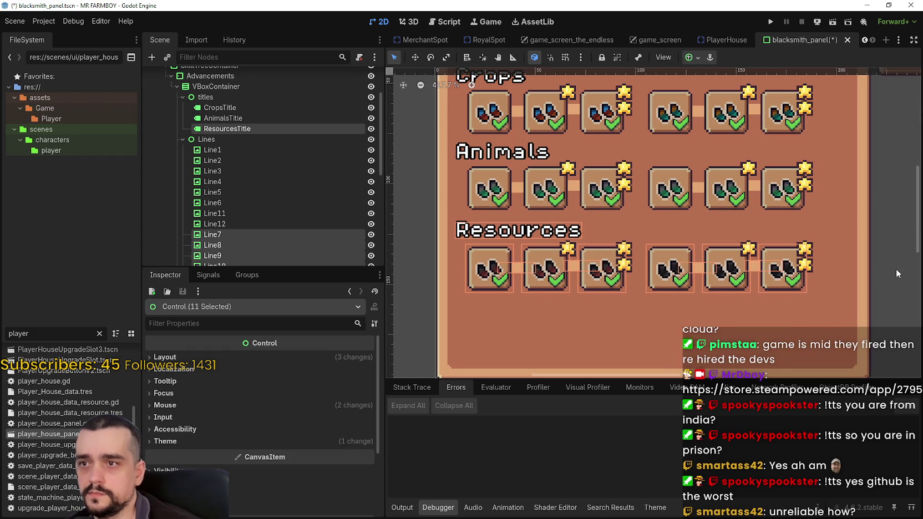
scroll(651, 236, down, 1)
drag(650, 235, 680, 269)
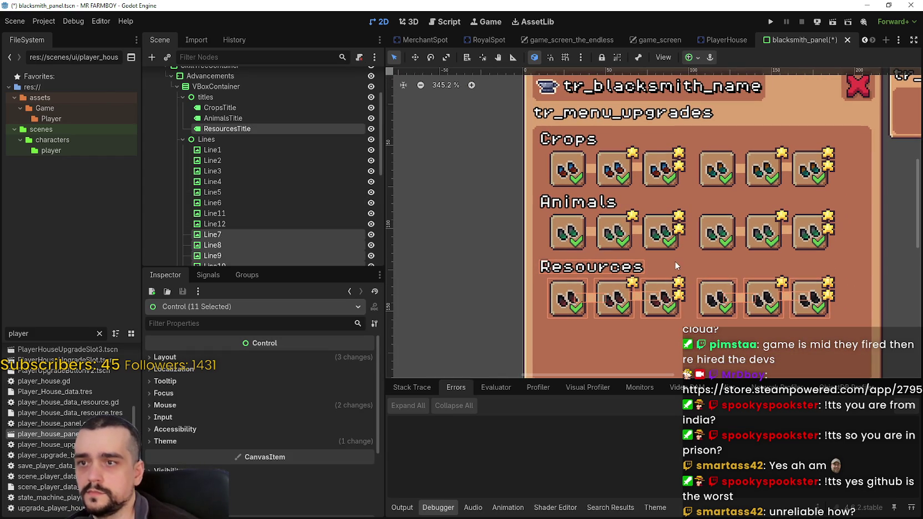
key(Up)
scroll(447, 257, up, 3)
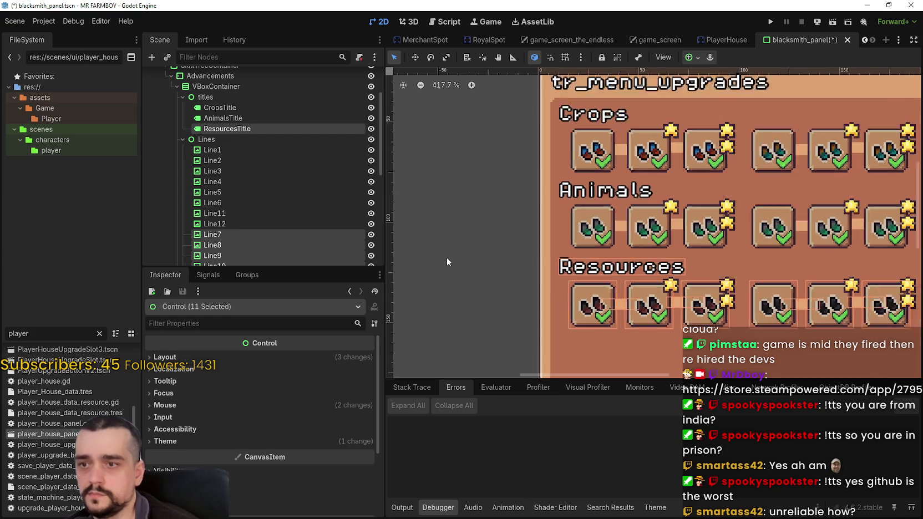
scroll(478, 300, down, 3)
Step: Select some row controls, then the Animals heading with its first icons, to check alignment
click(478, 300)
scroll(534, 324, up, 3)
scroll(513, 343, down, 1)
drag(514, 345, 719, 265)
scroll(545, 219, up, 3)
scroll(582, 276, up, 1)
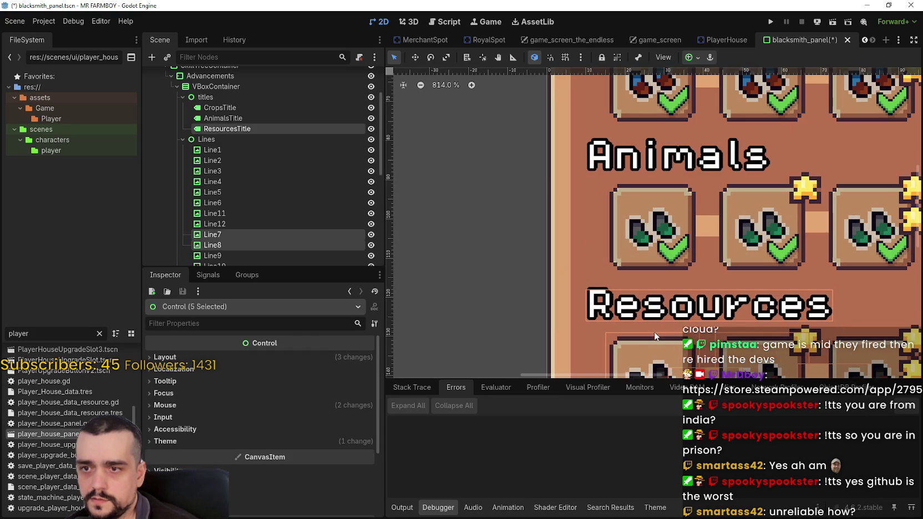
scroll(626, 284, down, 1)
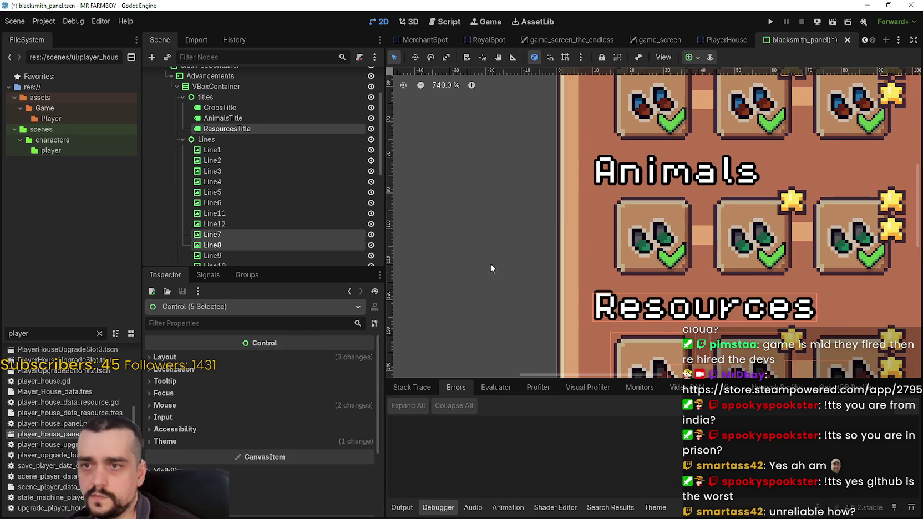
mouse_move(488, 278)
mouse_down()
mouse_move(851, 170)
mouse_move(826, 152)
mouse_move(787, 149)
mouse_up()
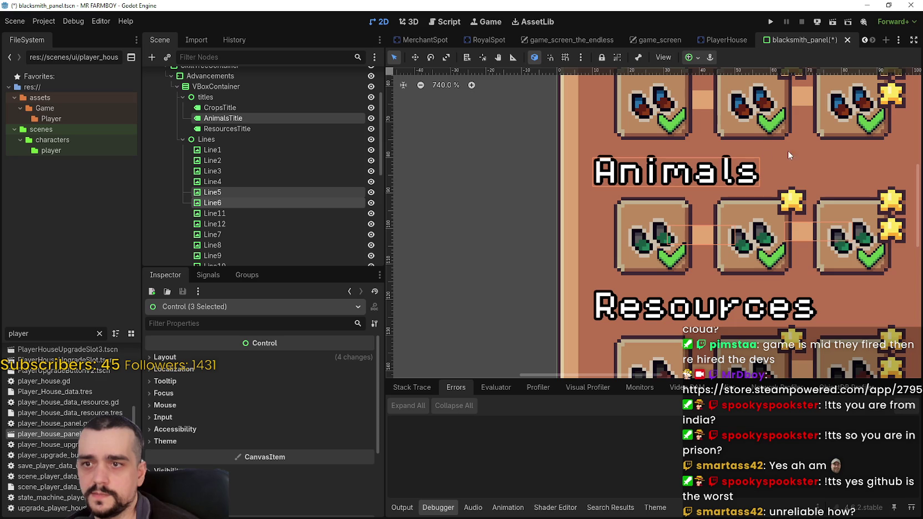
mouse_move(508, 295)
mouse_down()
mouse_move(755, 147)
mouse_move(799, 146)
mouse_up()
scroll(683, 221, down, 2)
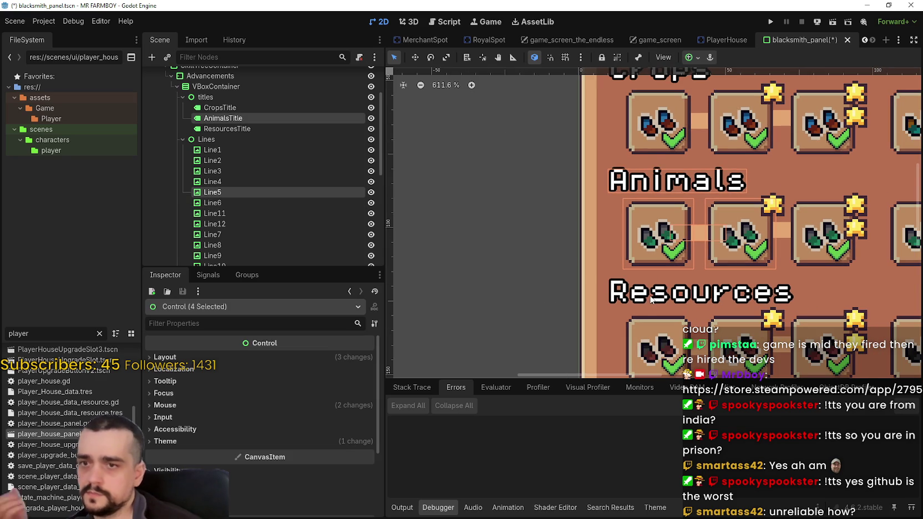
scroll(651, 299, down, 3)
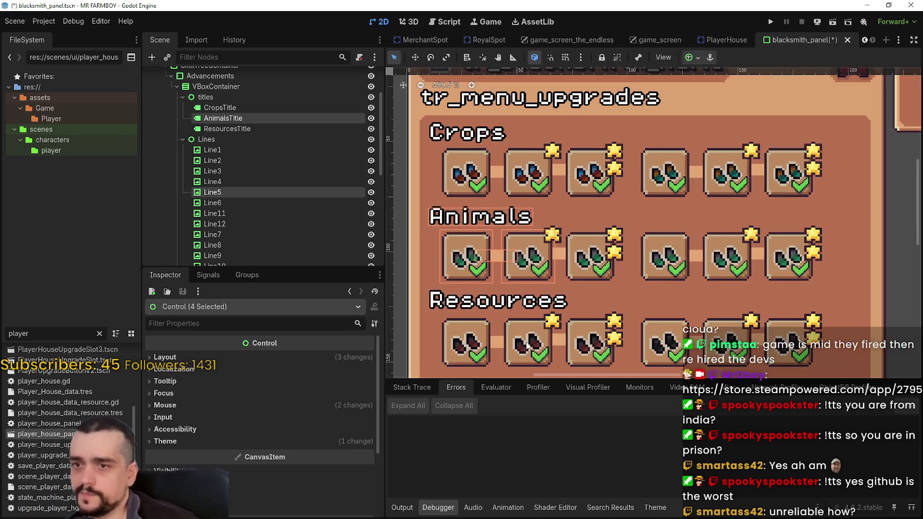
Step: Select all three headings with their first icons to compare spacing, then begin selecting the Resources row
mouse_move(526, 321)
mouse_down()
mouse_move(708, 123)
mouse_move(690, 93)
mouse_move(674, 101)
mouse_up()
scroll(673, 121, up, 3)
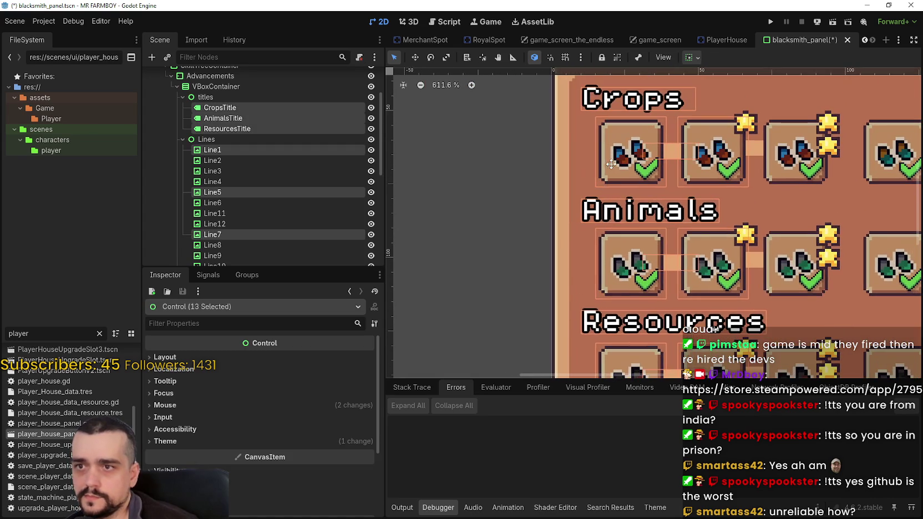
scroll(681, 280, down, 1)
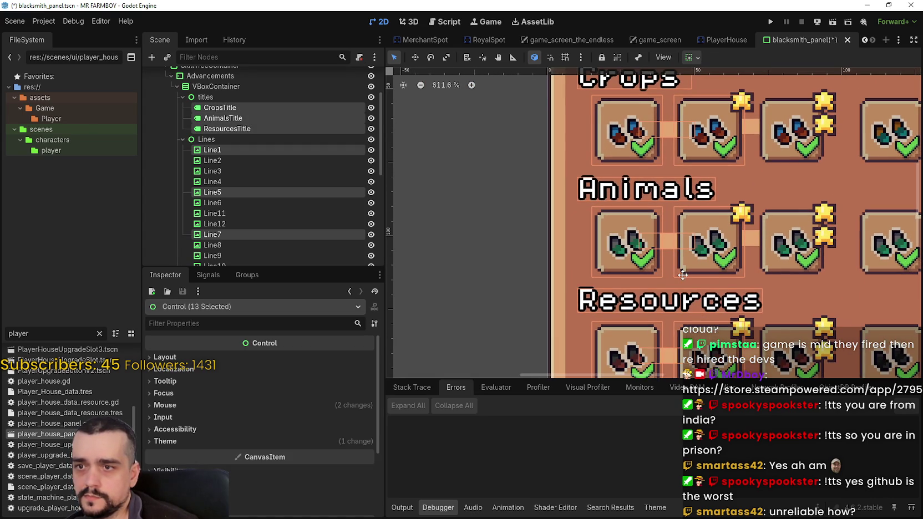
scroll(684, 274, down, 1)
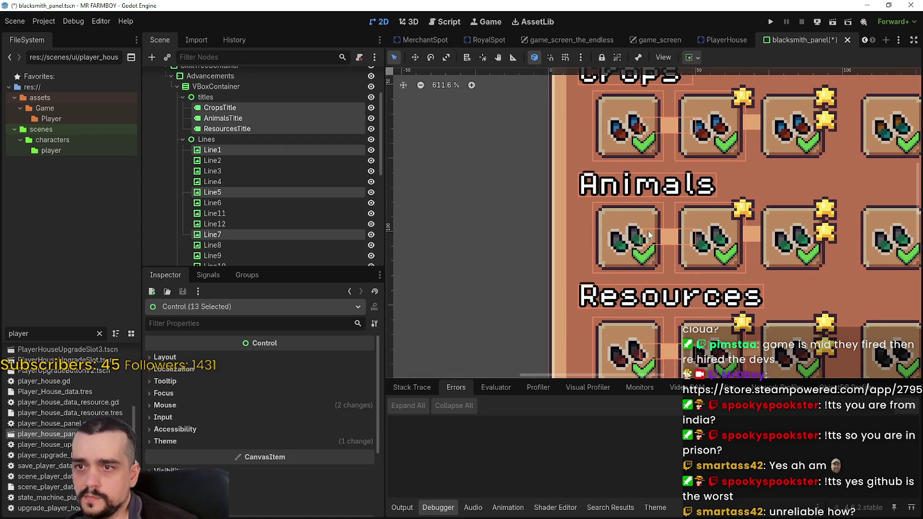
scroll(622, 347, down, 1)
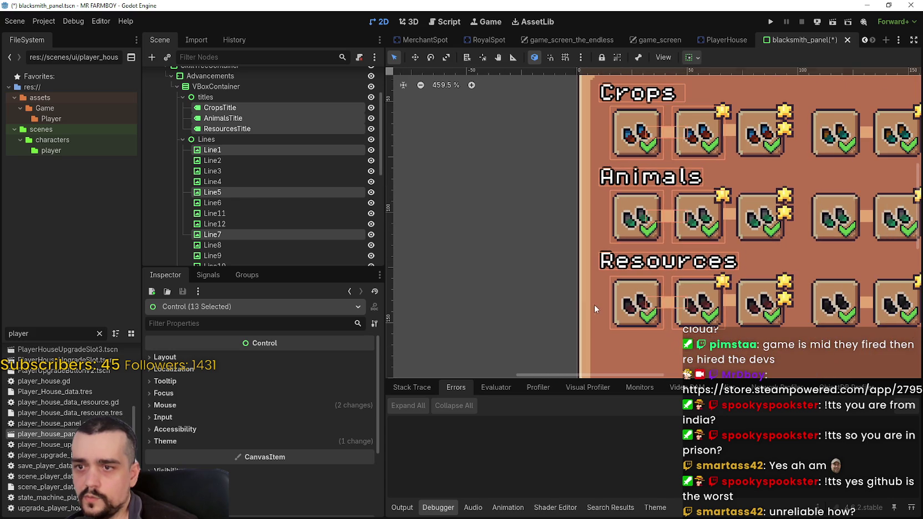
mouse_move(532, 343)
mouse_down()
mouse_move(551, 323)
mouse_move(808, 273)
mouse_up()
scroll(808, 273, down, 2)
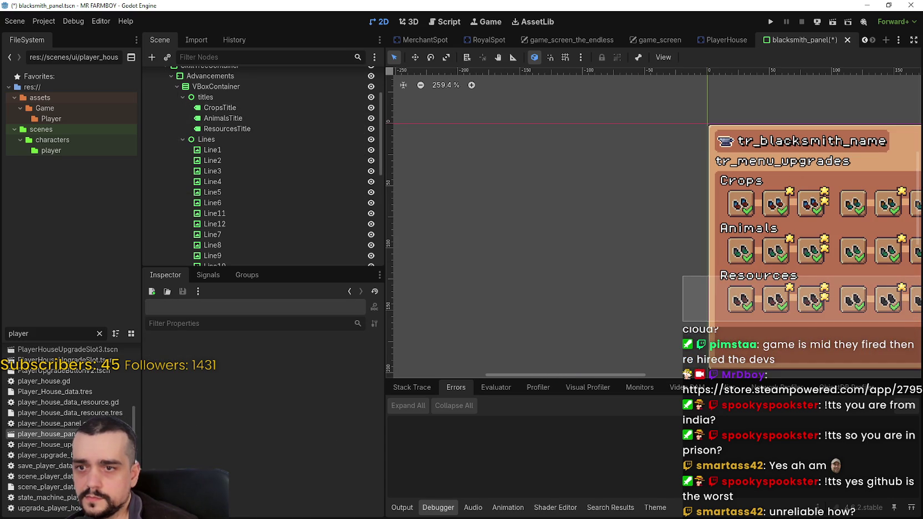
Step: Select the Resources-row controls, then the headings and first icons of each row, to check alignment
drag(808, 274, 808, 276)
scroll(723, 307, up, 2)
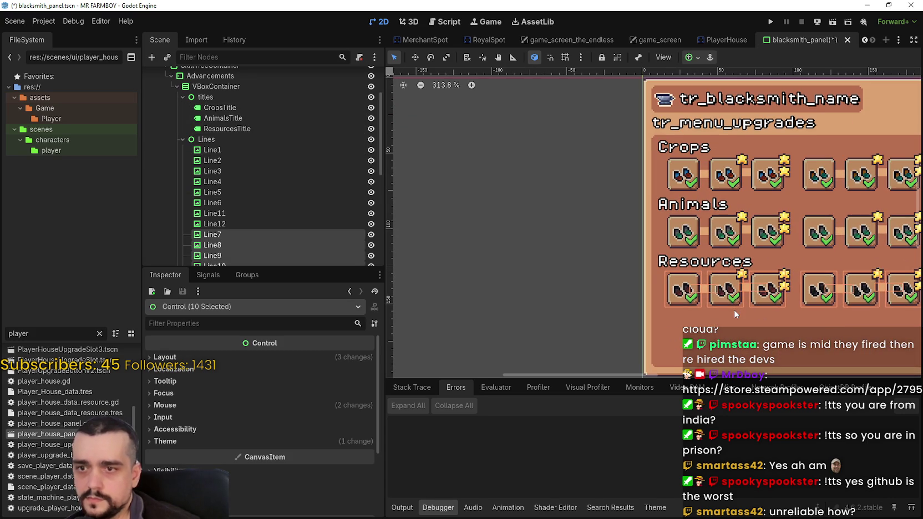
scroll(626, 188, up, 3)
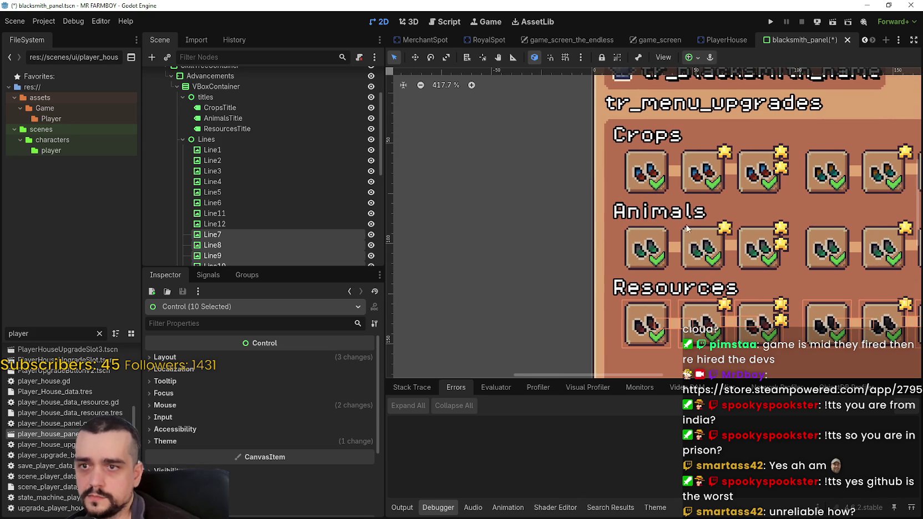
click(591, 279)
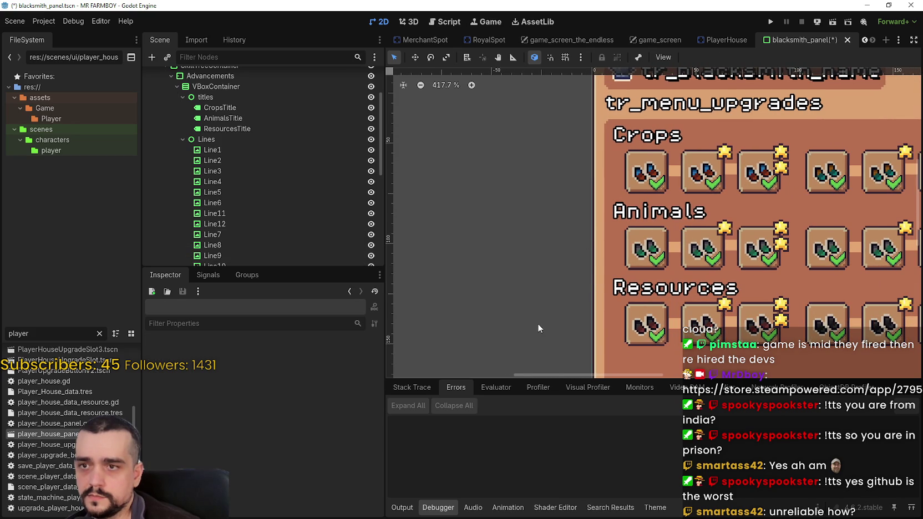
mouse_move(525, 335)
mouse_down()
mouse_move(707, 148)
mouse_move(758, 113)
mouse_up()
scroll(651, 149, up, 2)
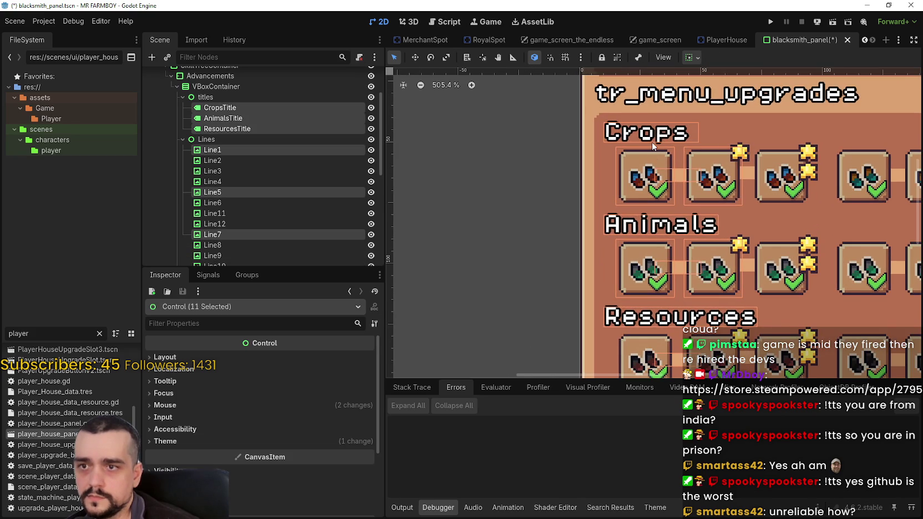
scroll(638, 252, up, 6)
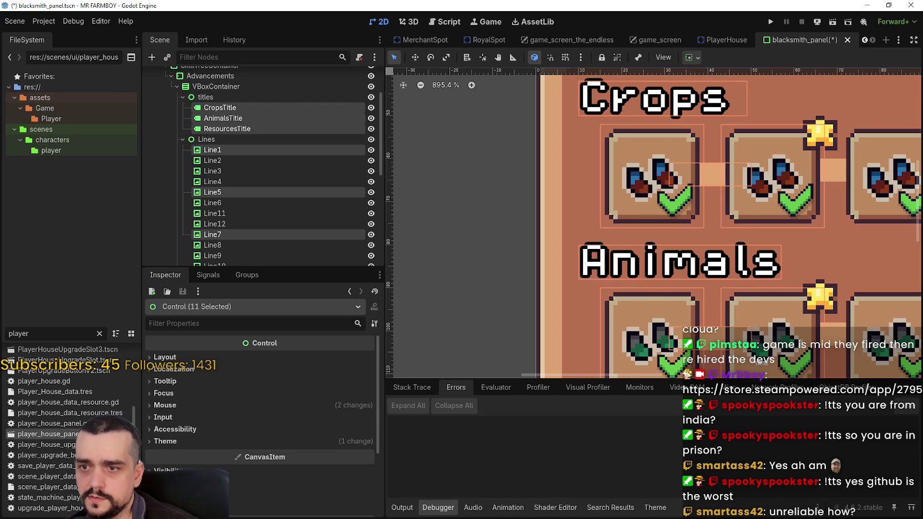
scroll(759, 363, down, 5)
Step: Select a group of lower-row controls, deselect the seven Line nodes and zoom out over the panel
click(555, 249)
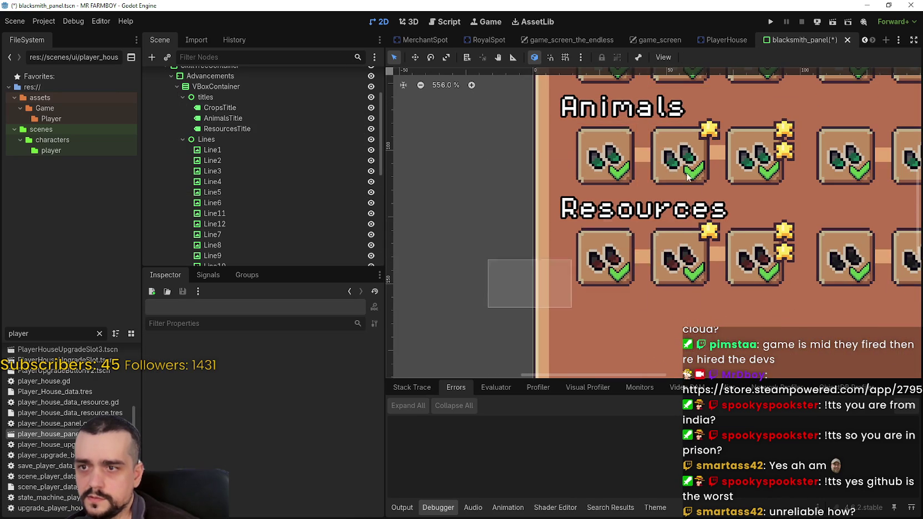
drag(688, 176, 711, 136)
scroll(611, 215, up, 4)
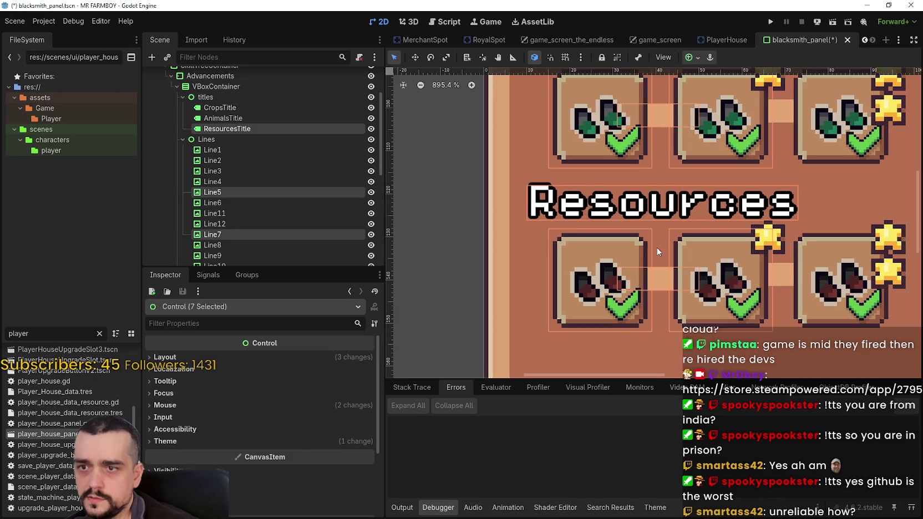
scroll(657, 247, down, 5)
click(564, 267)
scroll(552, 259, down, 2)
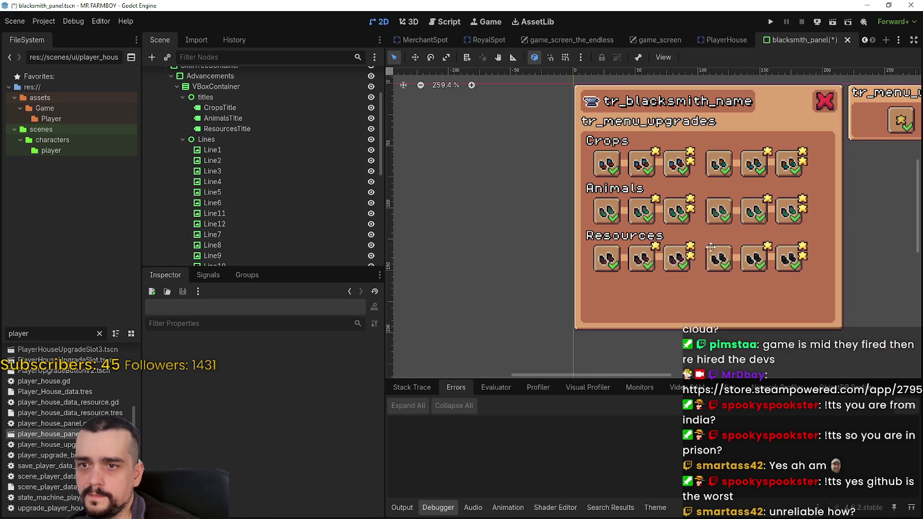
scroll(679, 264, down, 2)
scroll(742, 237, down, 1)
Step: Review the whole panel layout and save blacksmith_panel.tscn with Ctrl+S
drag(741, 248, 627, 229)
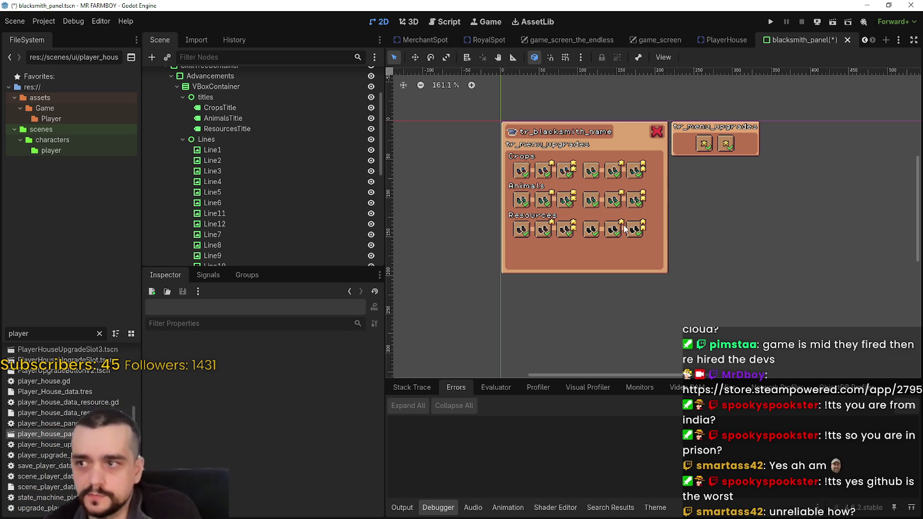
scroll(552, 169, up, 4)
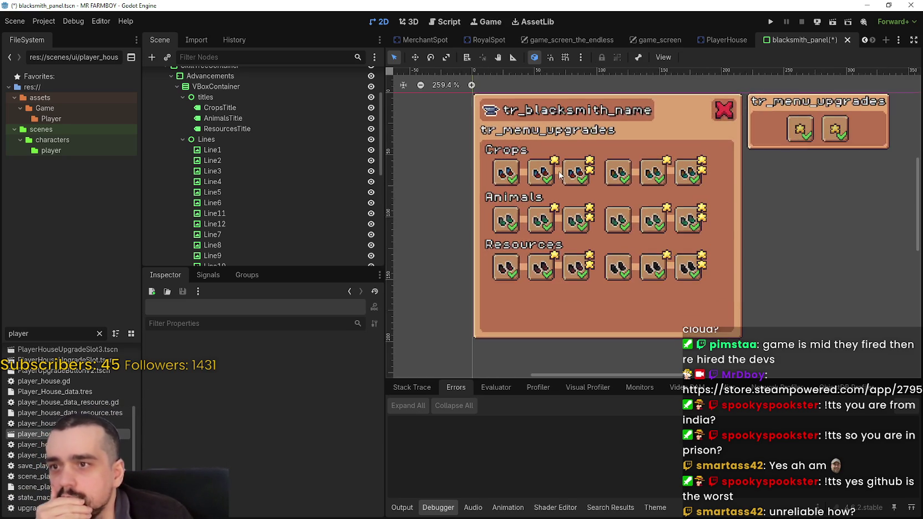
scroll(565, 183, up, 1)
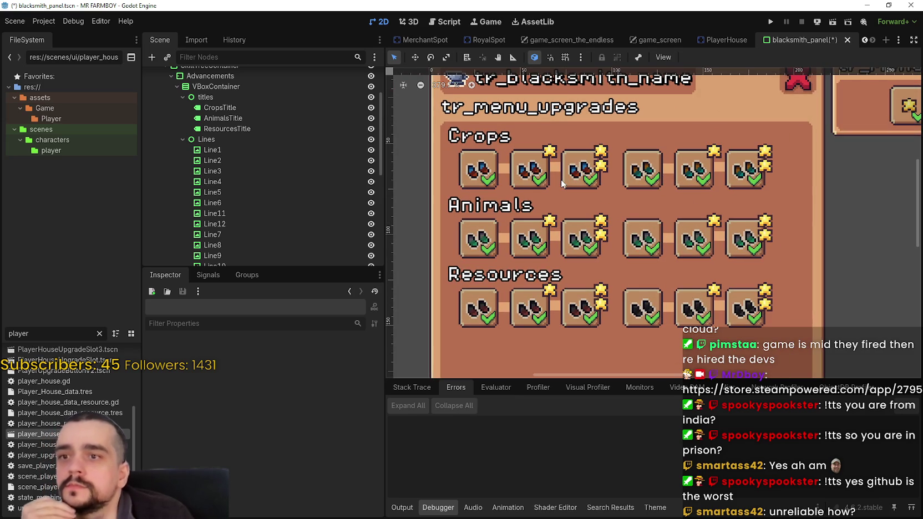
scroll(560, 178, down, 2)
scroll(562, 181, down, 1)
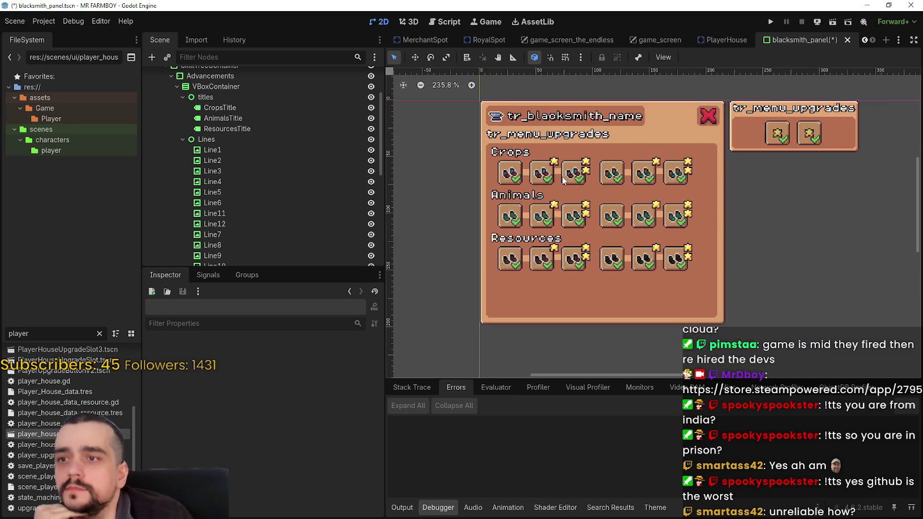
scroll(562, 180, up, 1)
scroll(562, 180, down, 2)
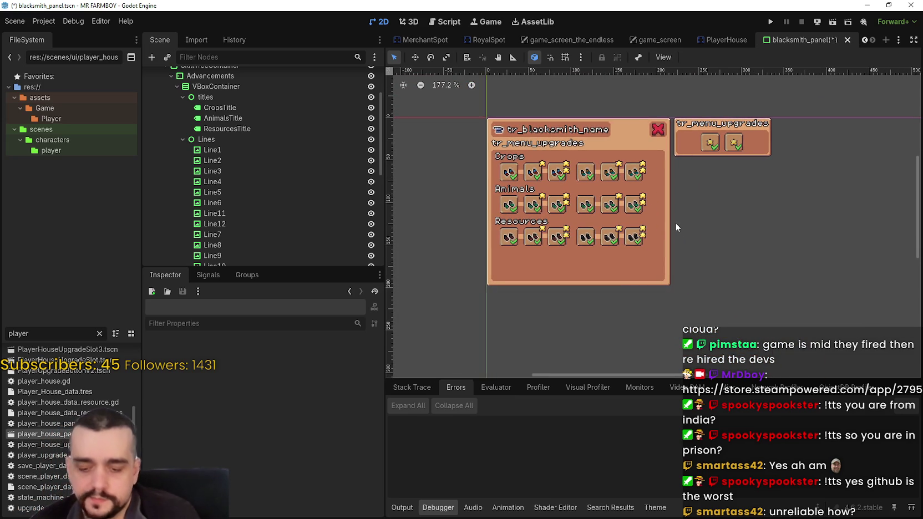
key(ctrl+s)
scroll(651, 207, up, 1)
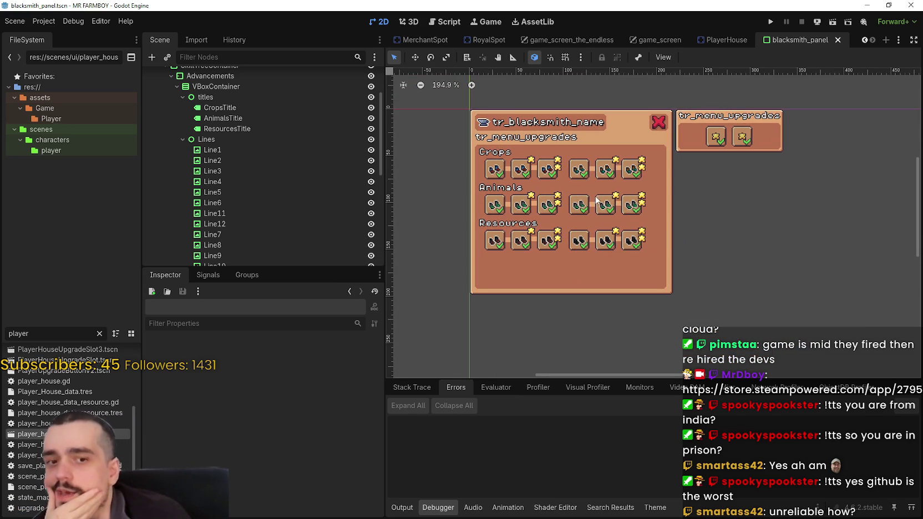
scroll(593, 204, up, 4)
scroll(592, 203, up, 1)
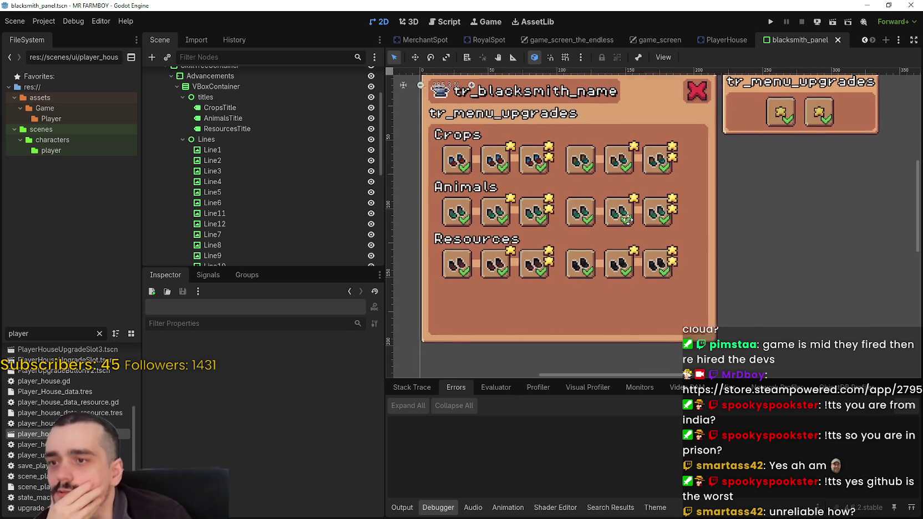
scroll(637, 219, down, 1)
scroll(620, 235, down, 1)
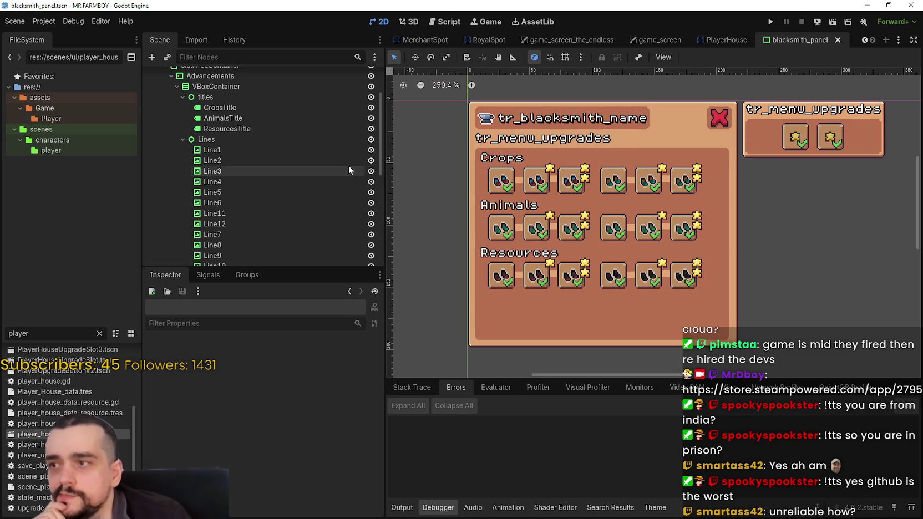
Step: Scroll the viewport to look over the blacksmith panel's Crops, Animals and Resources rows
scroll(338, 171, up, 2)
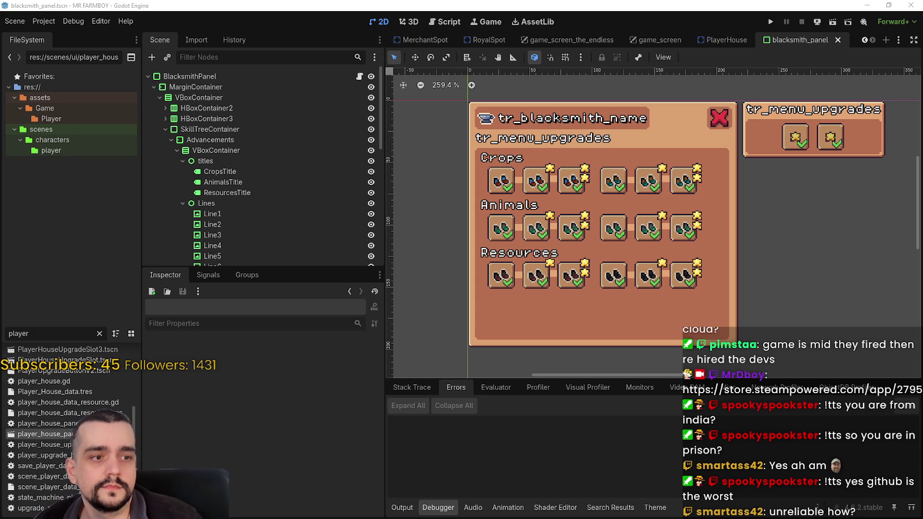
scroll(488, 233, up, 2)
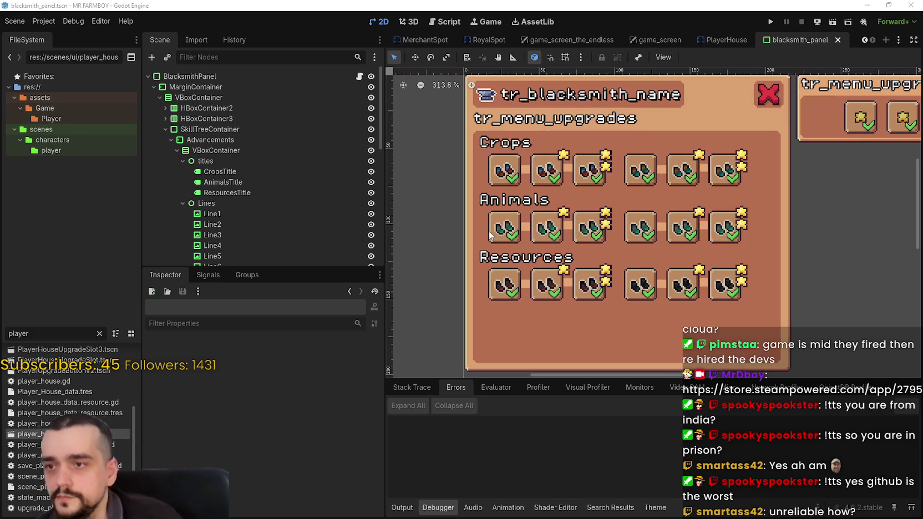
scroll(513, 234, down, 2)
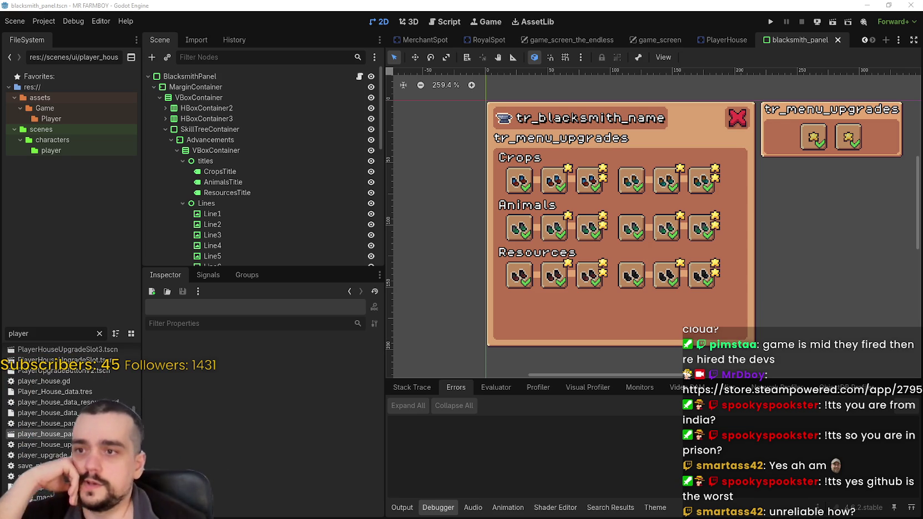
scroll(643, 305, up, 2)
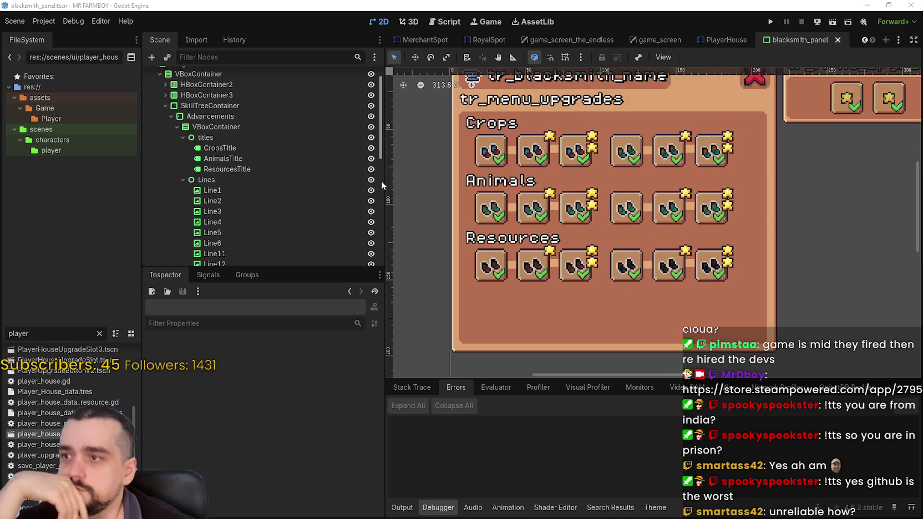
scroll(231, 175, down, 5)
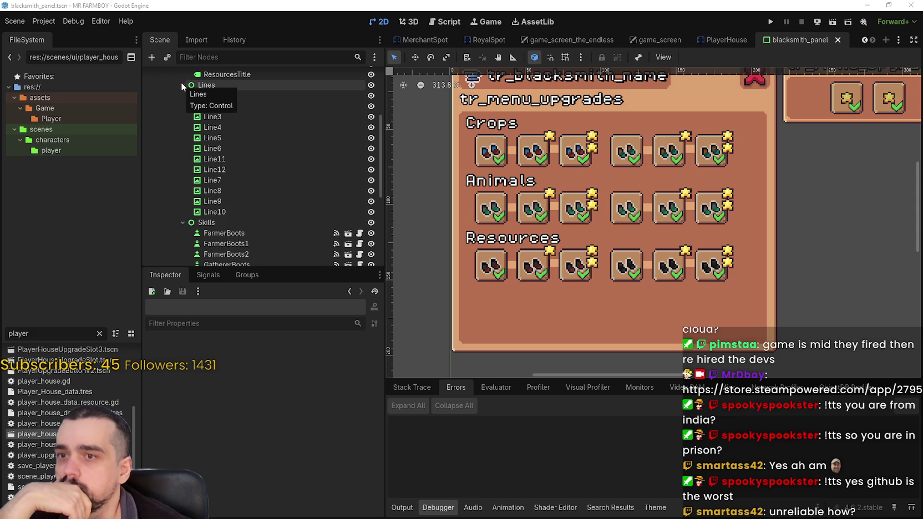
scroll(835, 89, down, 2)
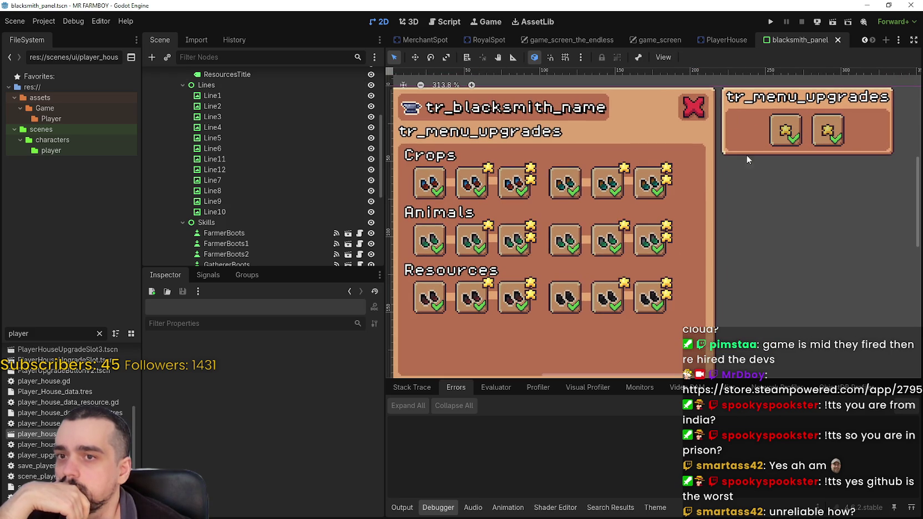
scroll(622, 199, up, 1)
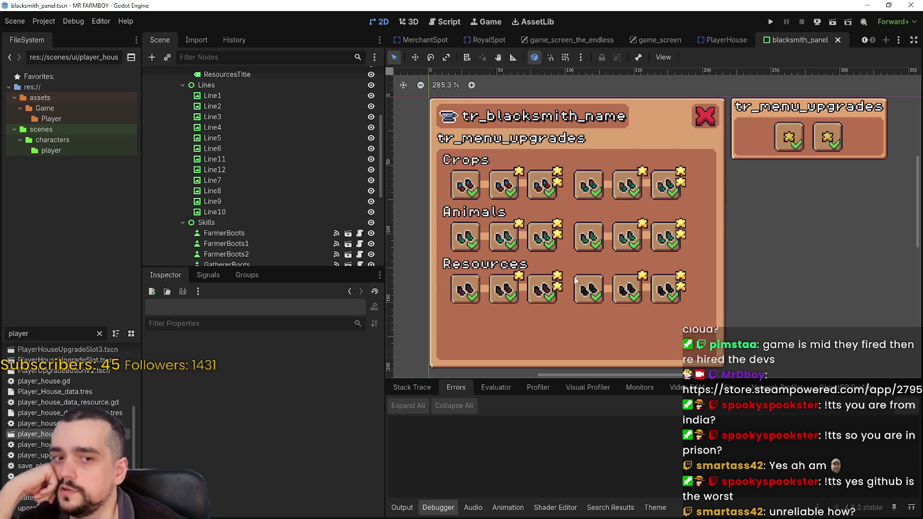
drag(611, 273, 632, 253)
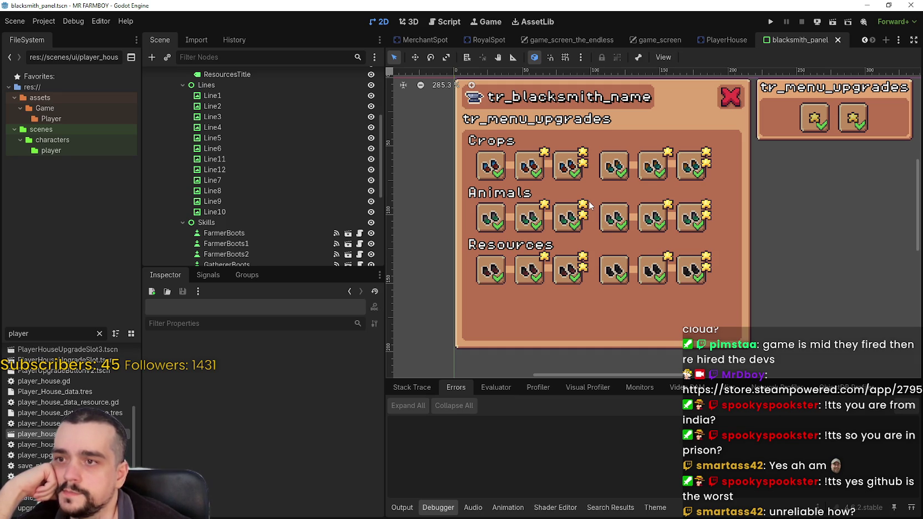
scroll(305, 205, up, 5)
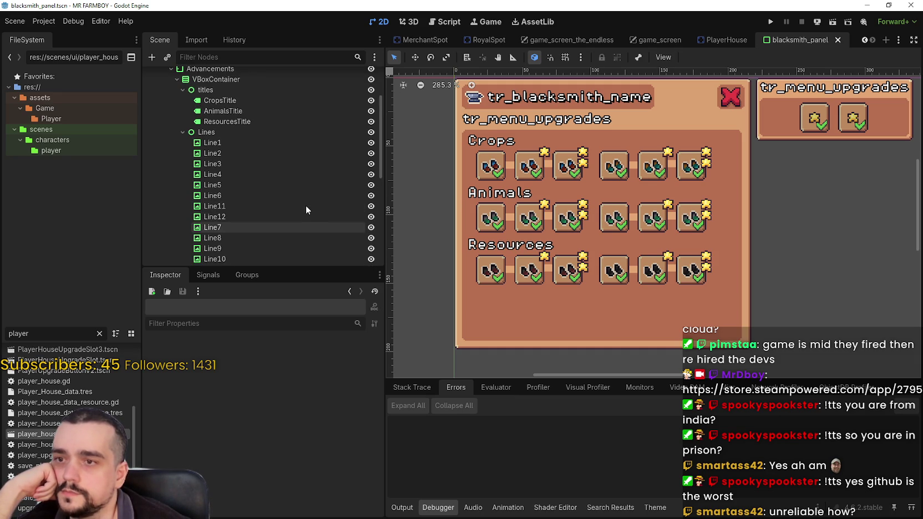
scroll(307, 205, down, 1)
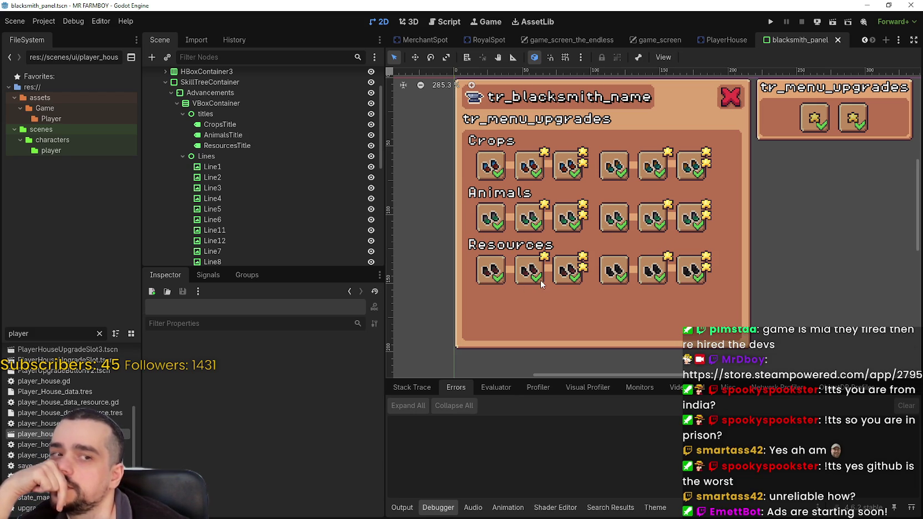
scroll(721, 175, up, 1)
scroll(721, 175, right, 1)
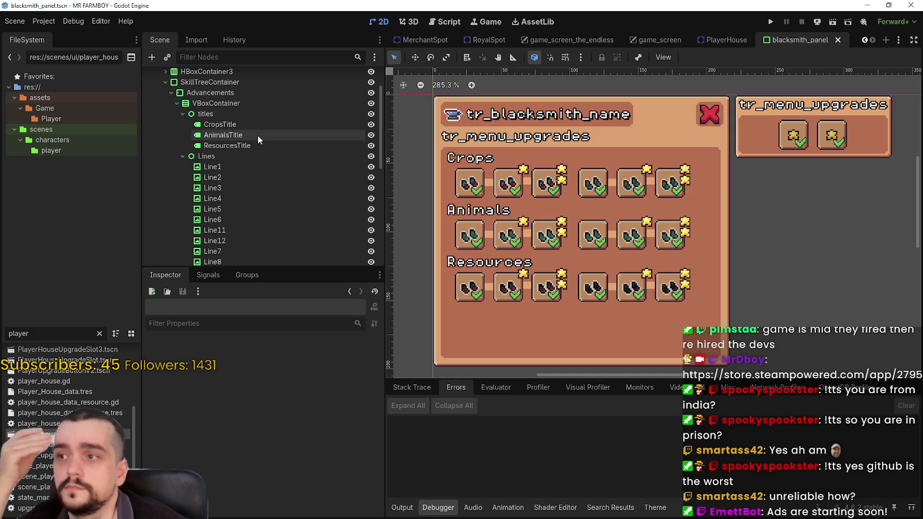
Step: Inspect the Advancements container and the CropsTitle label's settings
click(233, 93)
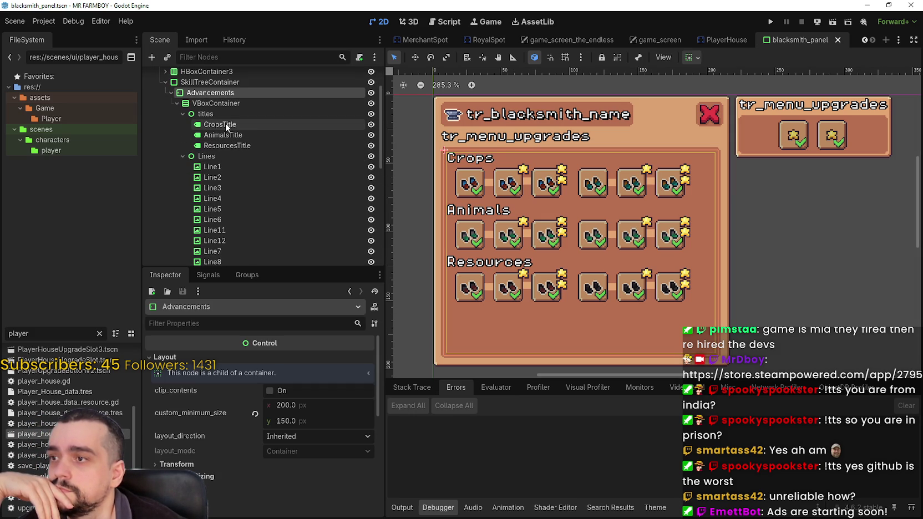
click(221, 124)
scroll(228, 135, down, 2)
scroll(226, 142, down, 3)
scroll(226, 144, up, 6)
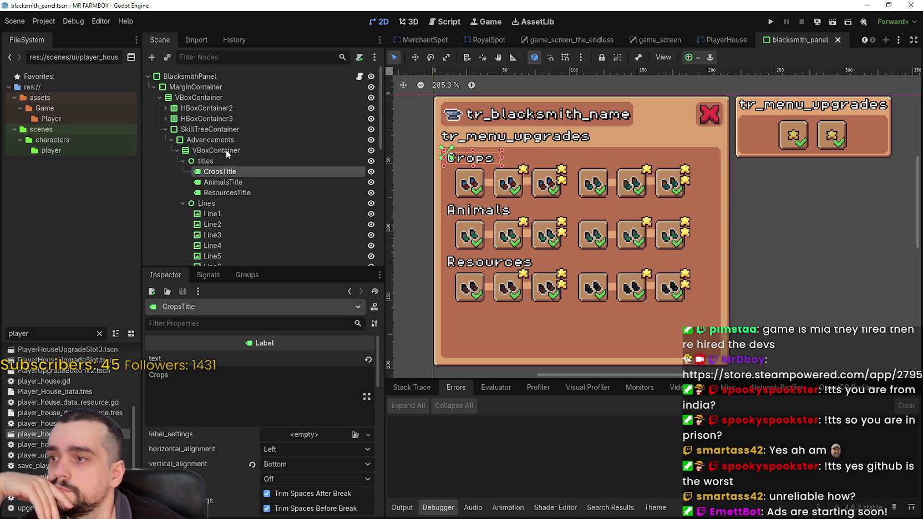
Step: Duplicate the tr_menu_upgrades heading label and set the copy's text to 'Active Buffs (0/2)'
click(164, 115)
click(195, 130)
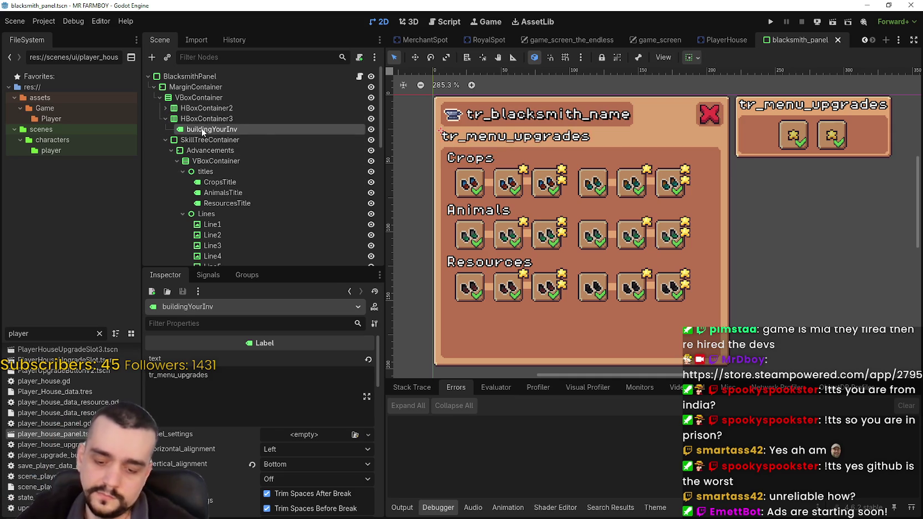
key(ctrl+d)
key(ctrl+a)
text(A)
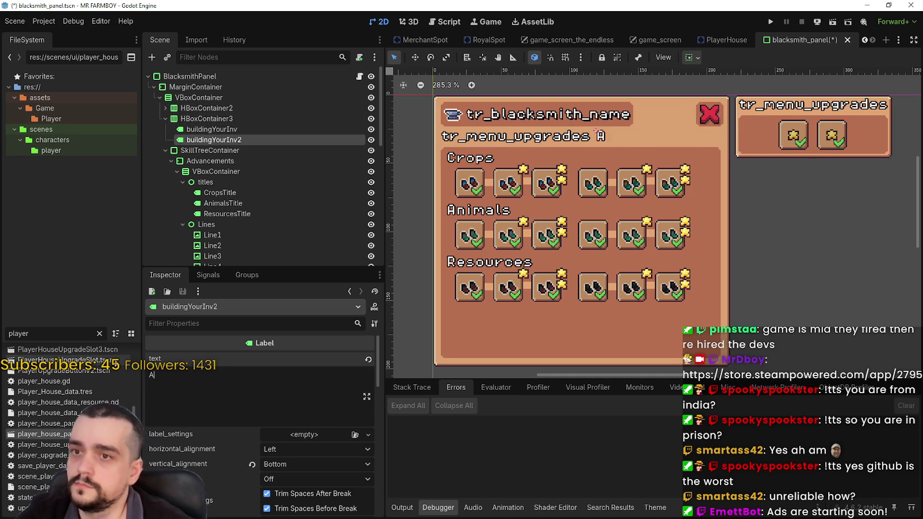
text(ctive Buffs)
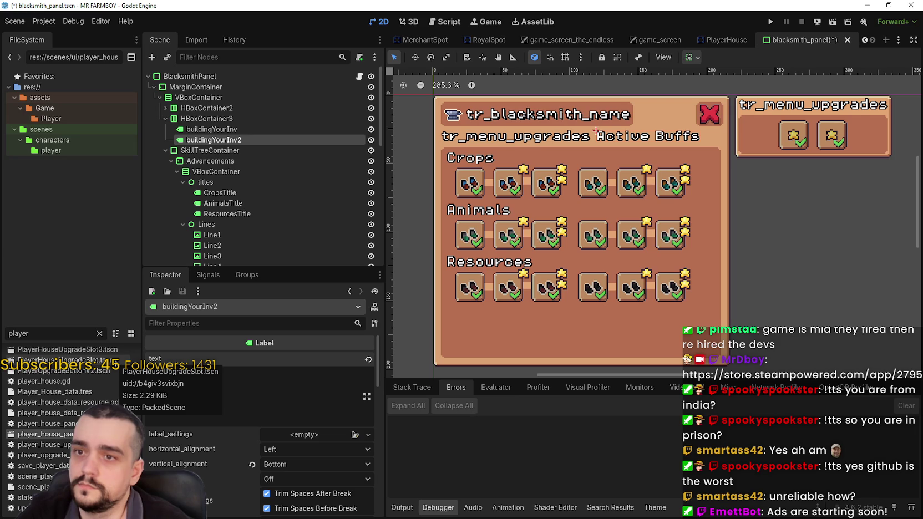
text( (0/2))
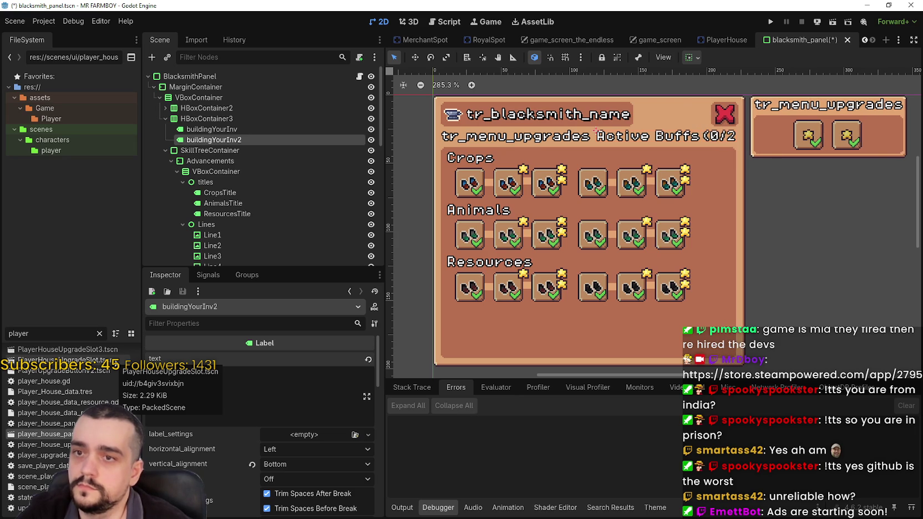
Step: Set the Active Buffs (0/2) label's horizontal alignment to Right
scroll(607, 294, down, 1)
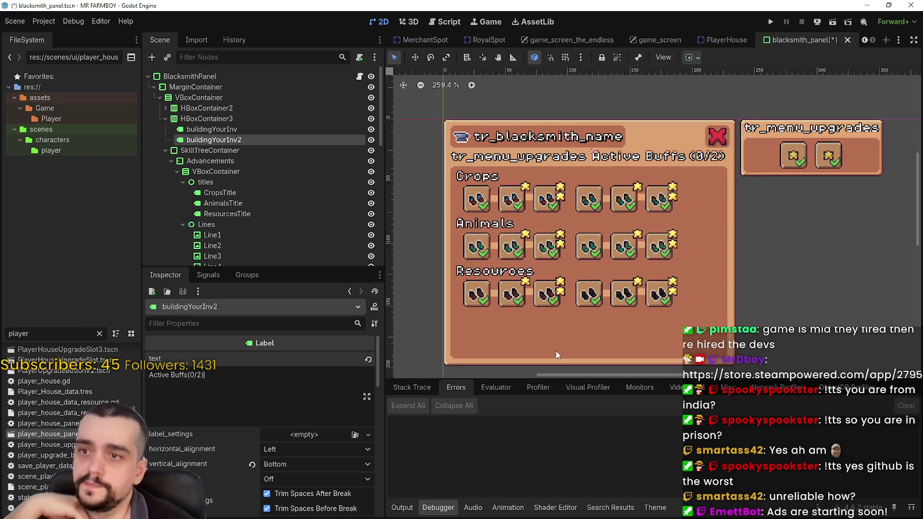
drag(607, 294, 619, 286)
click(277, 469)
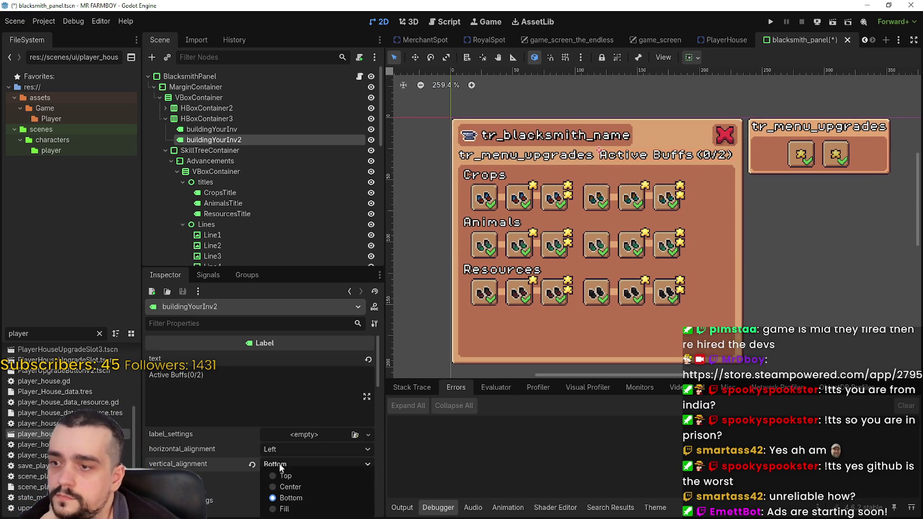
click(286, 448)
click(286, 449)
click(298, 487)
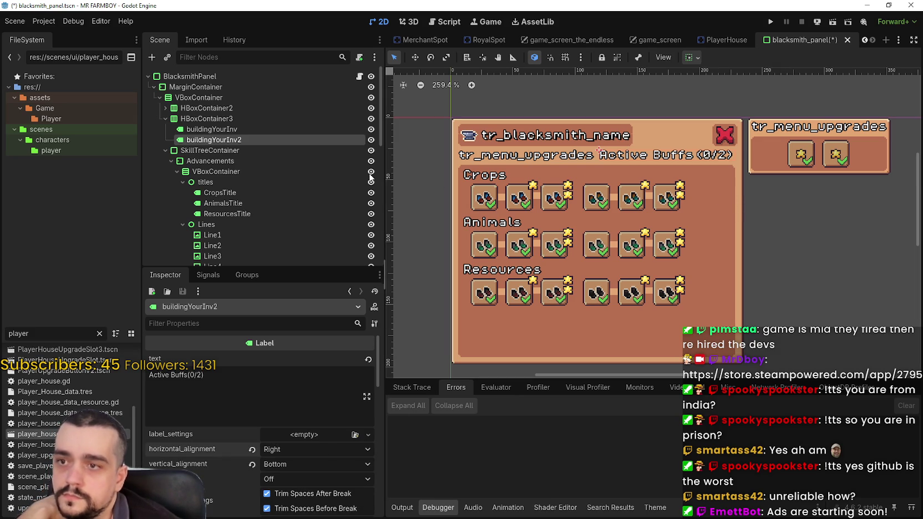
Step: Change the tr_menu_upgrades header label's text to 'Upgrades' and commit it
click(228, 129)
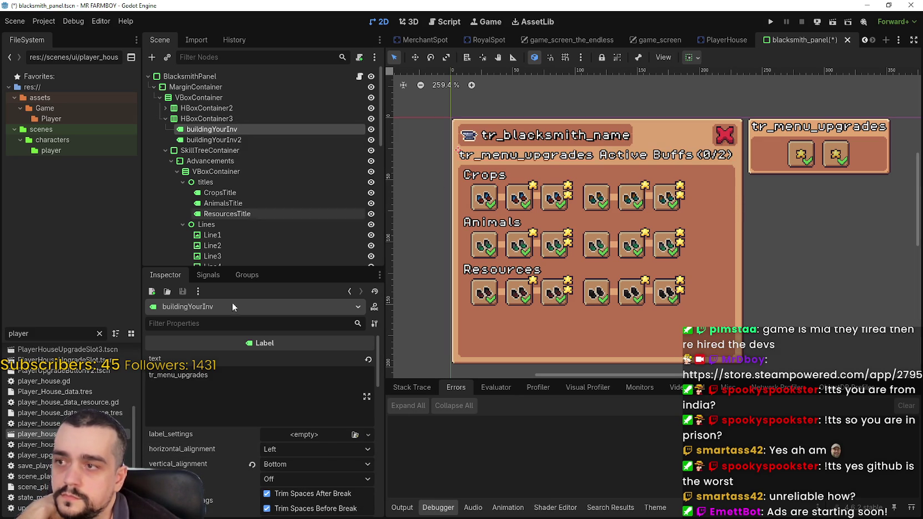
text(U)
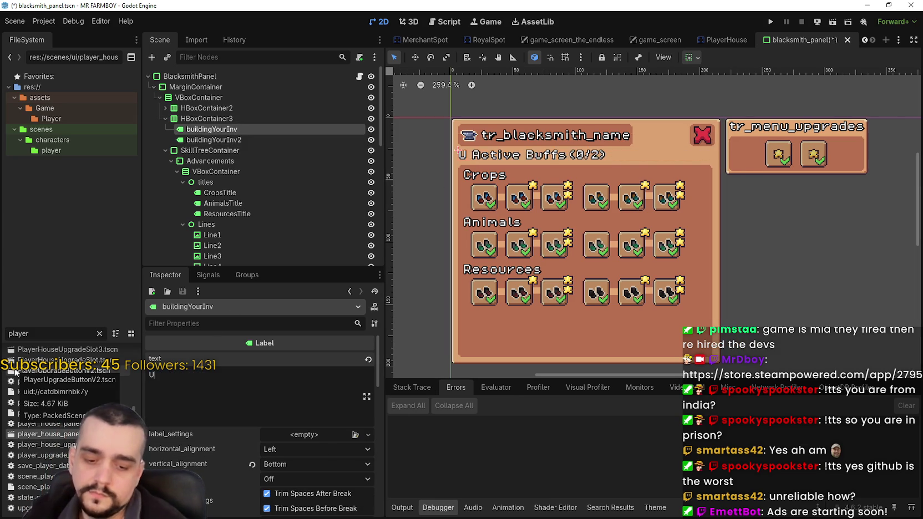
text(pgrades)
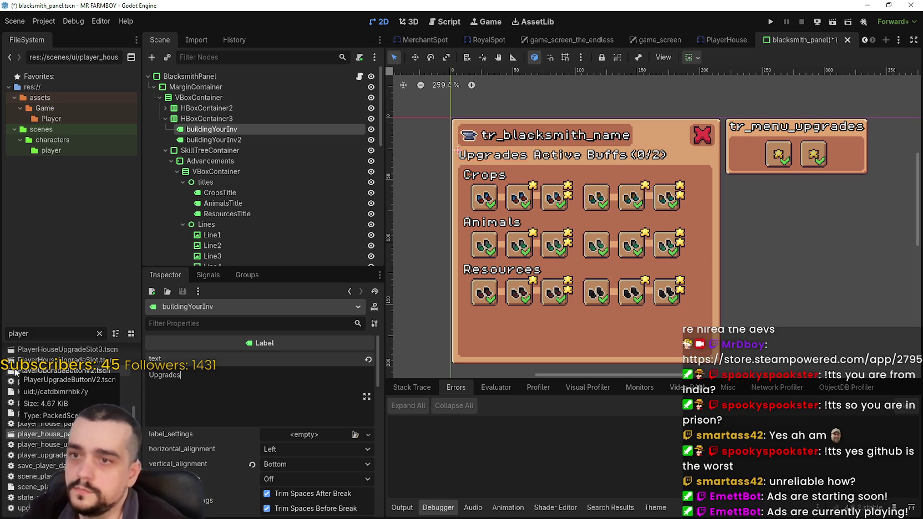
scroll(300, 166, down, 2)
scroll(452, 213, up, 1)
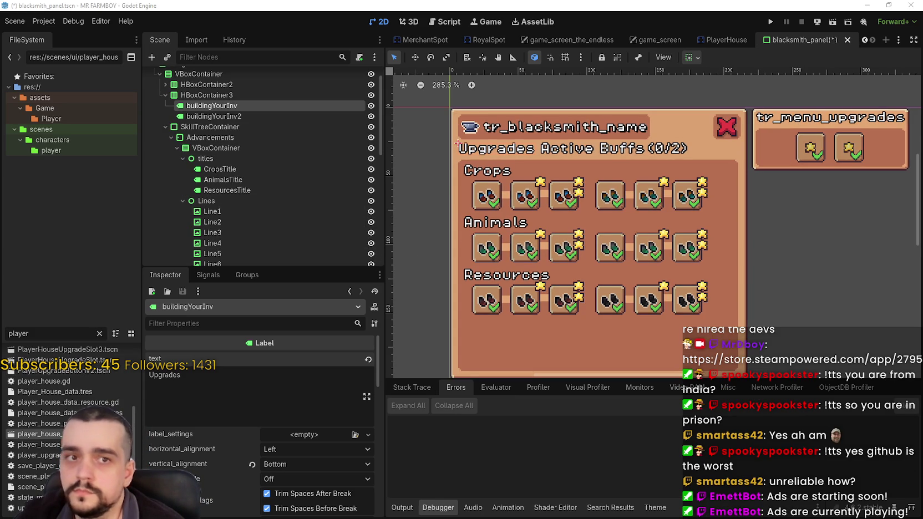
scroll(593, 209, down, 2)
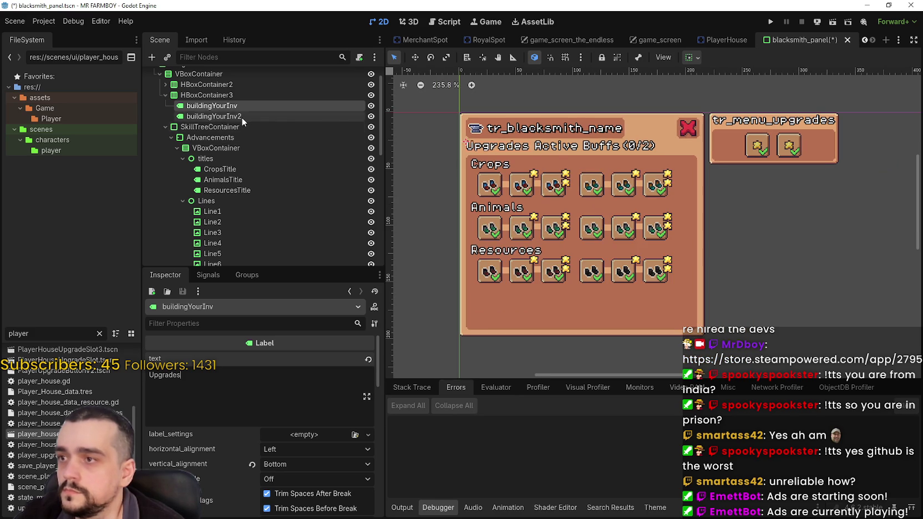
click(240, 109)
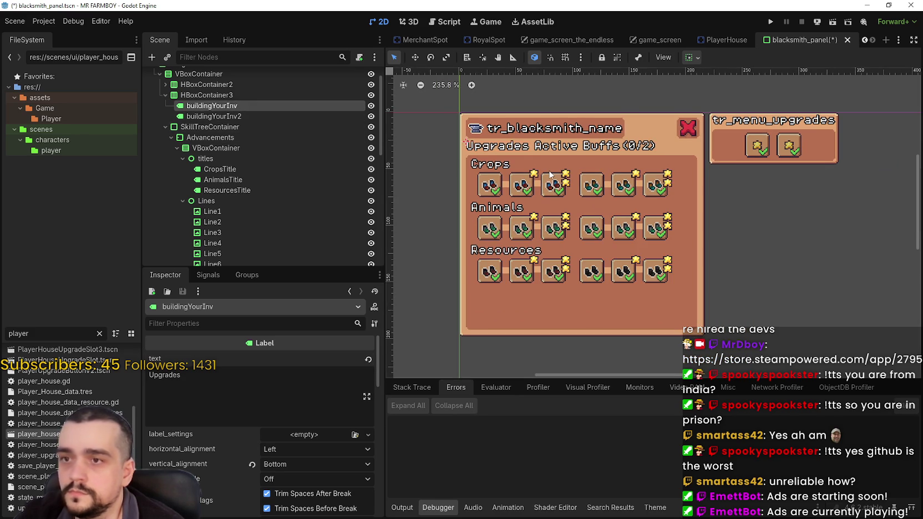
scroll(550, 175, up, 2)
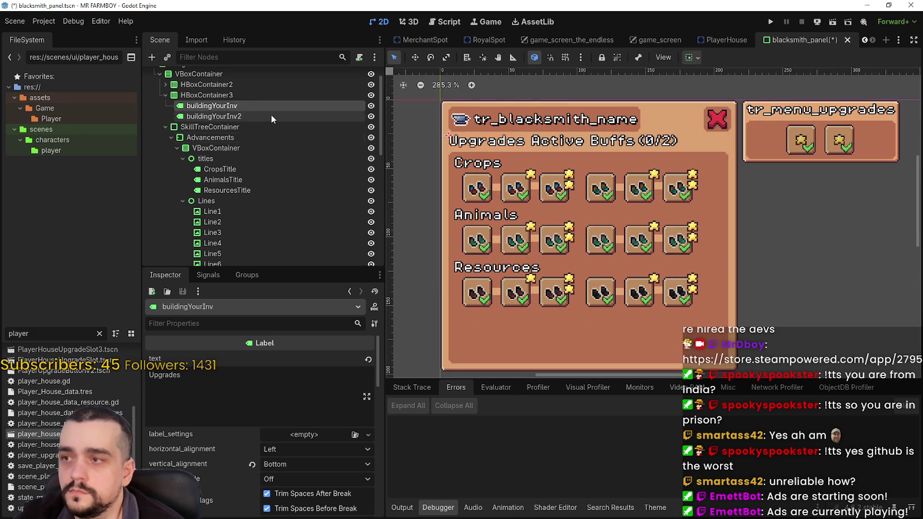
Step: Shorten the label text from 'Active Buffs (0/2)' to 'Buffs (0/2)'
click(255, 114)
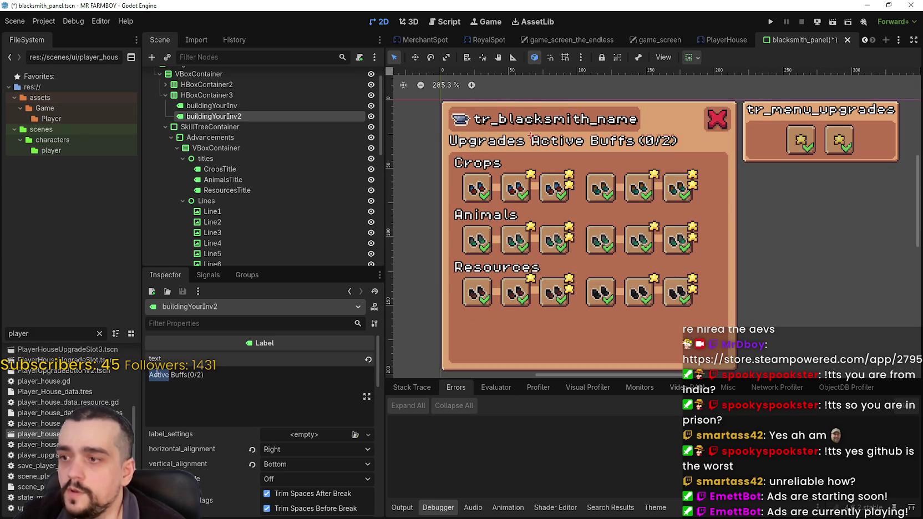
double_click(157, 374)
key(BackSpace)
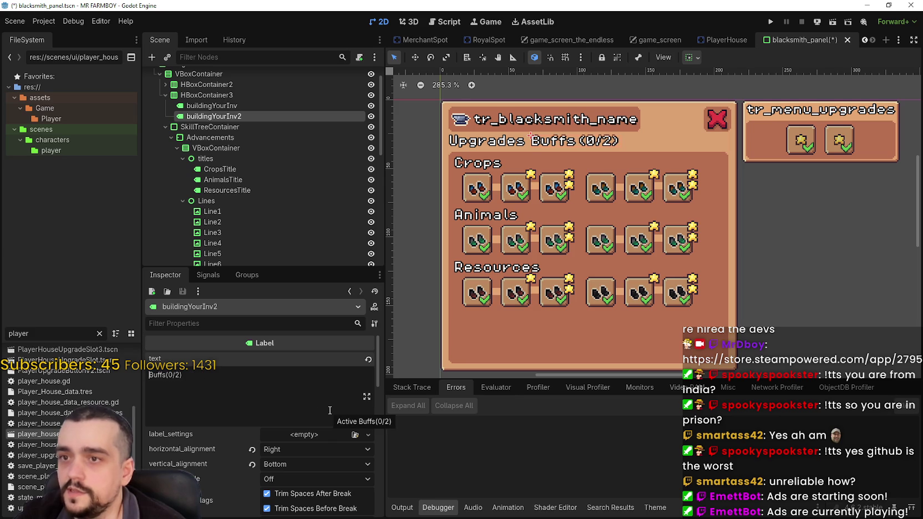
scroll(593, 197, down, 3)
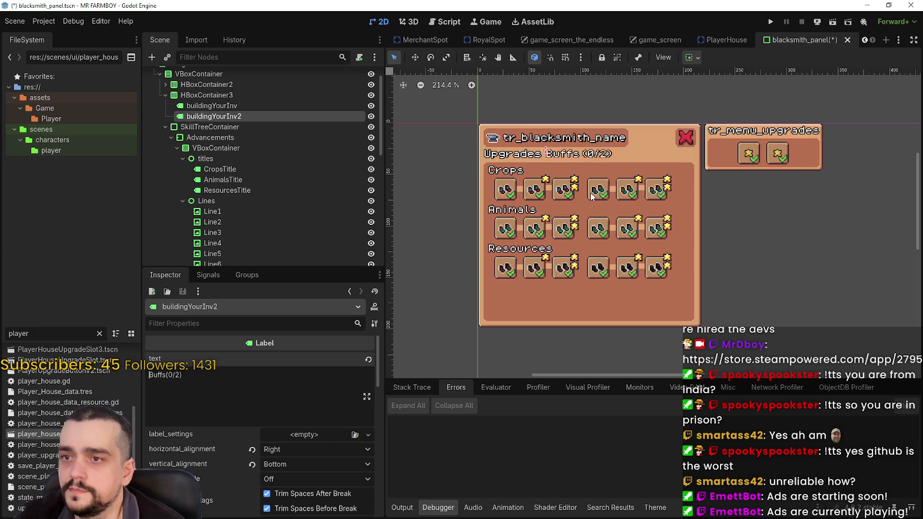
Step: Try centring the header row container's alignment, then revert it to start
click(212, 94)
click(294, 359)
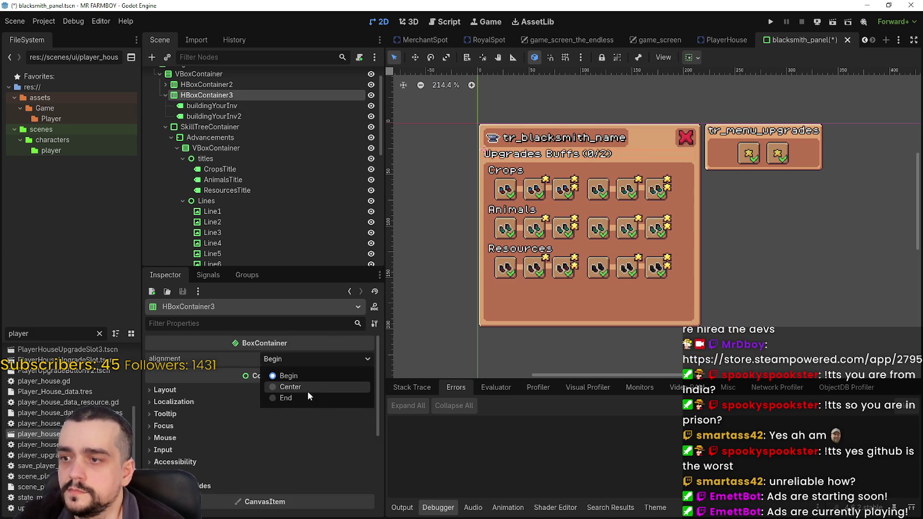
click(306, 388)
click(282, 359)
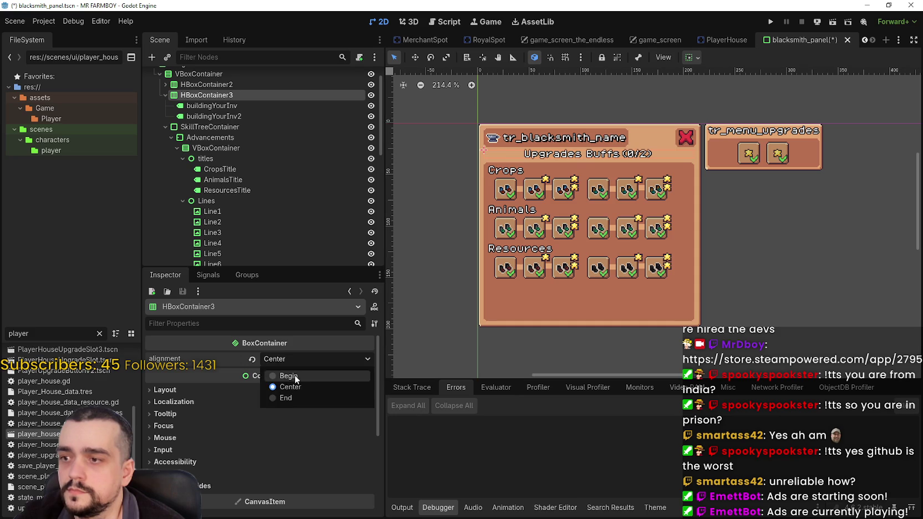
click(278, 373)
click(690, 58)
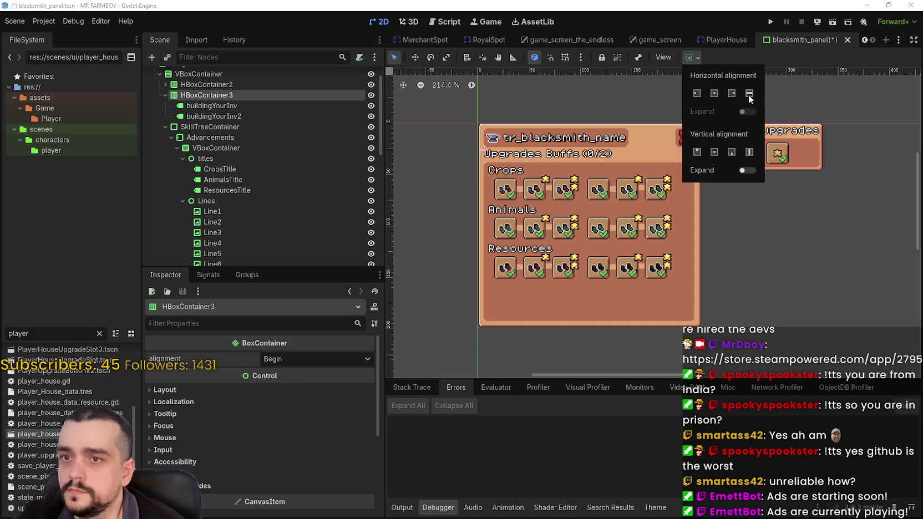
click(748, 96)
click(261, 113)
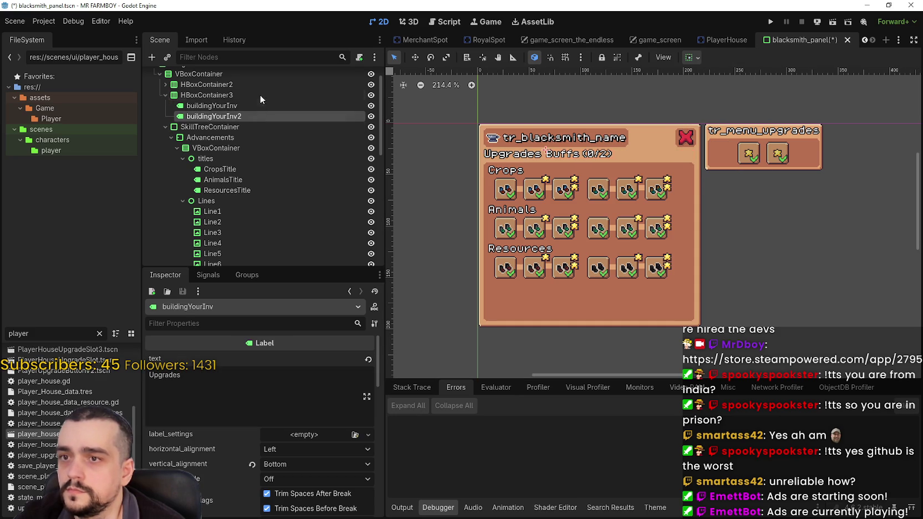
click(252, 94)
scroll(708, 138, up, 1)
scroll(646, 143, up, 5)
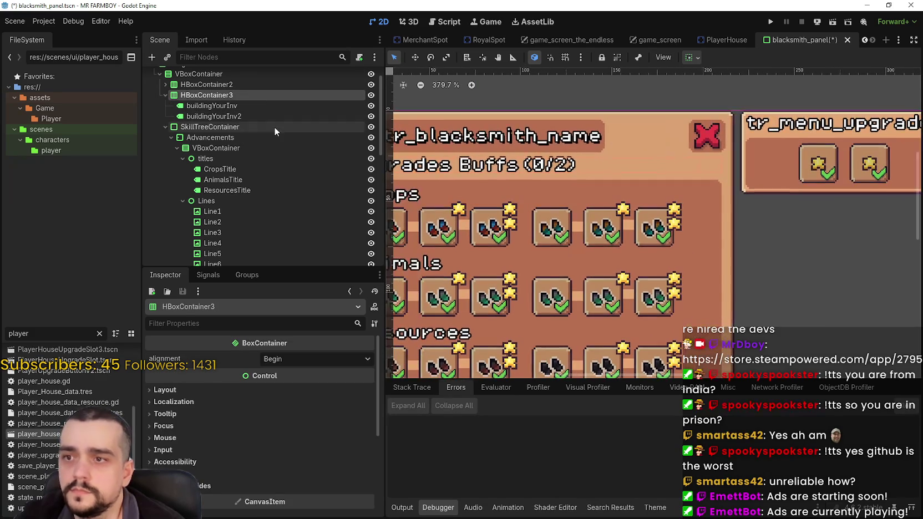
Step: Keep the Buffs (0/2) label aligned right horizontally and bottom vertically
click(263, 115)
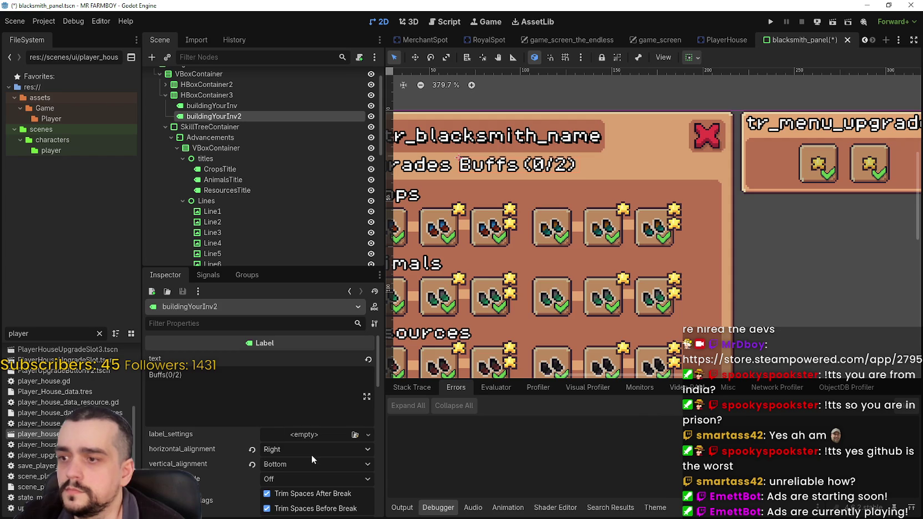
click(305, 449)
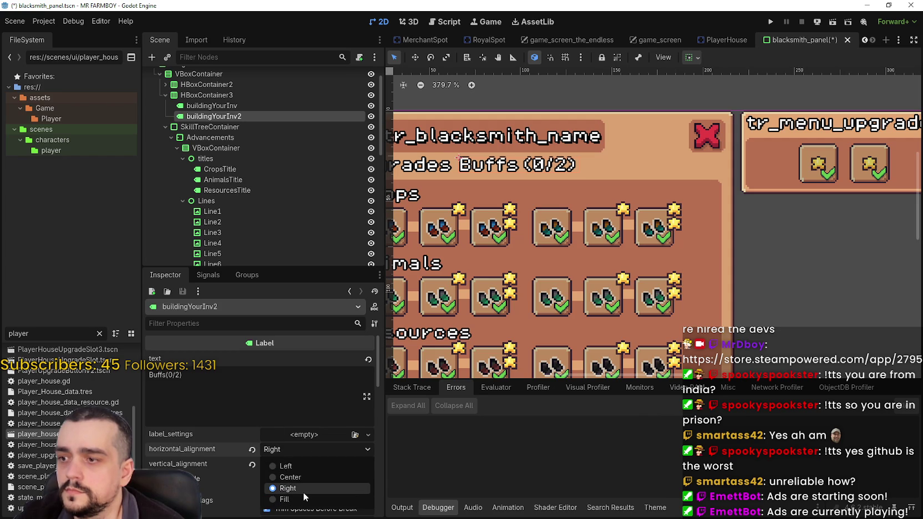
click(303, 490)
click(281, 463)
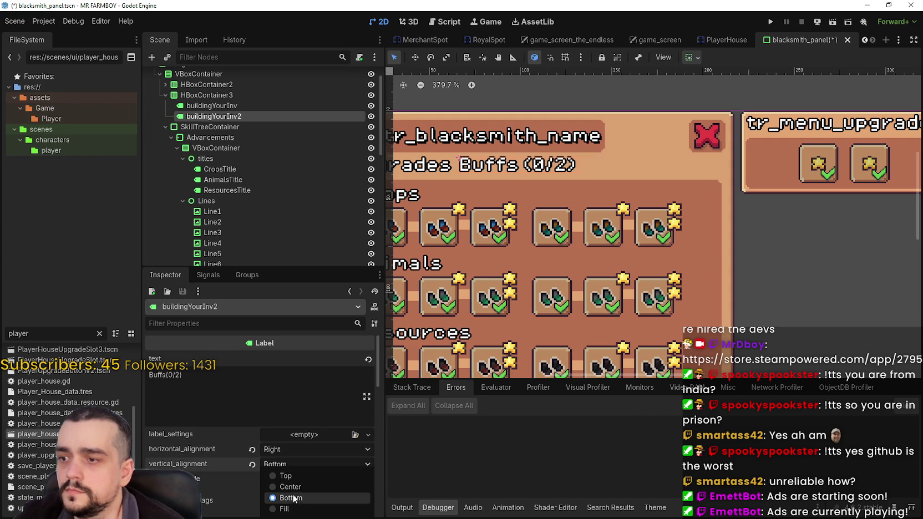
click(295, 502)
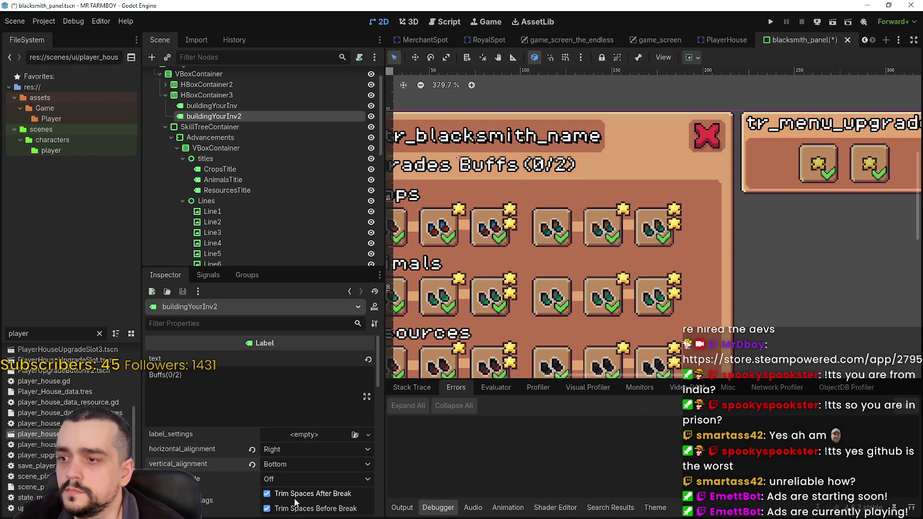
click(228, 106)
scroll(558, 214, down, 2)
drag(558, 214, 593, 219)
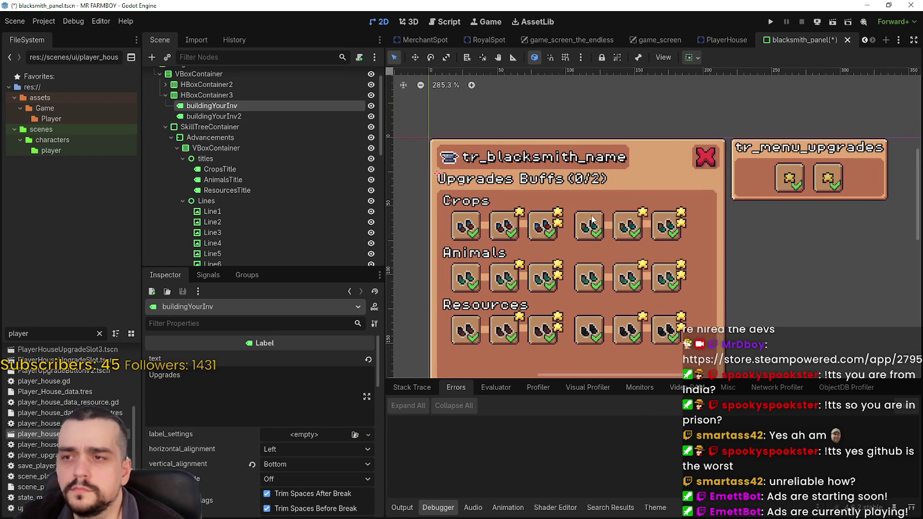
Step: Set the Buffs (0/2) label's horizontal sizing to Expand and save the scene
click(262, 116)
click(697, 58)
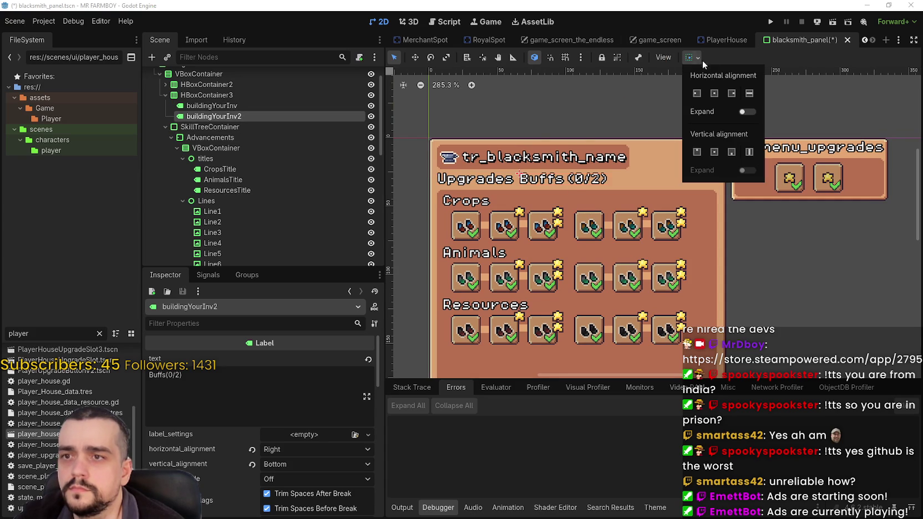
click(748, 93)
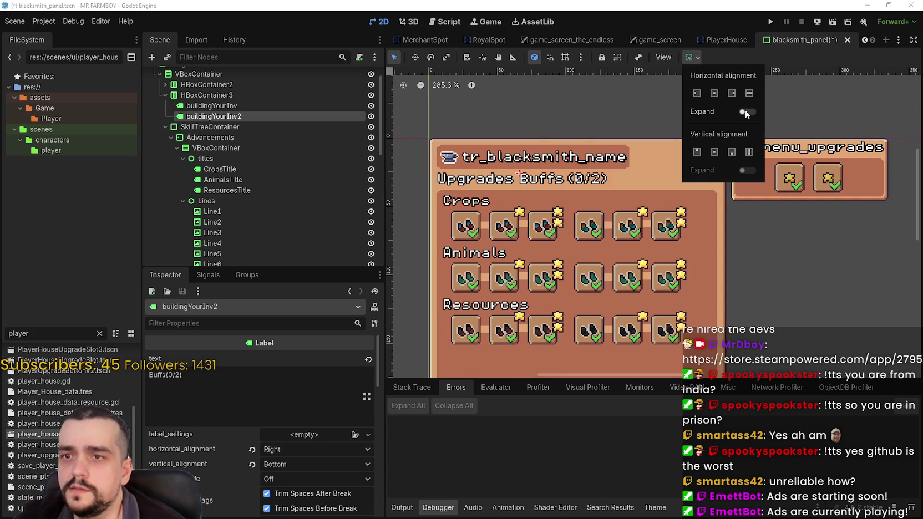
click(744, 111)
click(769, 77)
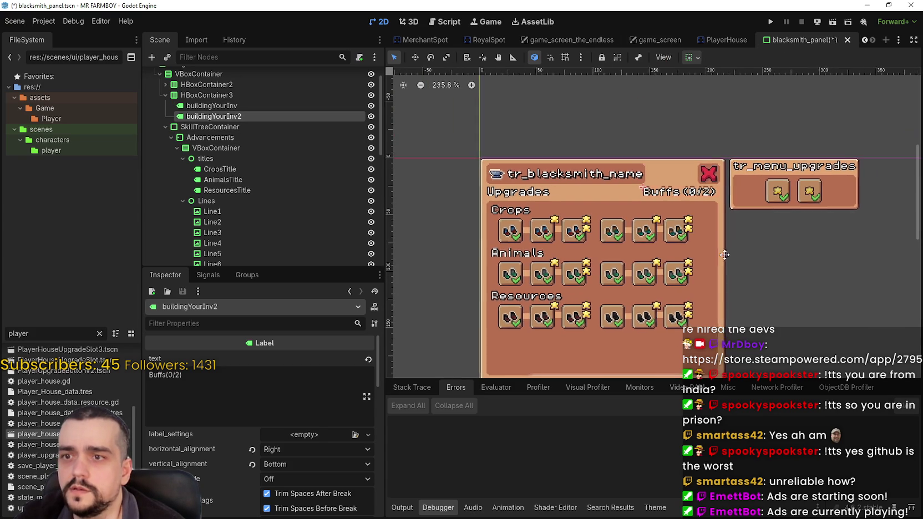
key(ctrl+s)
scroll(622, 199, up, 6)
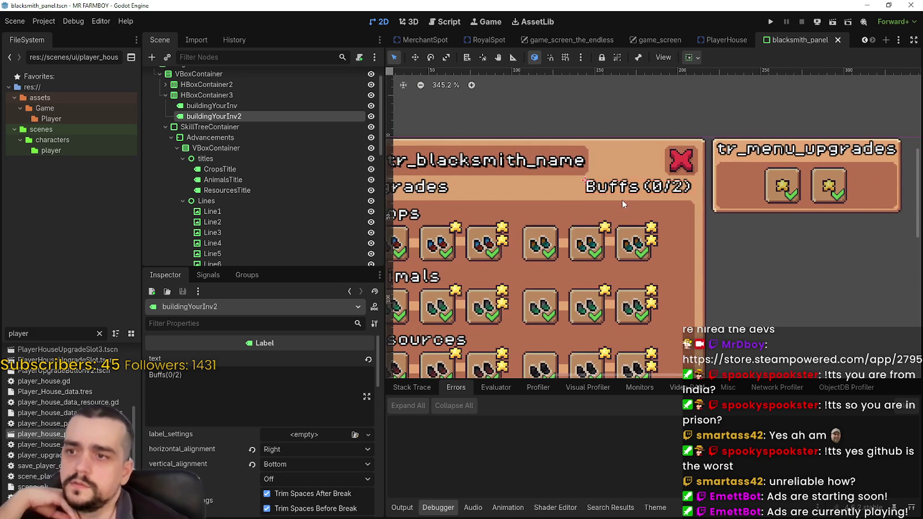
scroll(618, 229, down, 5)
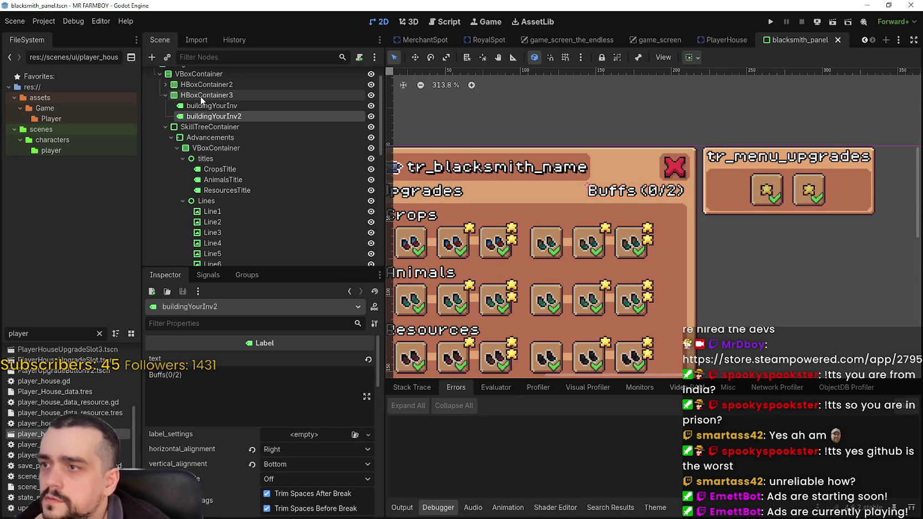
Step: Give the header row container a separation override of 4
click(200, 96)
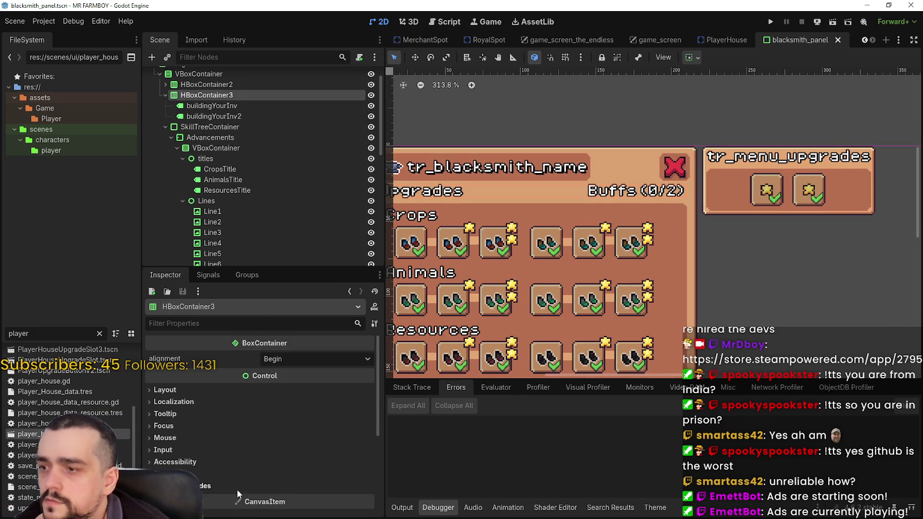
click(236, 489)
click(321, 484)
click(366, 492)
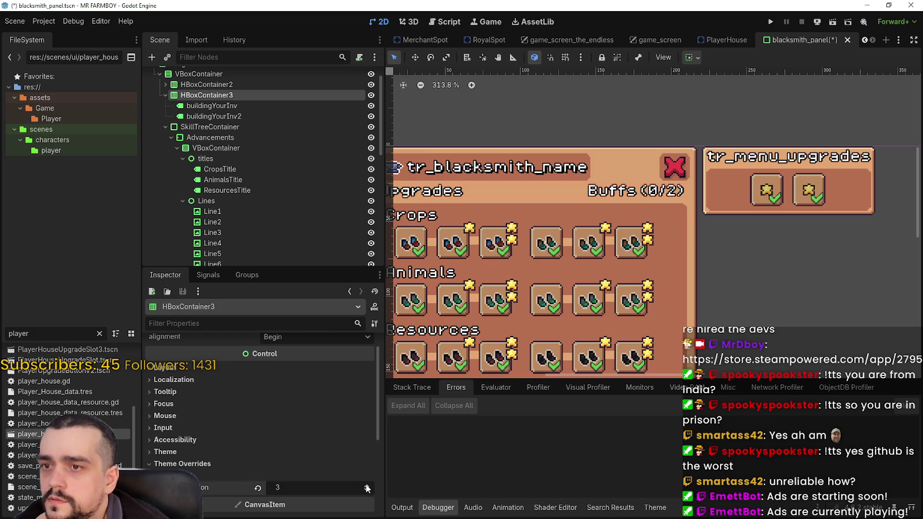
click(259, 489)
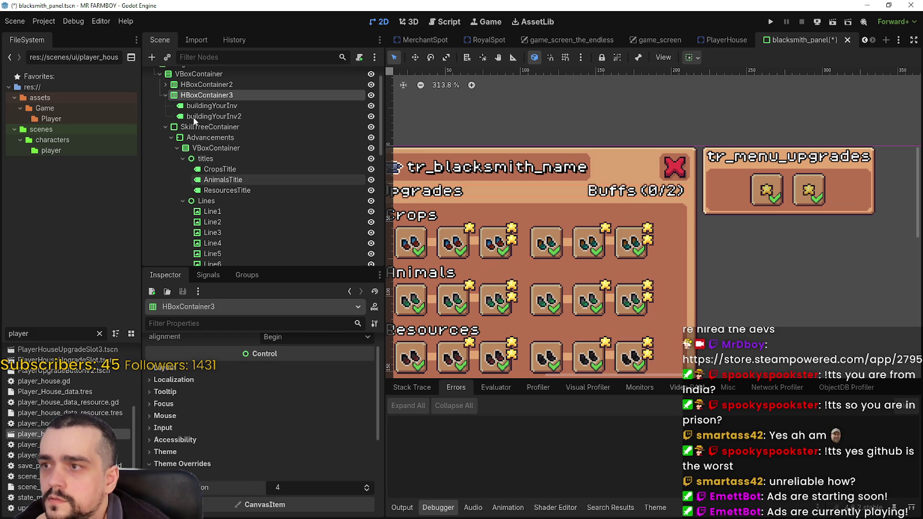
Step: Enable the main VBoxContainer's separation override at 6 and save the scene
click(191, 80)
scroll(561, 242, down, 2)
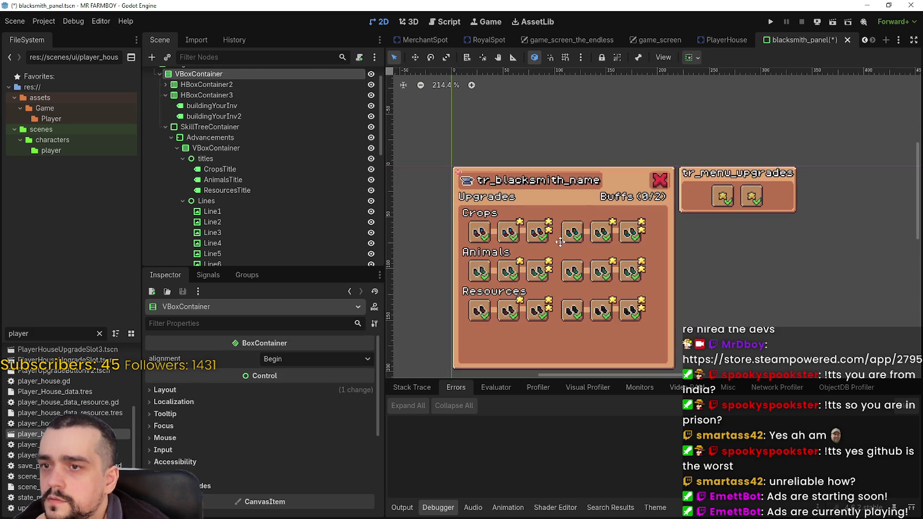
click(228, 484)
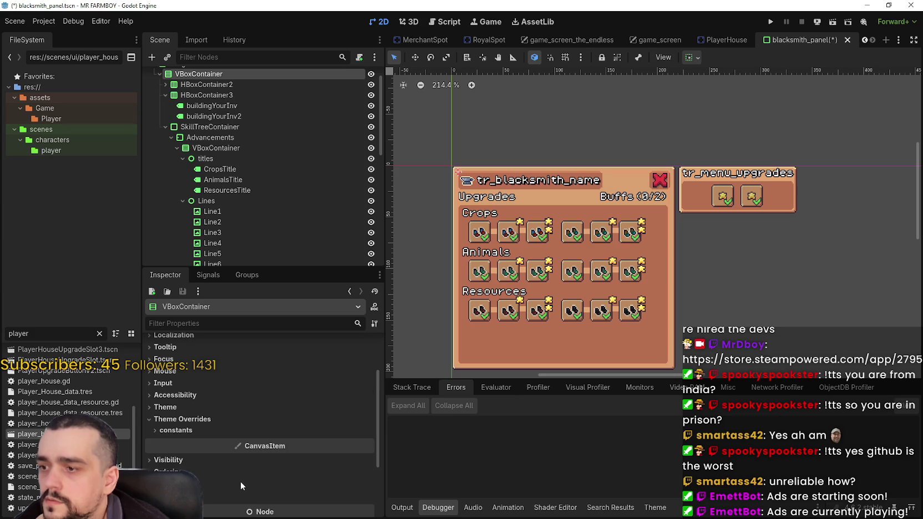
click(254, 433)
click(366, 443)
click(366, 442)
scroll(572, 235, up, 2)
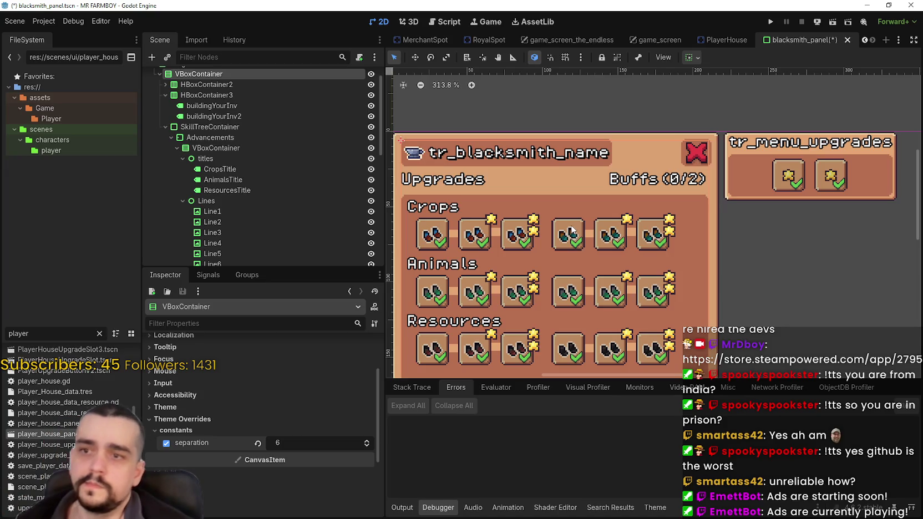
key(ctrl+s)
Step: Inspect the buildingYourInv header label and HBoxContainer3
scroll(571, 236, down, 1)
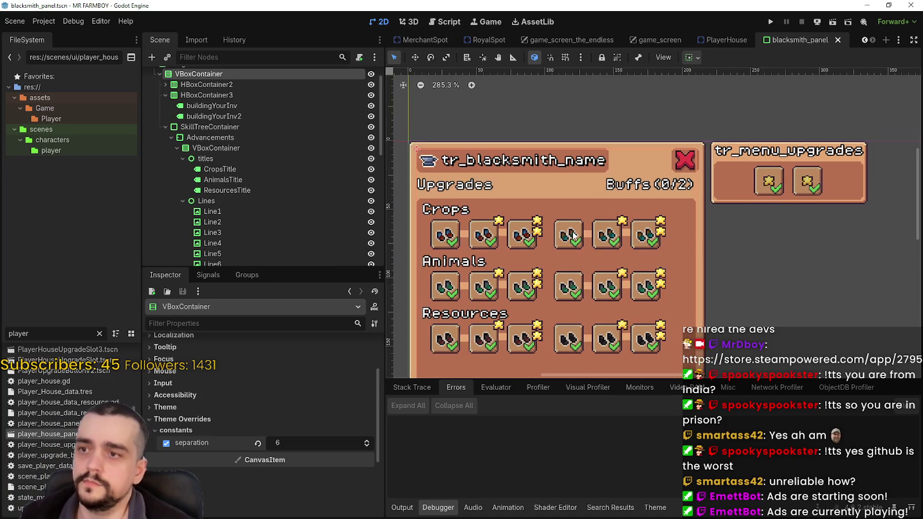
scroll(571, 236, up, 1)
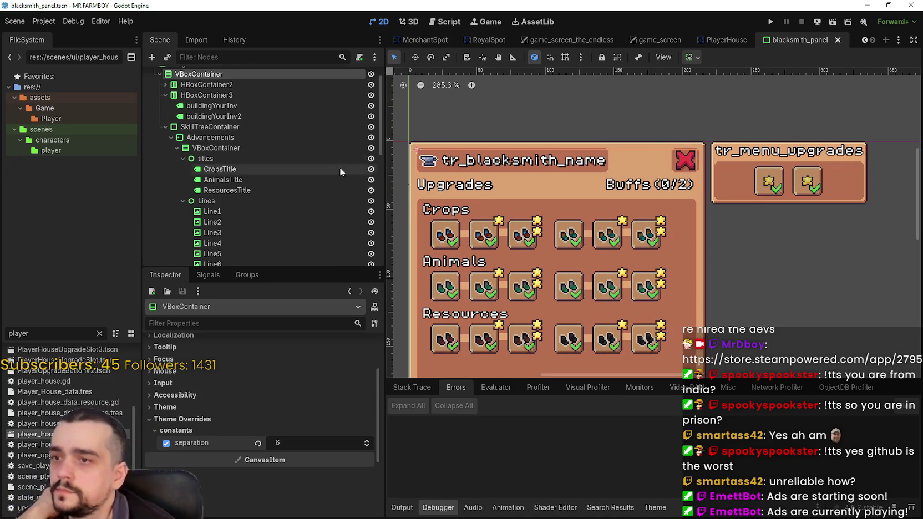
click(224, 105)
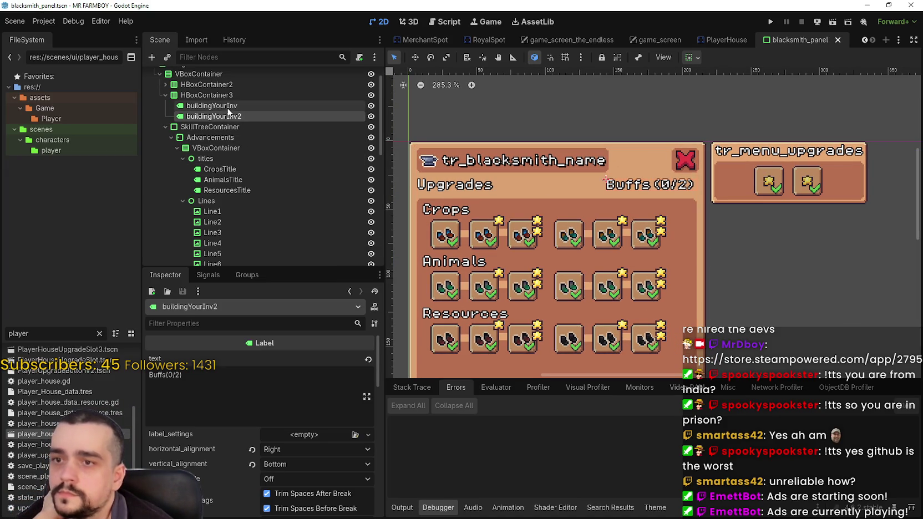
click(225, 97)
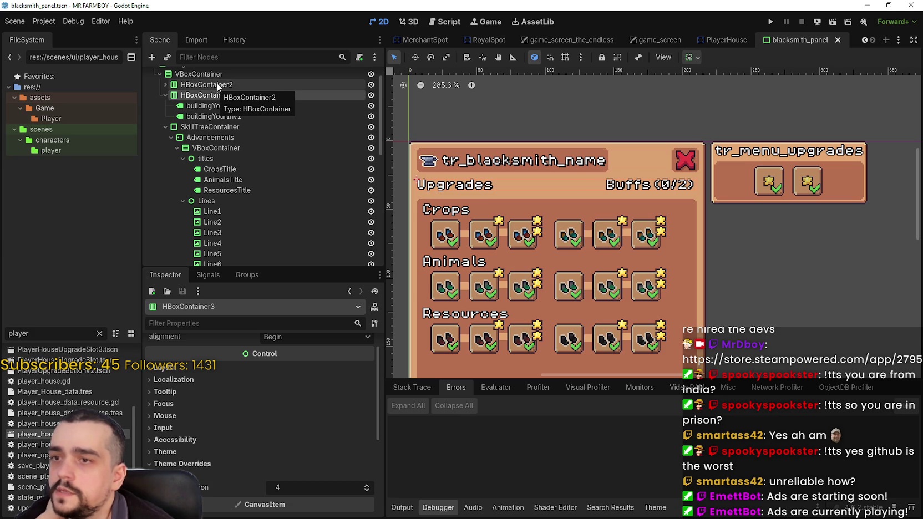
Step: Inspect HBoxContainer2's theme overrides
click(216, 84)
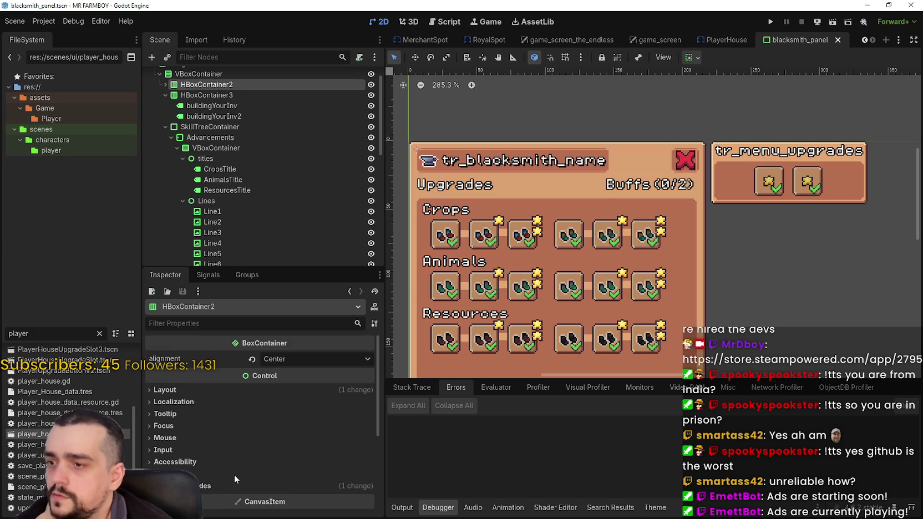
click(224, 485)
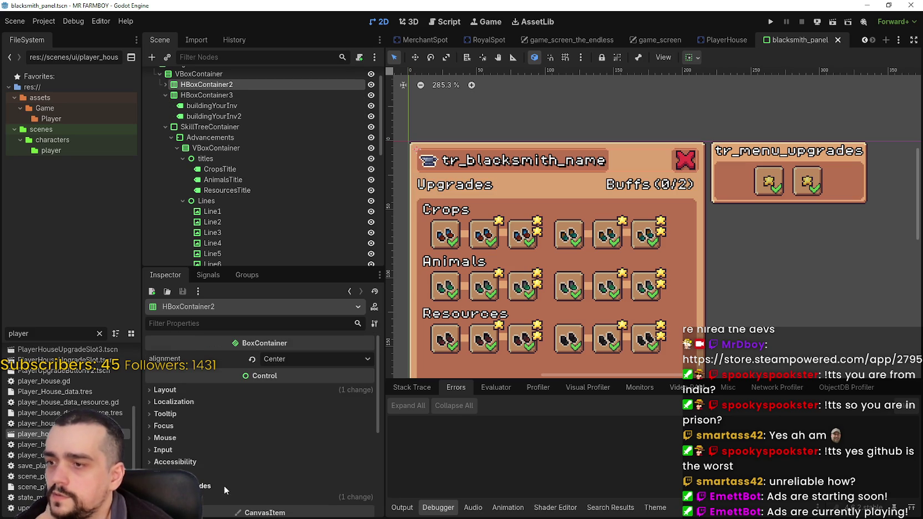
click(165, 95)
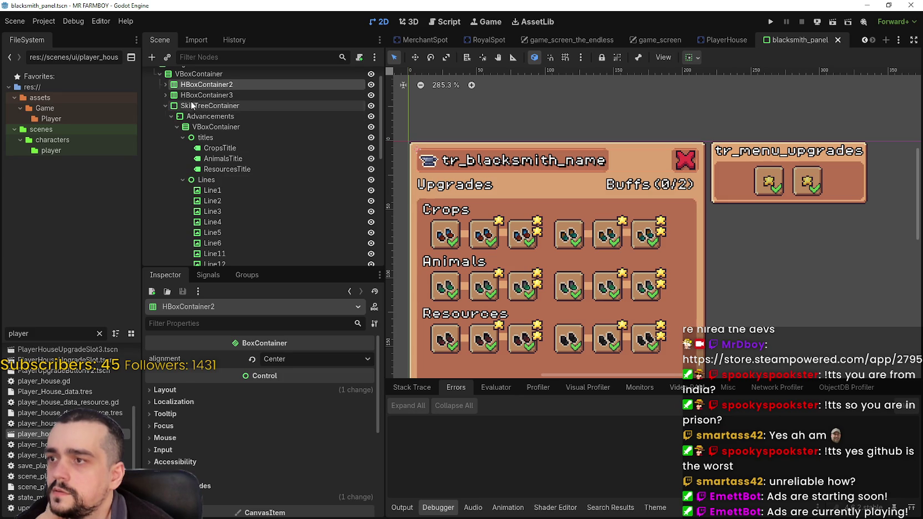
Step: Review SkillTreeContainer's style override, then nudge HBoxContainer3's separation value
click(165, 107)
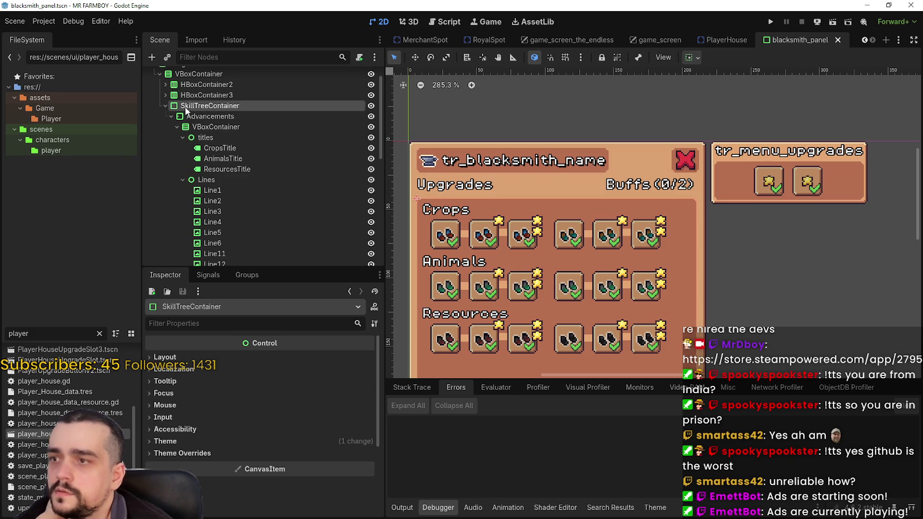
click(246, 458)
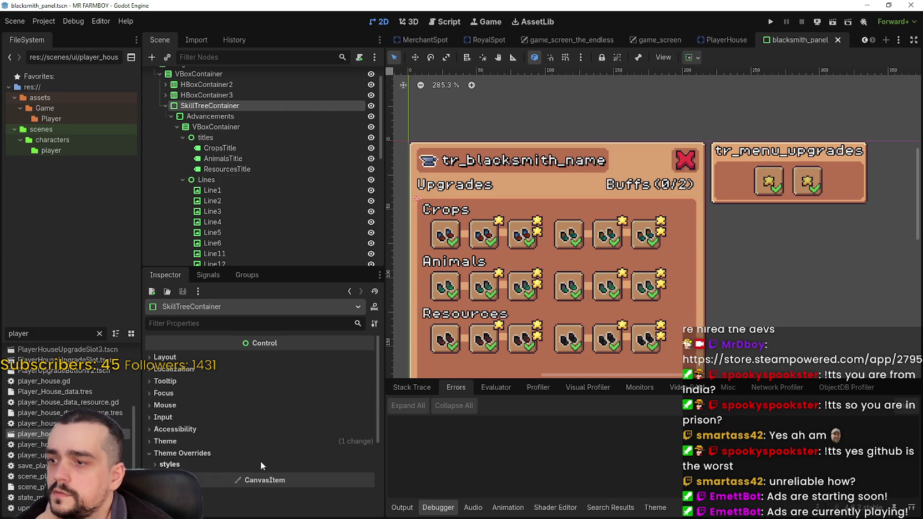
click(260, 463)
click(201, 96)
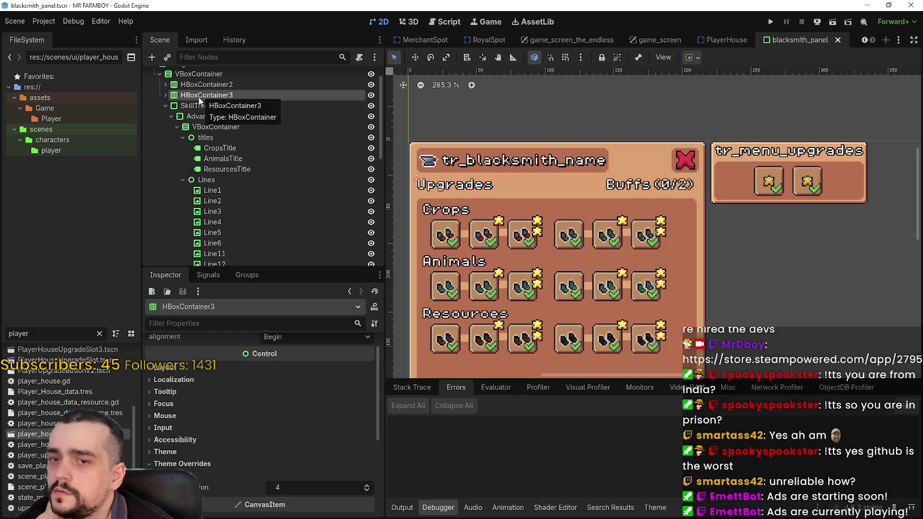
click(365, 491)
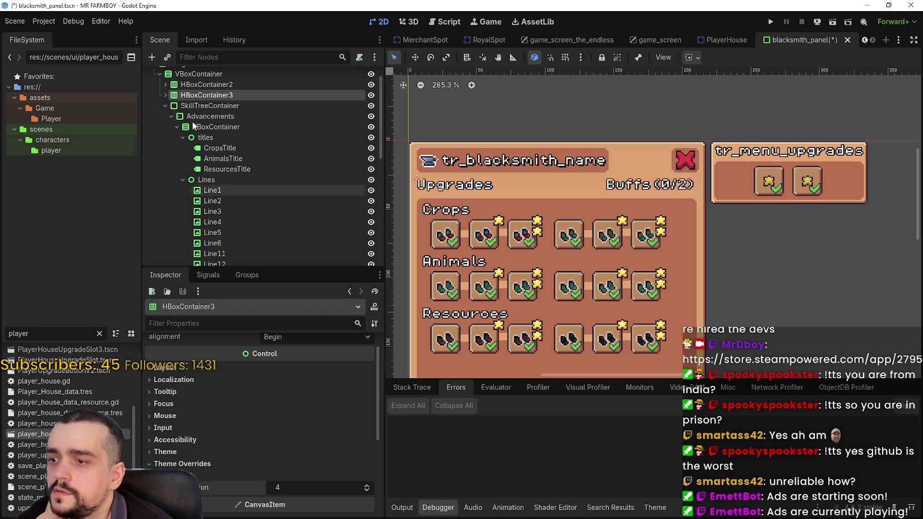
Step: Step the VBoxContainer's separation down, then remove the override and save
click(198, 74)
click(366, 447)
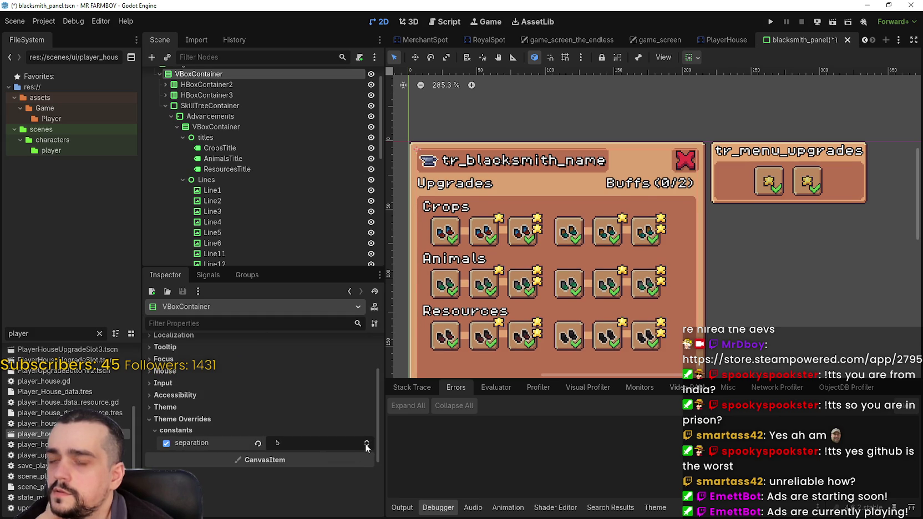
click(366, 447)
click(366, 446)
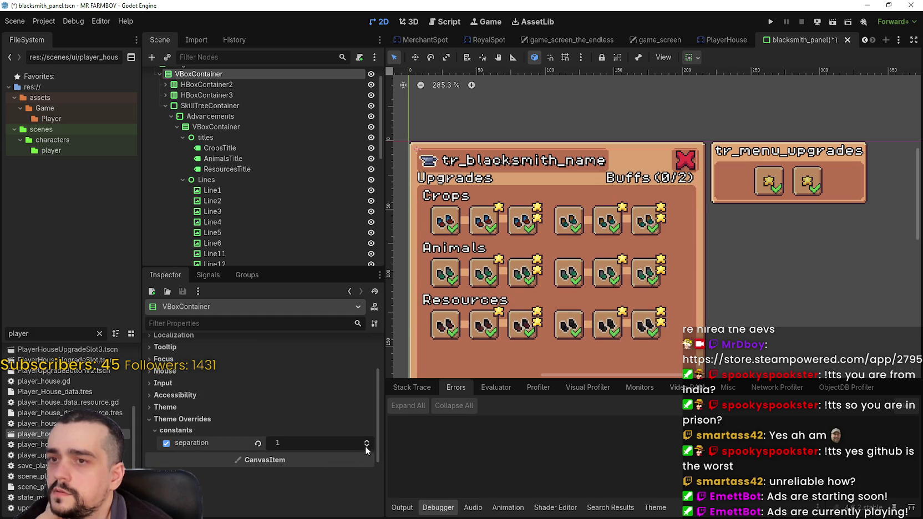
click(366, 441)
click(256, 444)
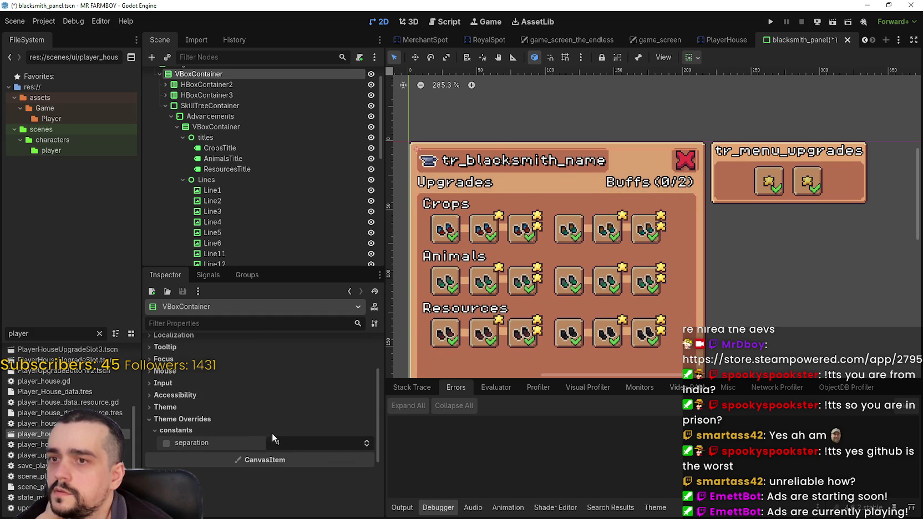
drag(614, 228, 630, 237)
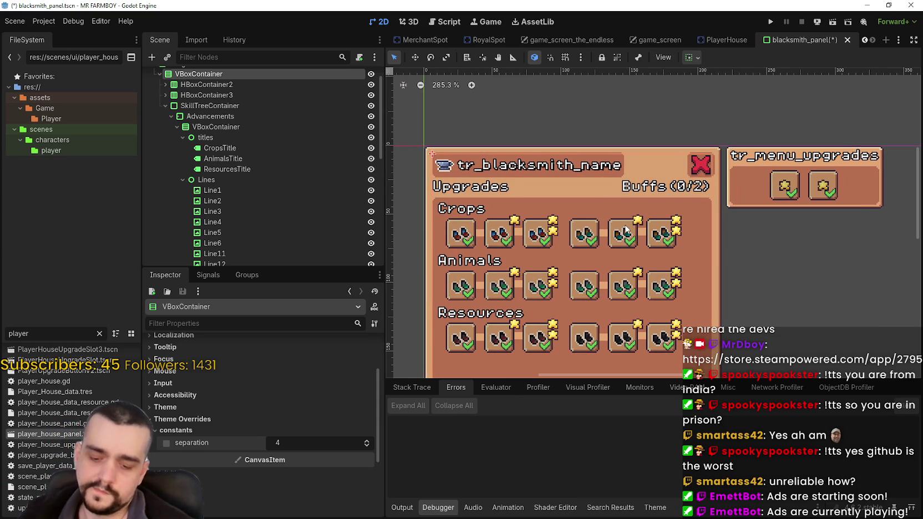
key(ctrl+s)
scroll(647, 197, up, 1)
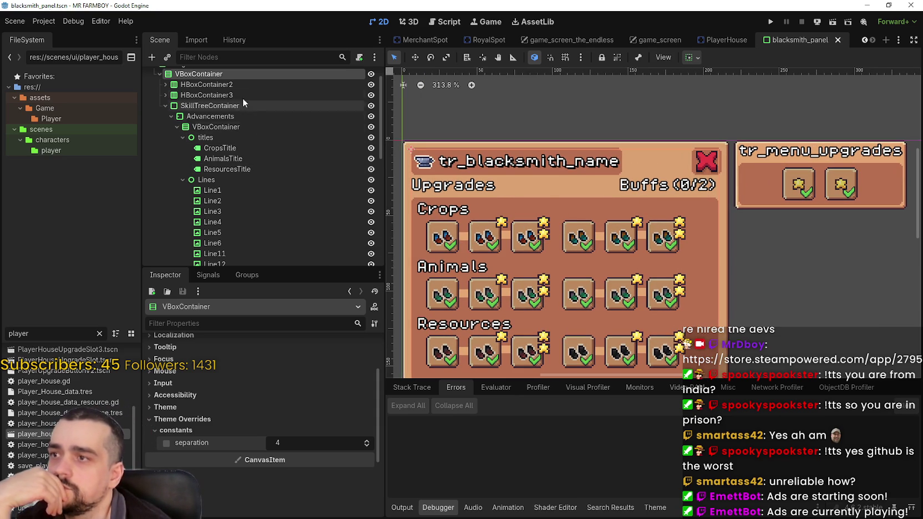
Step: Confirm HBoxContainer2's separation override is 1 and save the scene
click(228, 85)
click(286, 495)
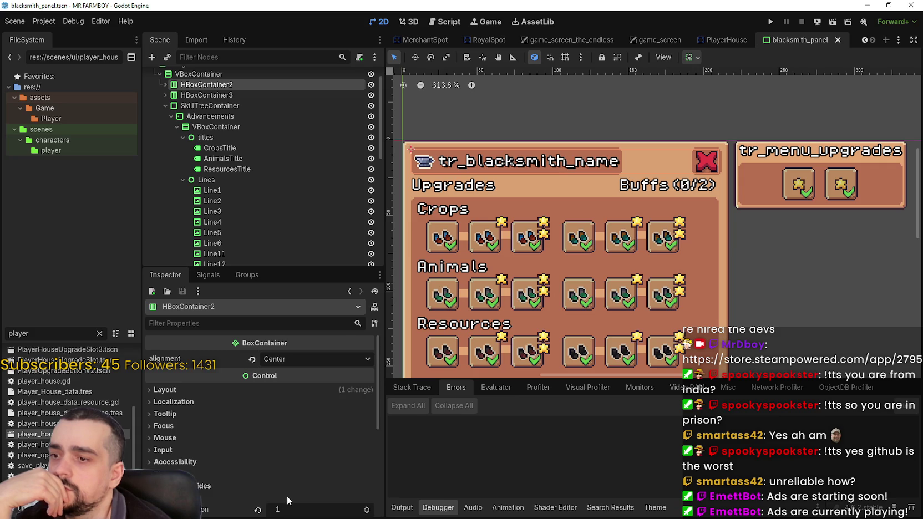
scroll(300, 488, down, 1)
click(366, 461)
click(366, 469)
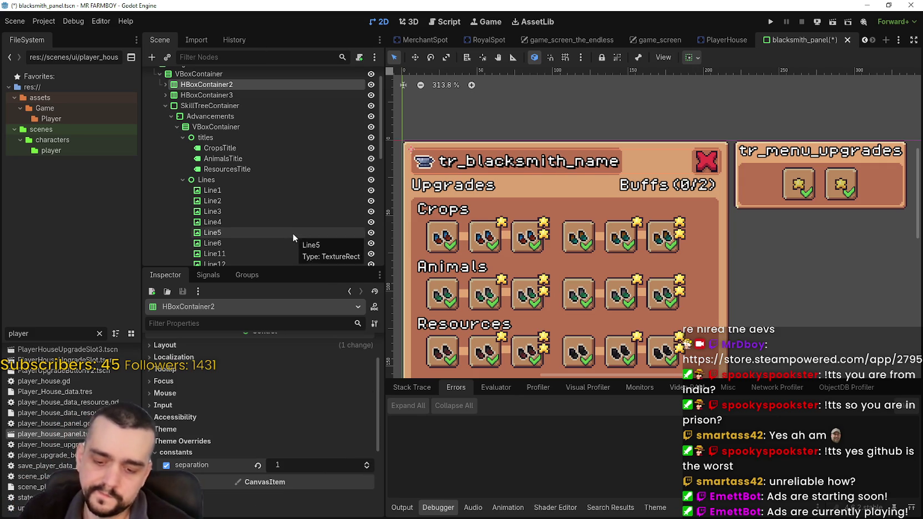
key(ctrl+s)
scroll(690, 295, down, 1)
scroll(690, 295, down, 3)
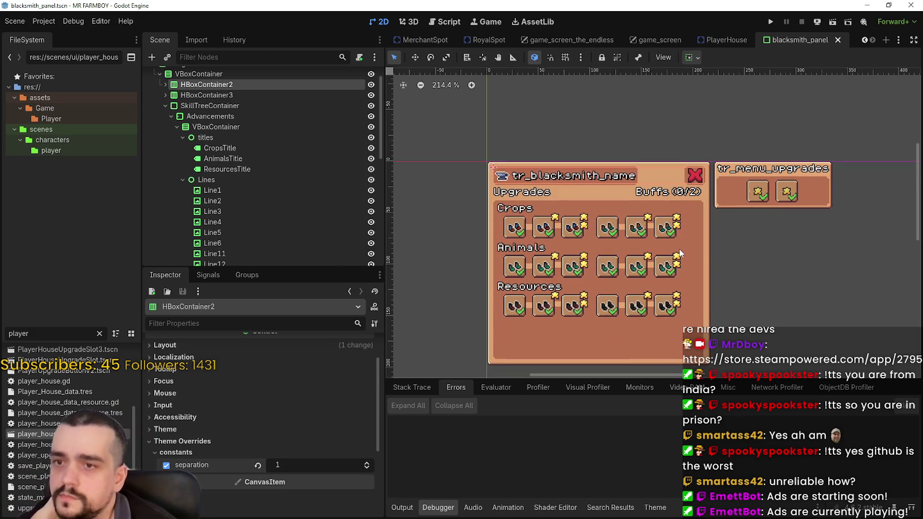
scroll(680, 253, up, 1)
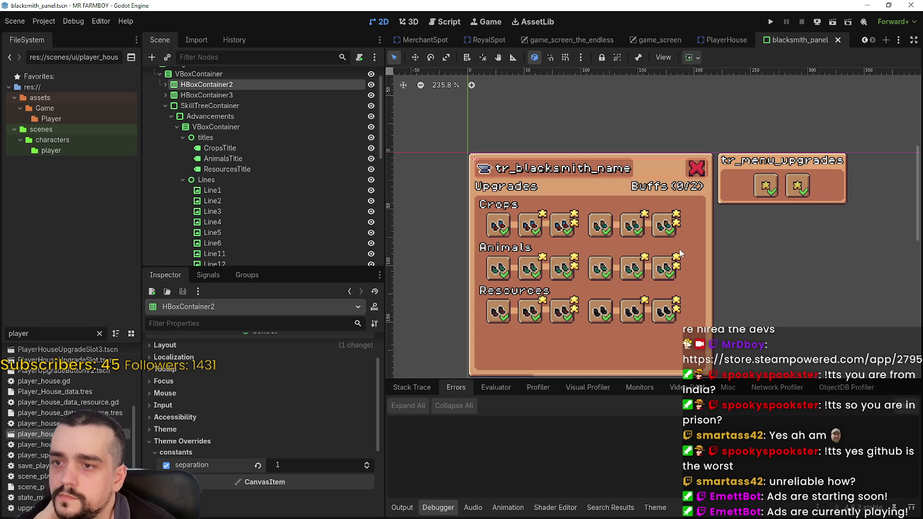
Step: Inspect the SkillTreeContainer and MarginContainer nodes
click(205, 106)
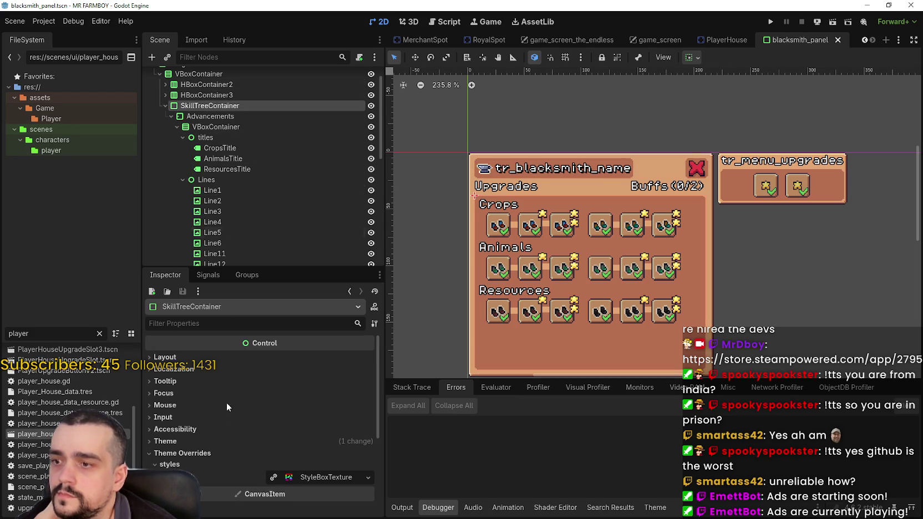
scroll(200, 83, up, 2)
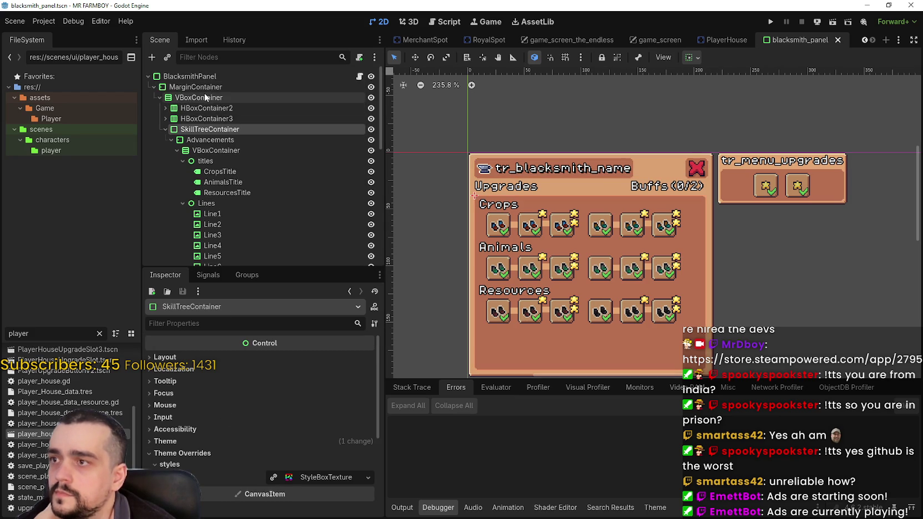
click(205, 84)
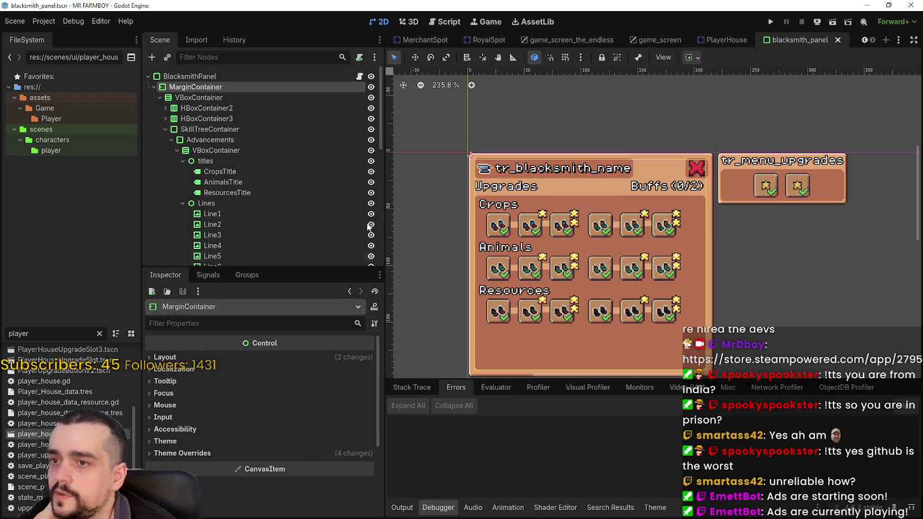
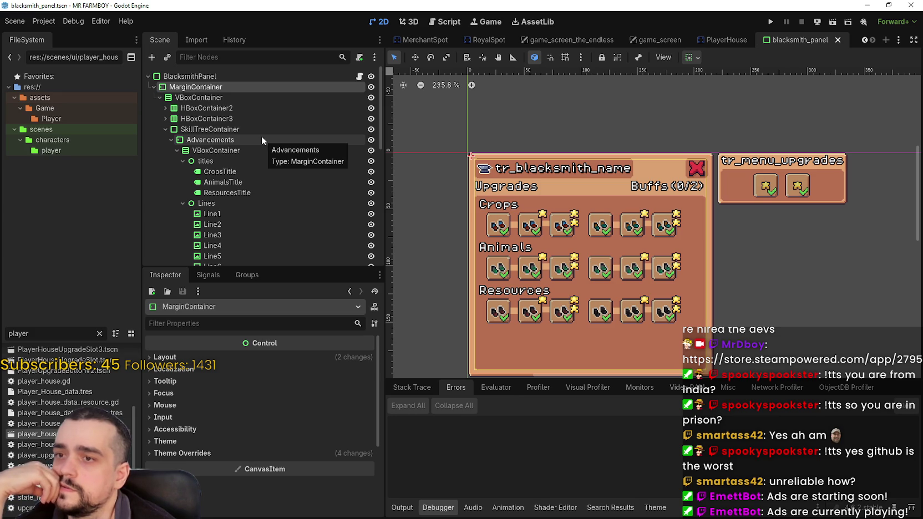
Step: Select the buildingYourInv2 label showing Buffs(0/2) to edit its text
scroll(198, 126, down, 3)
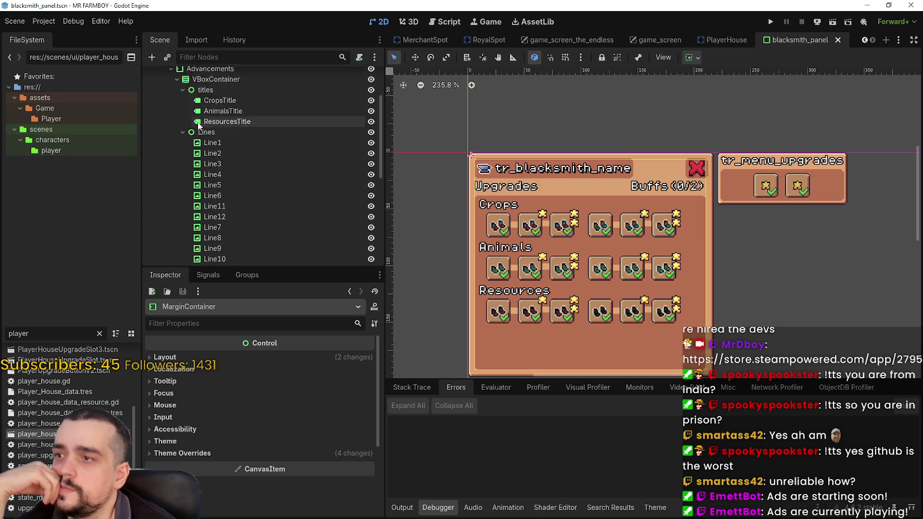
scroll(222, 233, down, 4)
scroll(217, 205, up, 4)
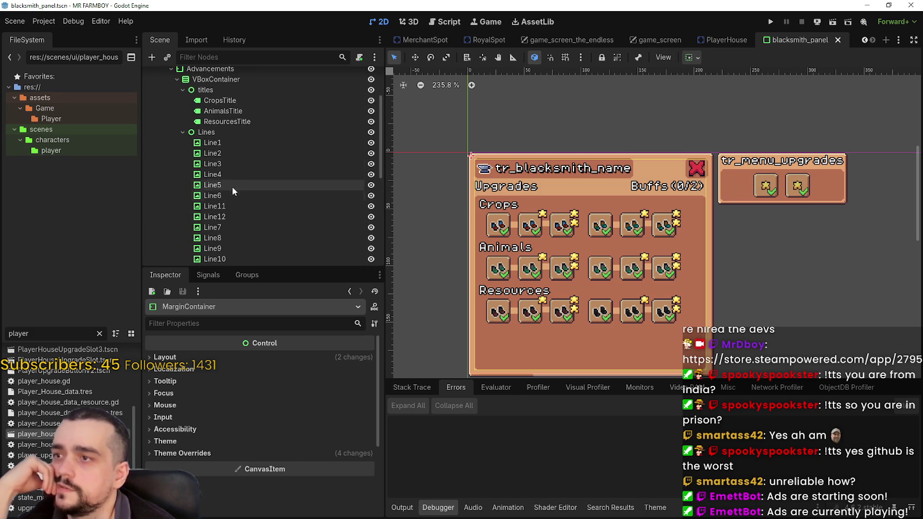
scroll(189, 100, up, 4)
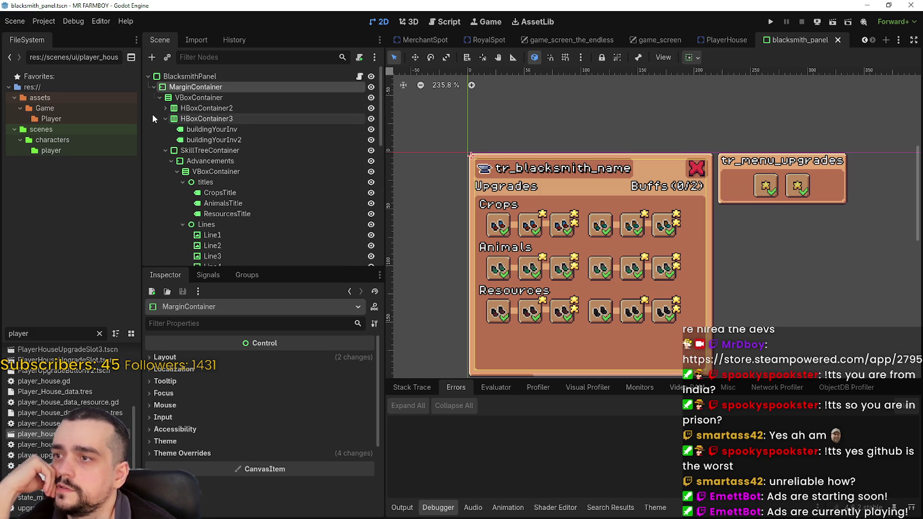
click(217, 139)
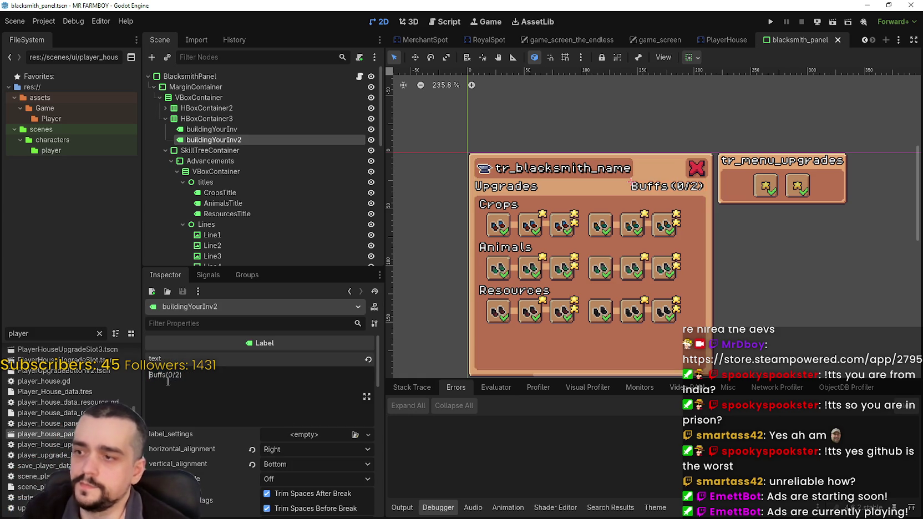
Step: Change the buffs label text to 'Active Buffs(0/2)' and save the blacksmith_panel scene
text(Active)
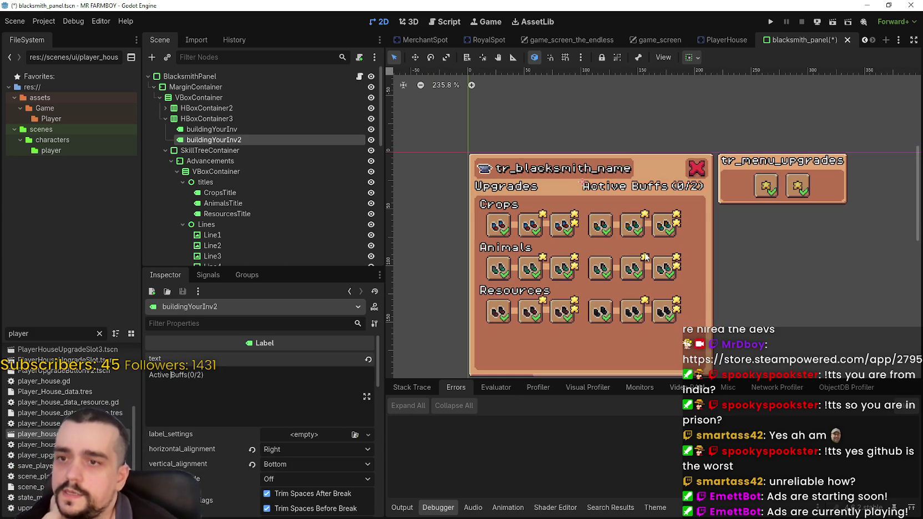
scroll(624, 193, down, 2)
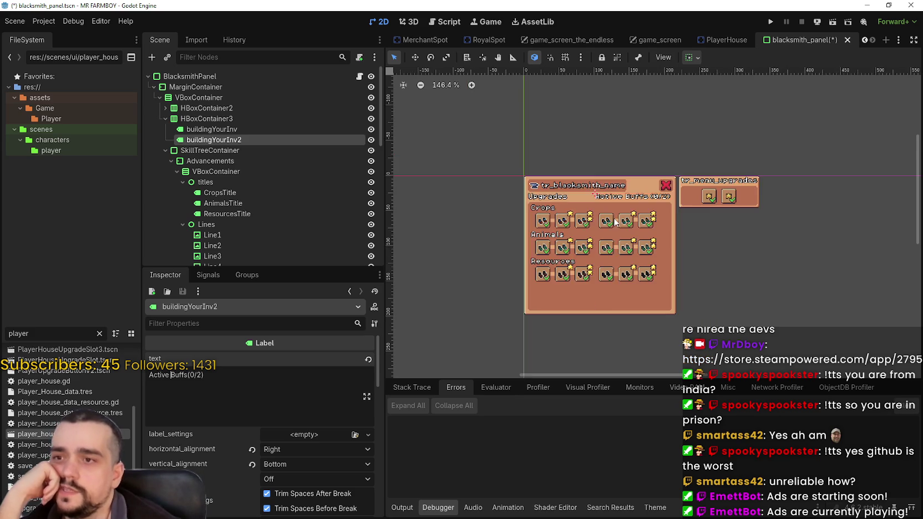
scroll(666, 269, up, 2)
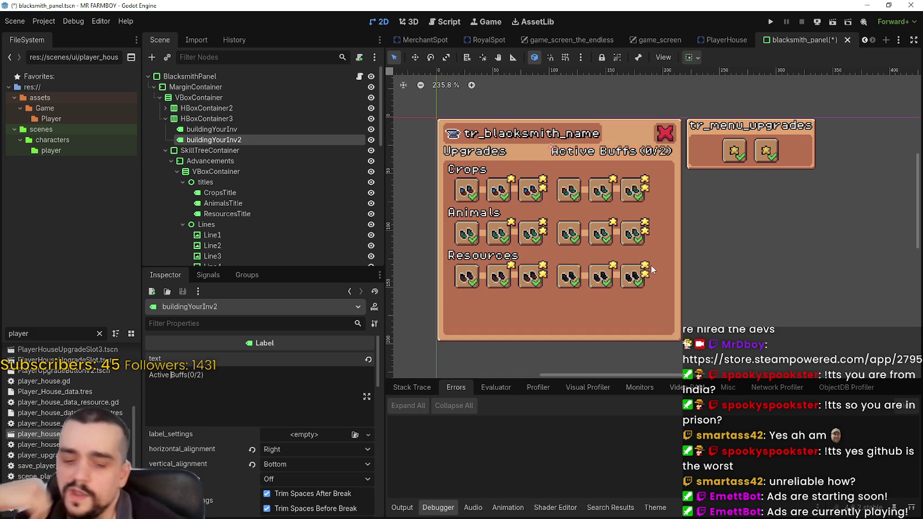
key(ctrl+s)
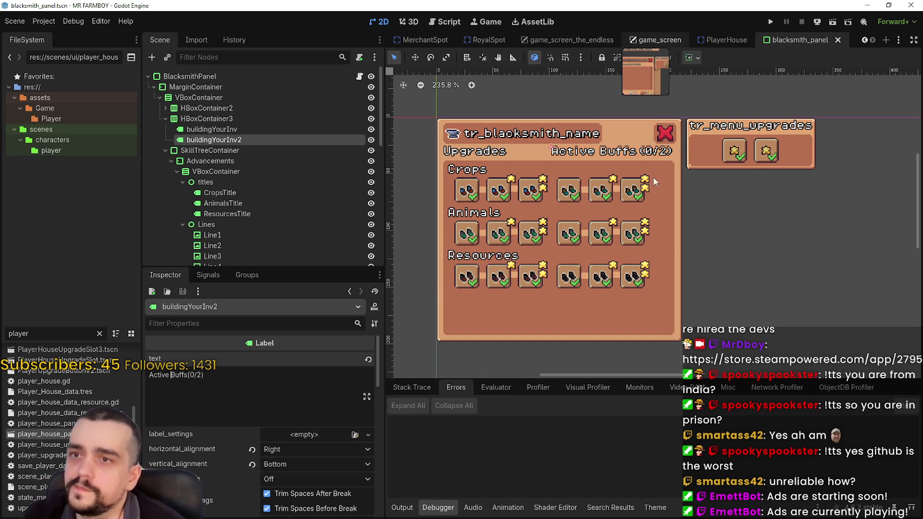
Step: In the game_screen scene, hide BlacksmithPanel and save the scene
click(656, 40)
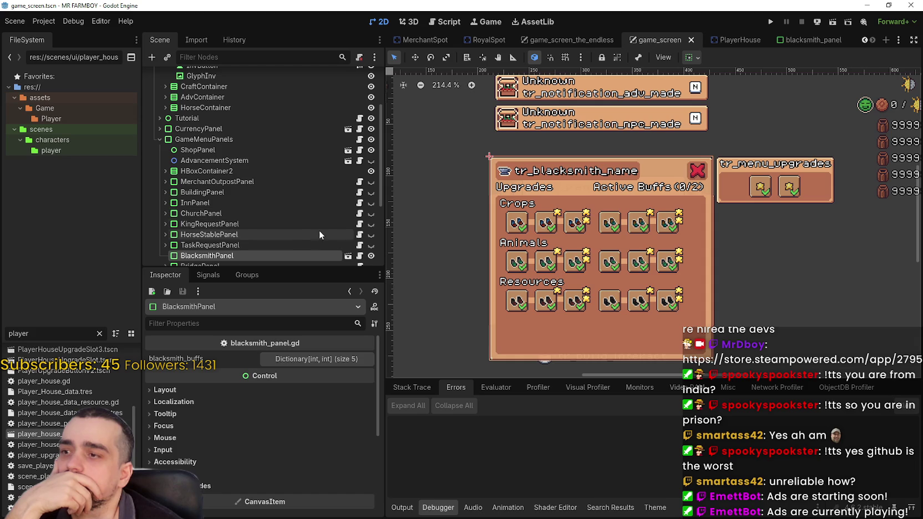
click(371, 256)
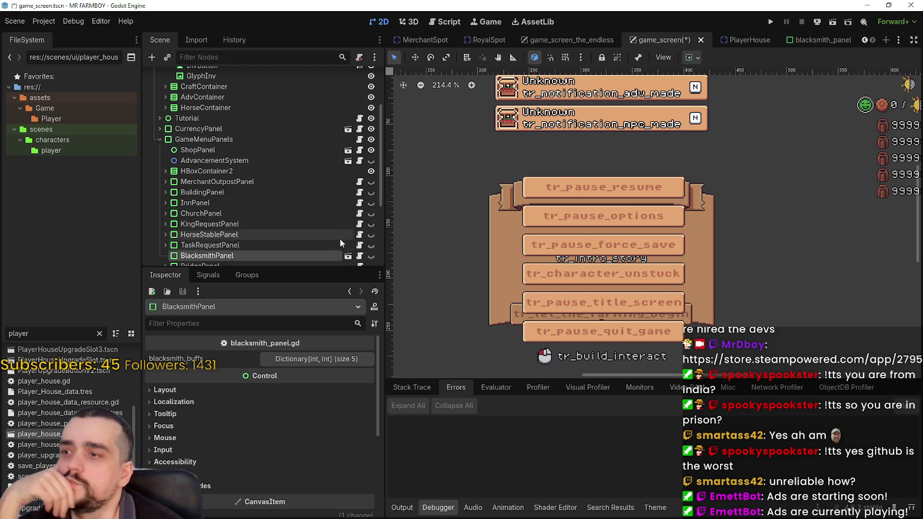
scroll(339, 239, down, 3)
key(ctrl+s)
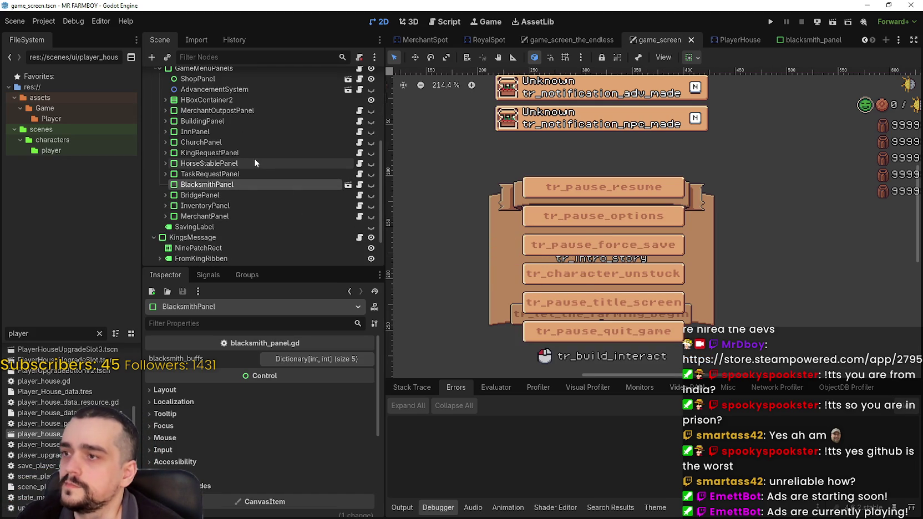
Step: Show InnPanel, copy its UpkeepContainer with children, then hide InnPanel again
click(236, 132)
click(371, 132)
click(165, 132)
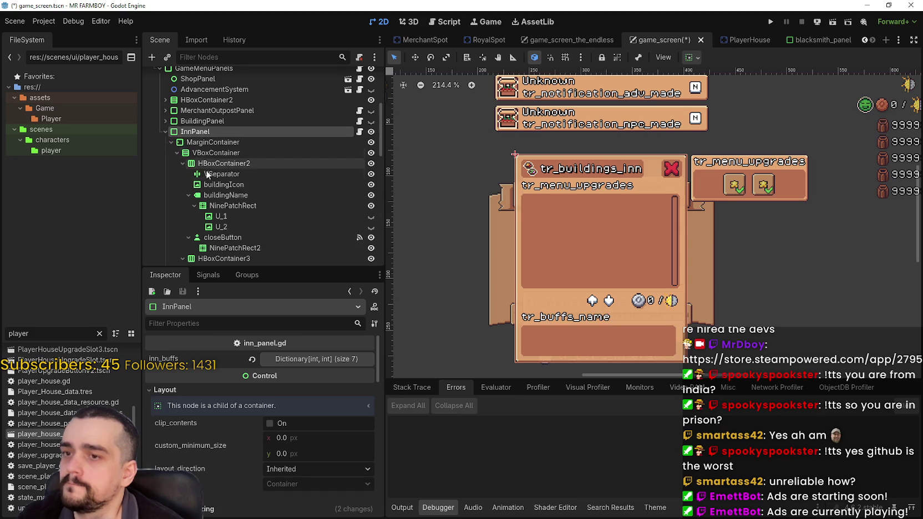
scroll(206, 174, down, 3)
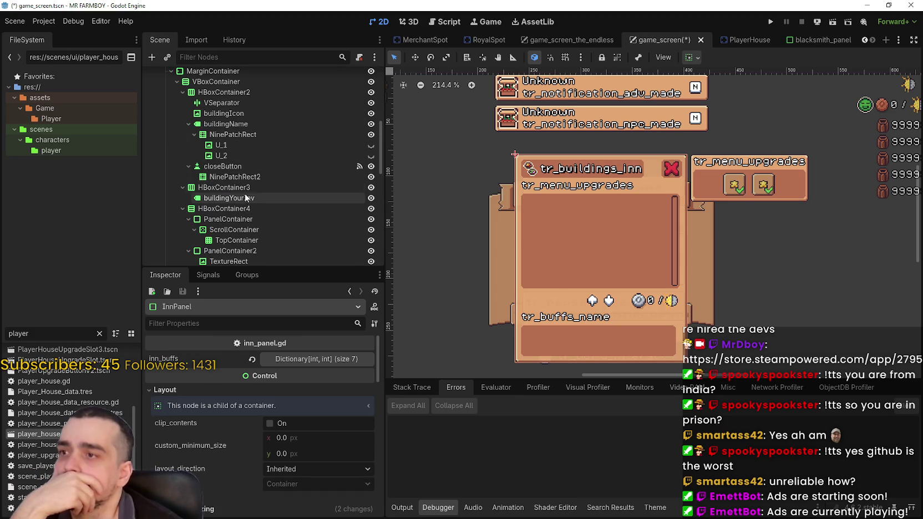
scroll(256, 191, down, 3)
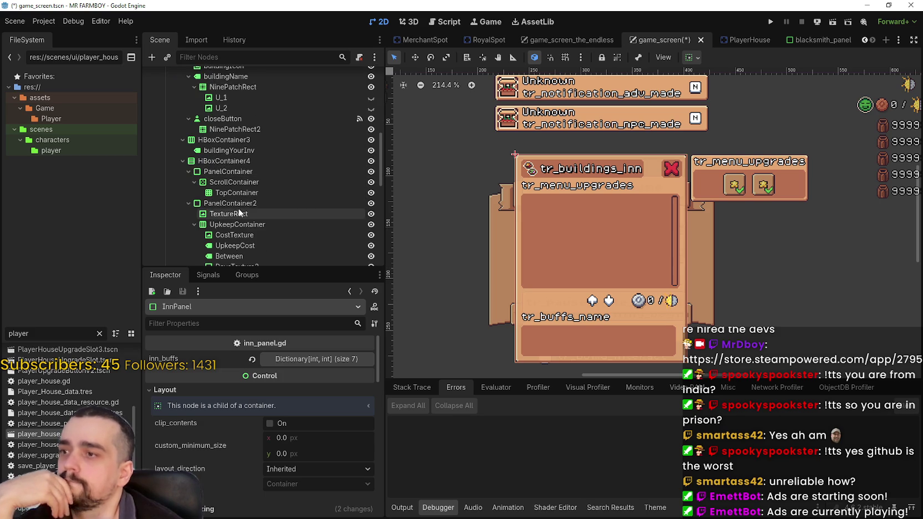
click(266, 200)
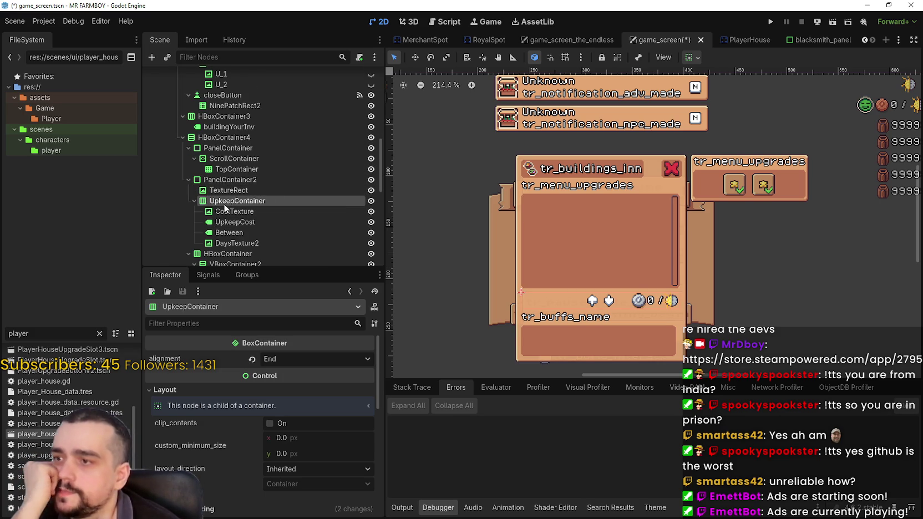
click(239, 191)
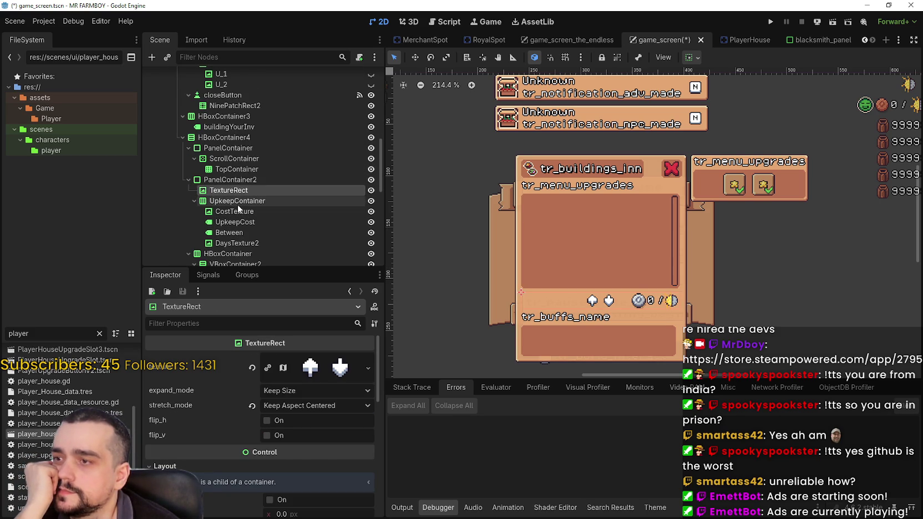
right_click(237, 203)
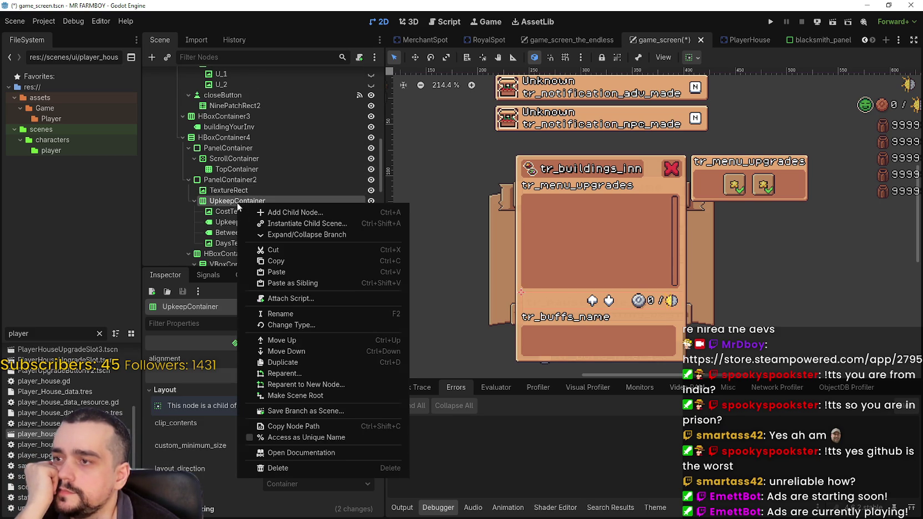
click(290, 262)
scroll(349, 194, up, 5)
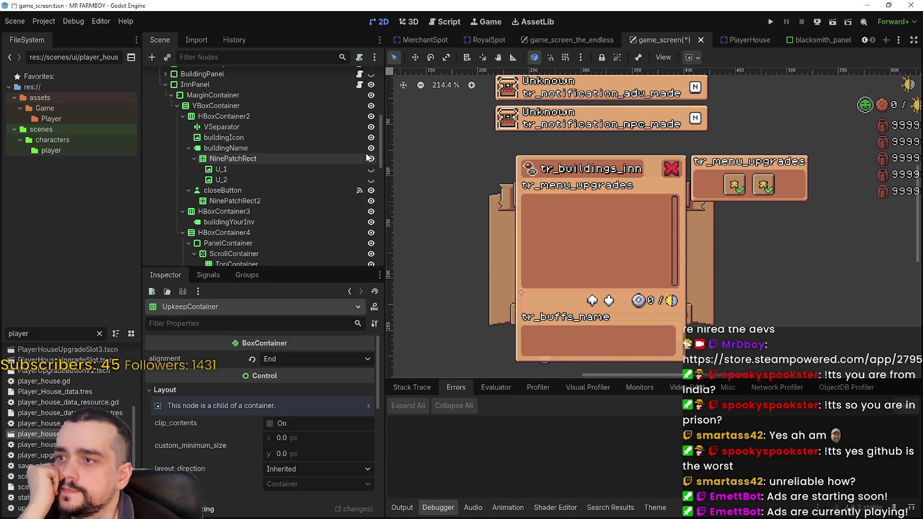
click(371, 85)
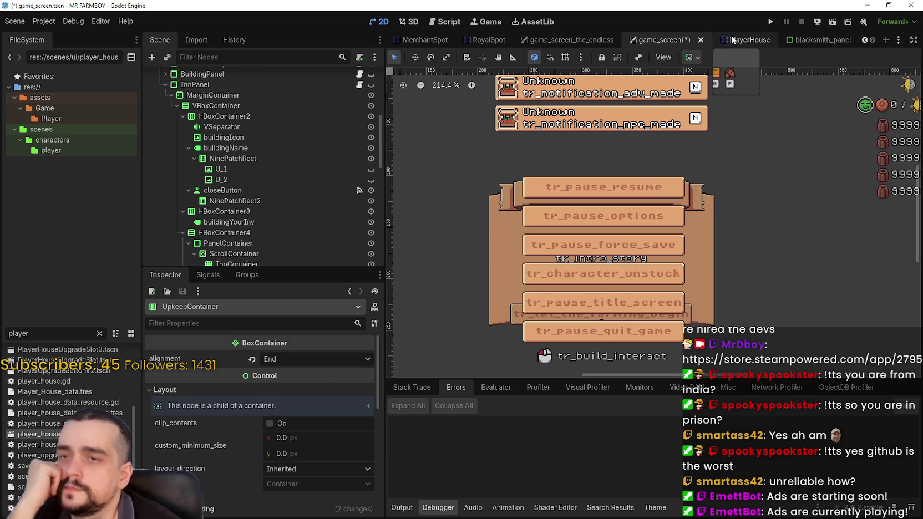
Step: Save game_screen, return to blacksmith_panel and collapse the titles, Lines and Skills branches
key(ctrl+s)
click(810, 38)
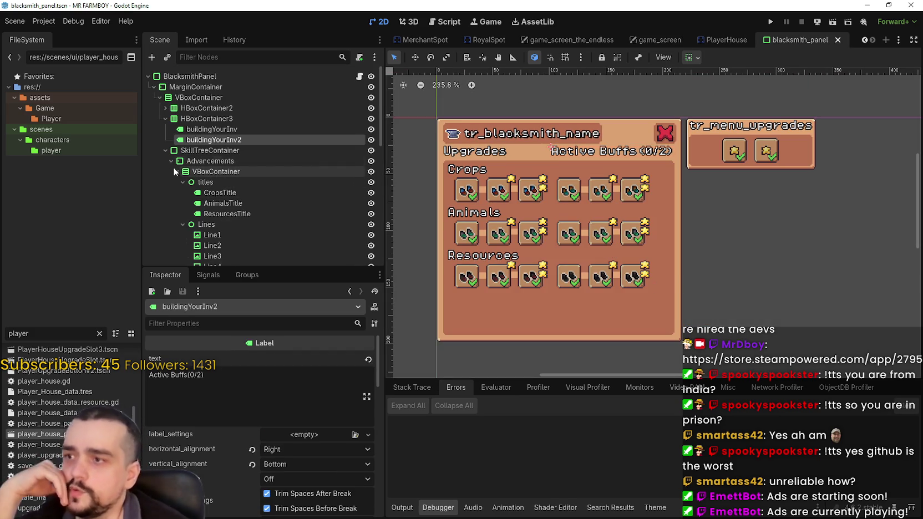
click(183, 182)
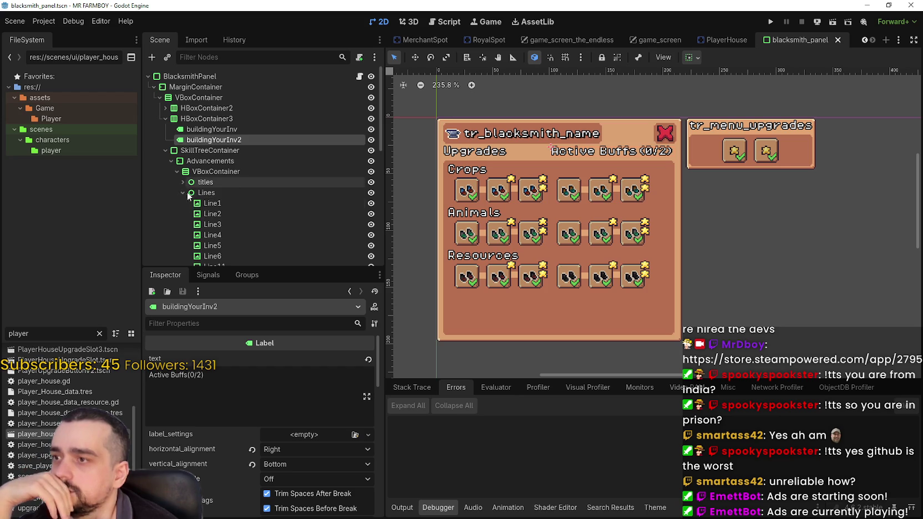
click(183, 193)
click(183, 203)
scroll(206, 206, down, 5)
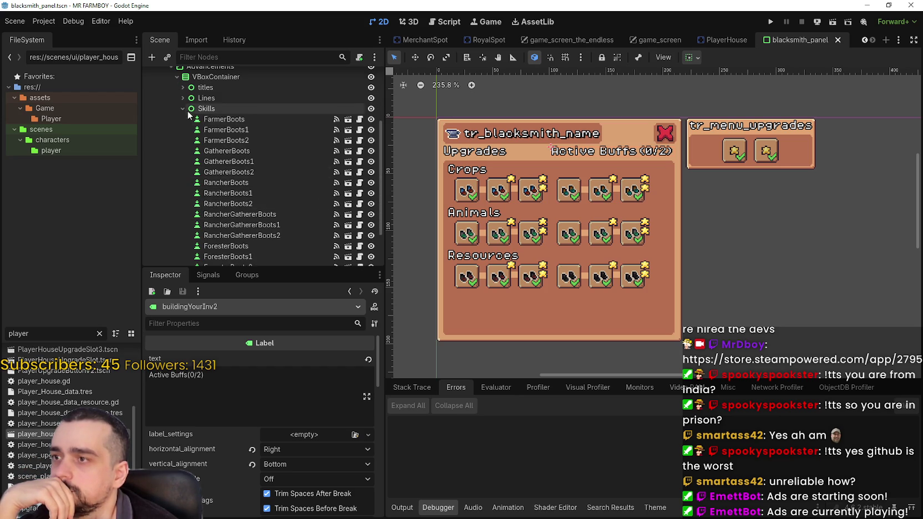
click(183, 108)
click(198, 204)
click(204, 192)
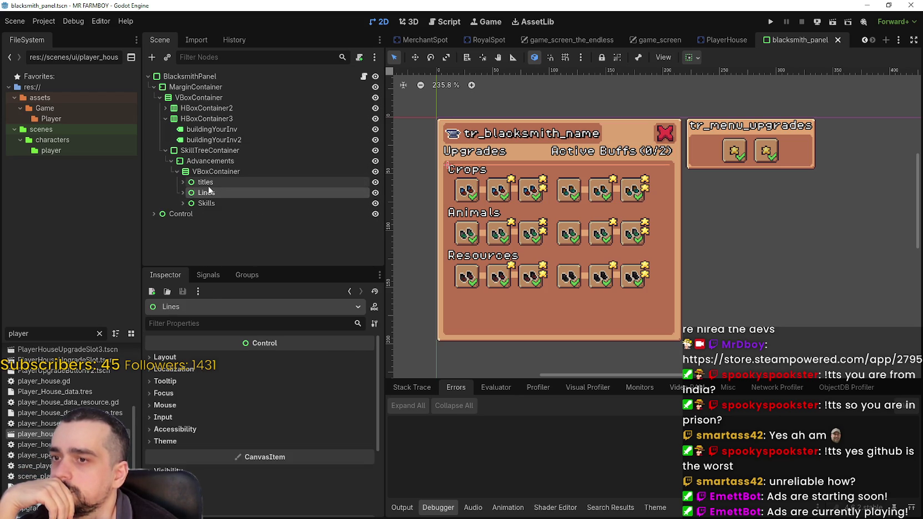
click(206, 182)
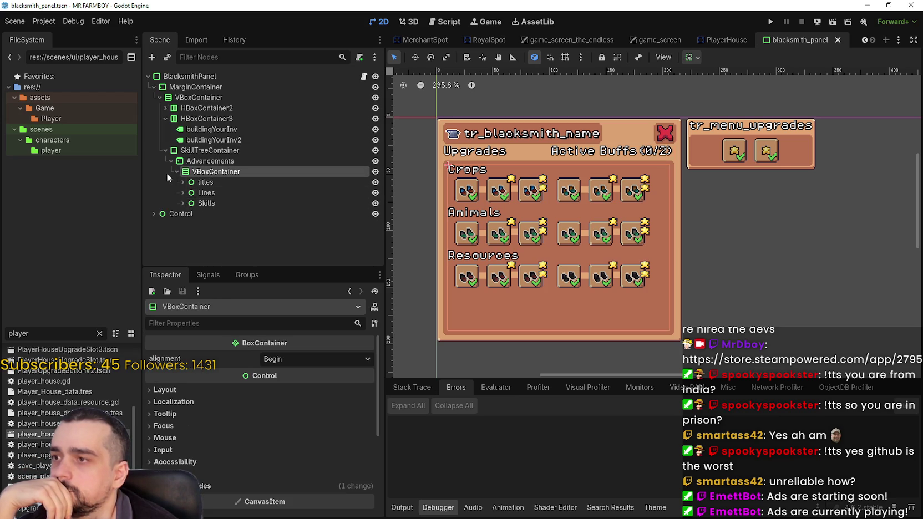
Step: Paste the copied UpkeepContainer under Advancements instead of the VBoxContainer
click(175, 171)
right_click(208, 174)
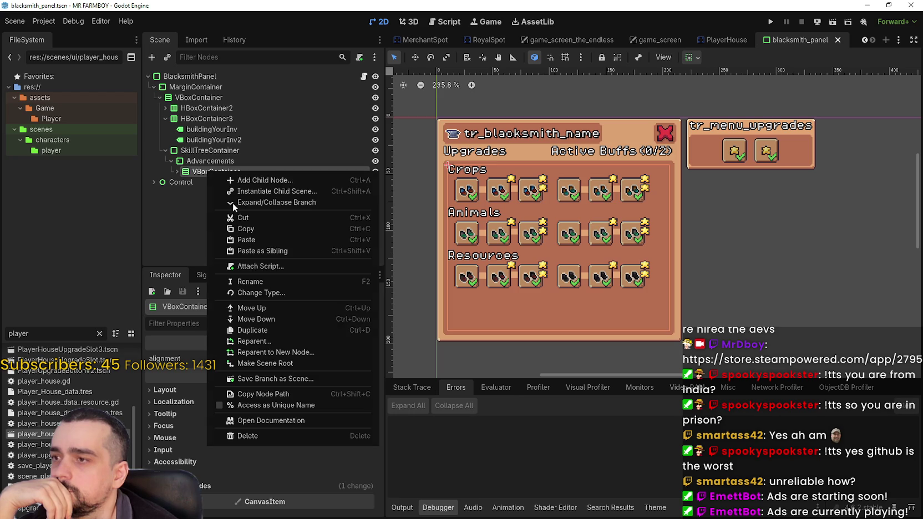
click(248, 242)
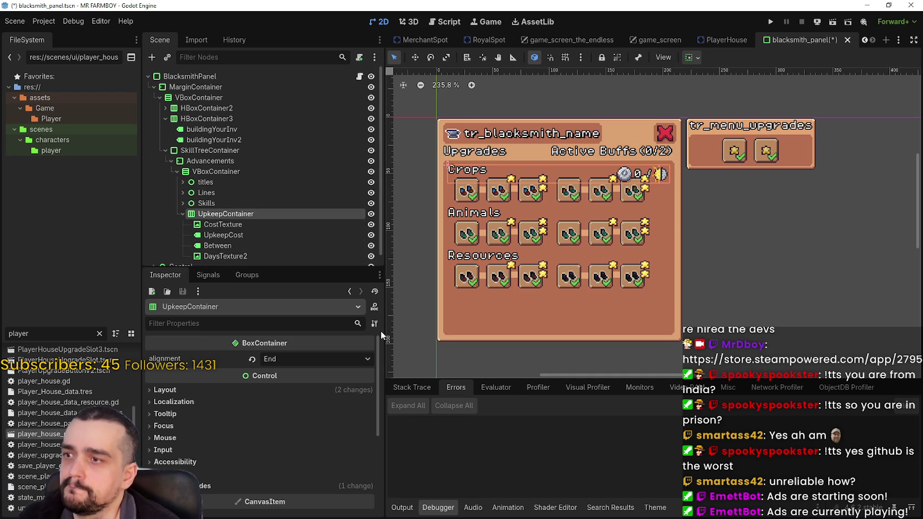
click(222, 159)
click(225, 212)
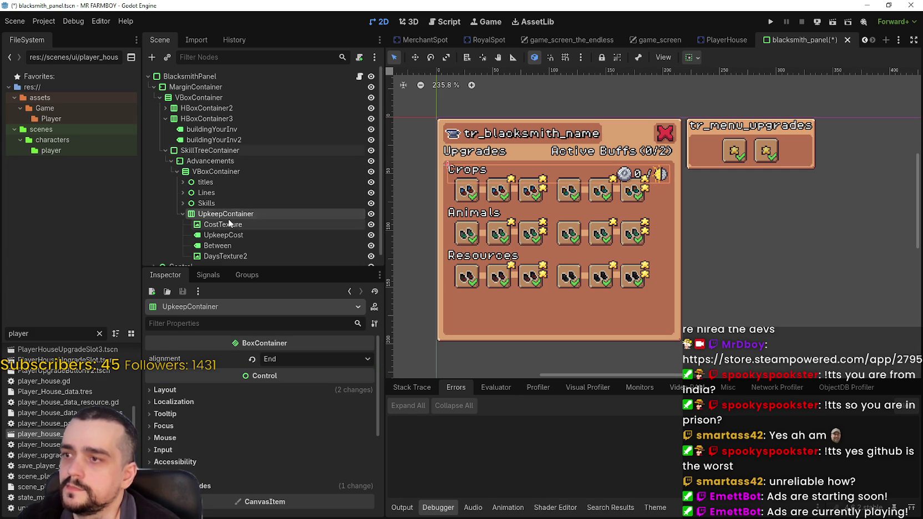
key(ctrl+z)
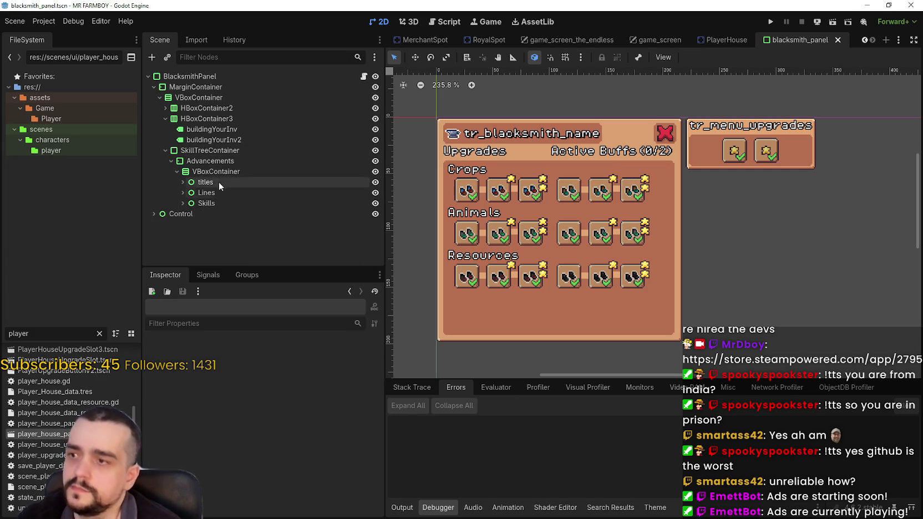
right_click(212, 161)
click(252, 230)
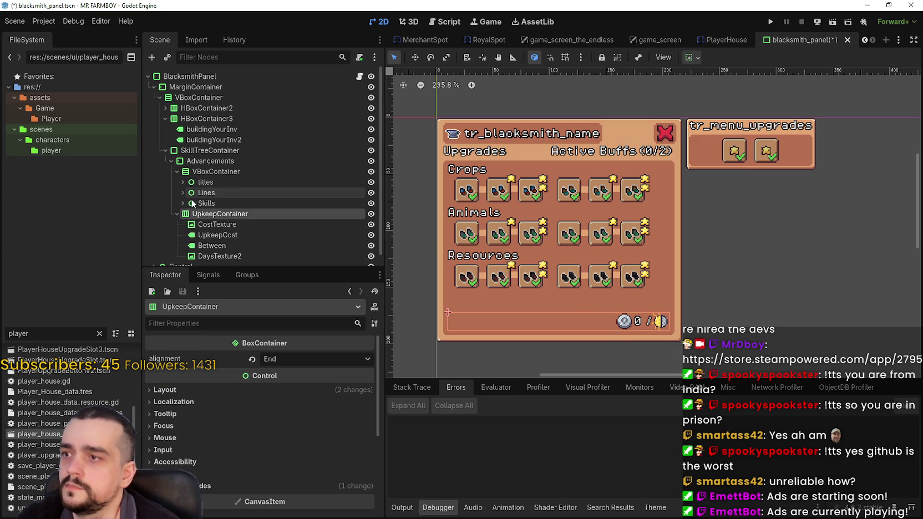
click(176, 213)
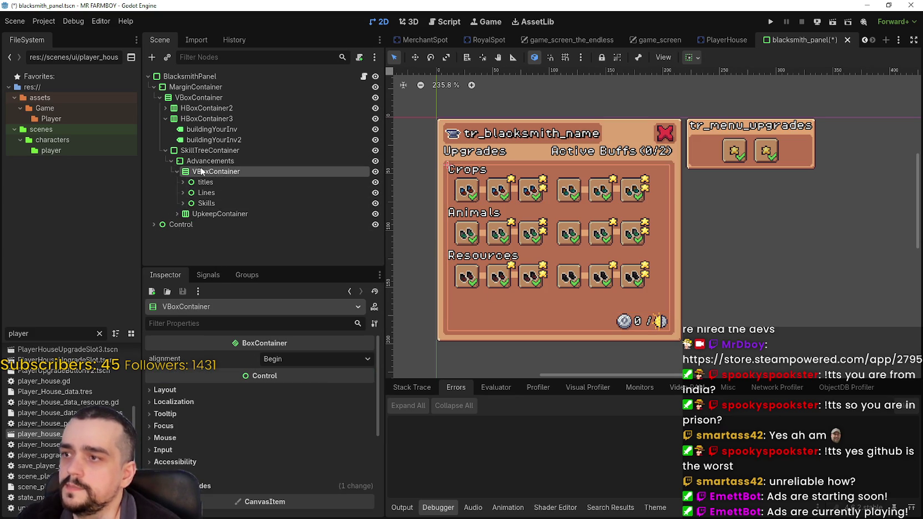
click(203, 161)
Step: Set the Advancements custom minimum width to 184 px
drag(288, 421, 273, 420)
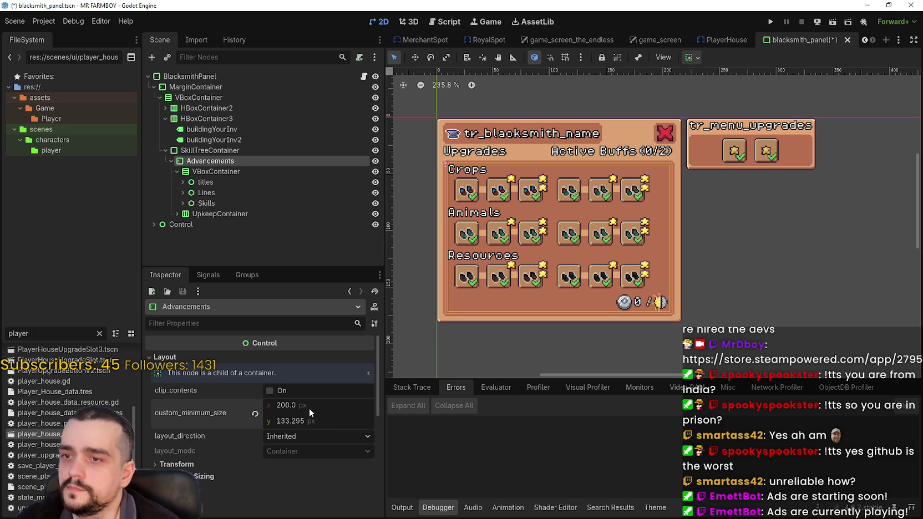
drag(314, 402, 308, 401)
scroll(697, 115, up, 4)
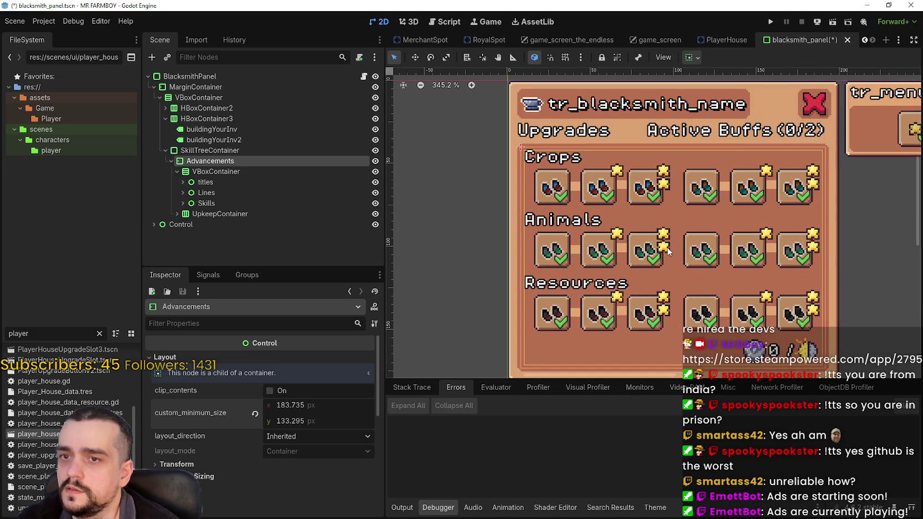
drag(668, 251, 611, 207)
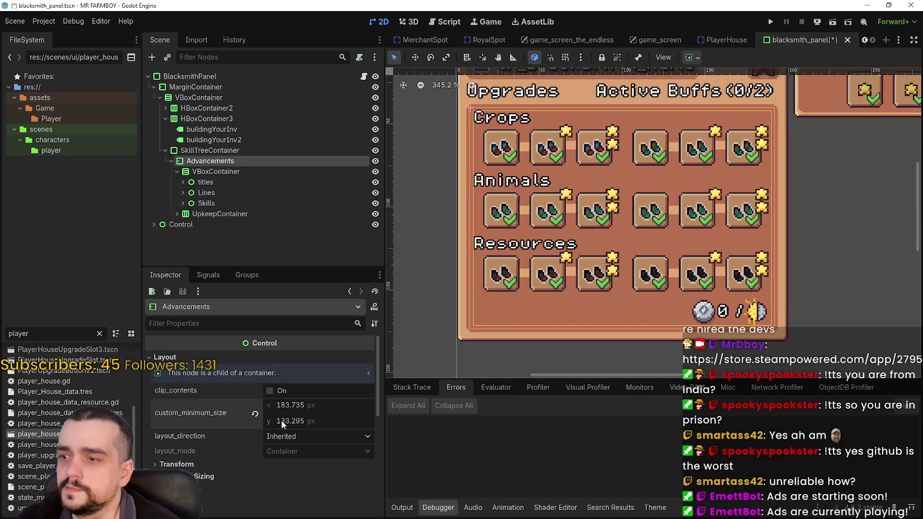
click(320, 407)
text(184)
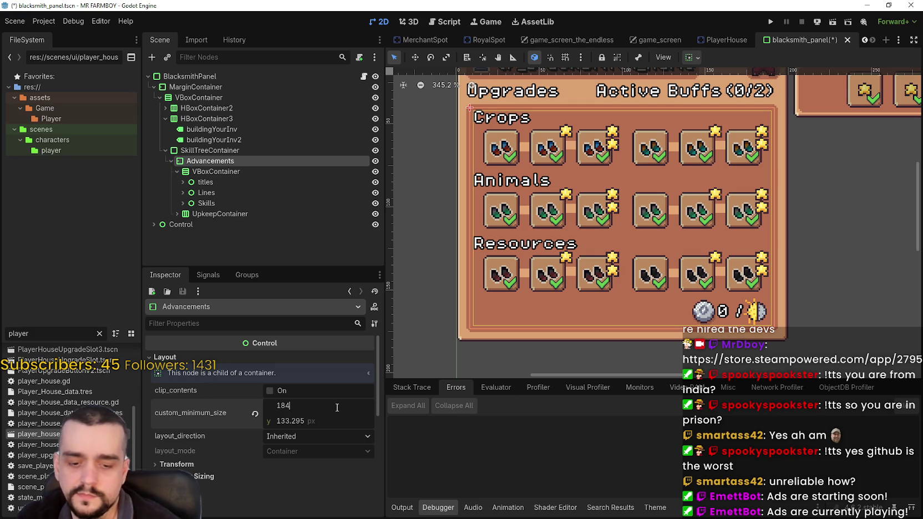
key(Return)
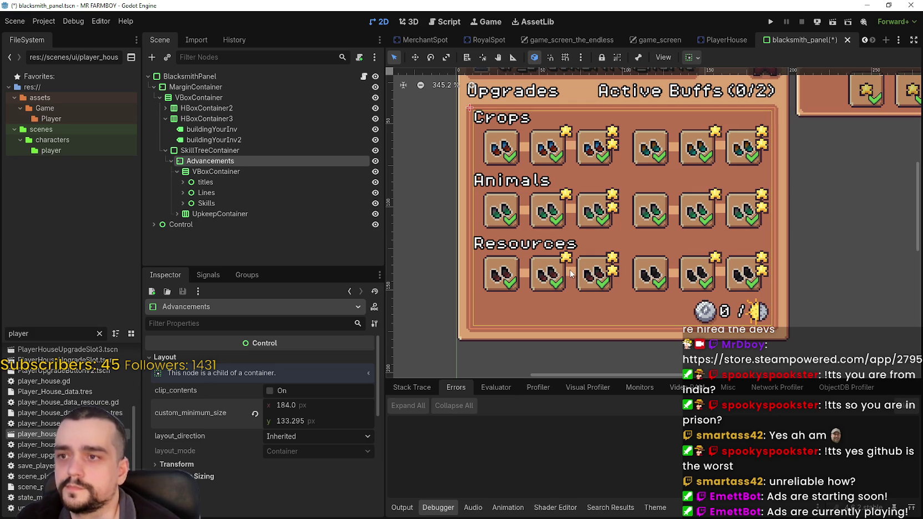
Step: Set the Advancements custom minimum height to 140 px
click(318, 424)
text(135)
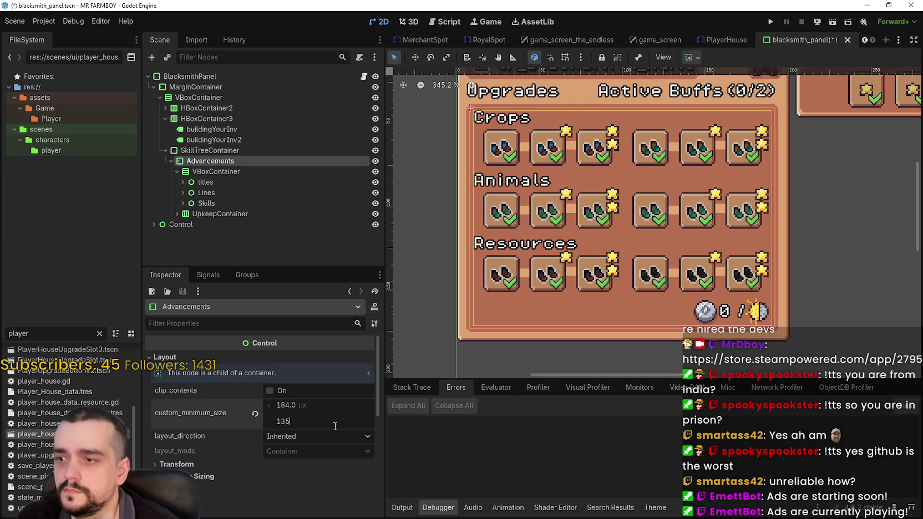
key(Return)
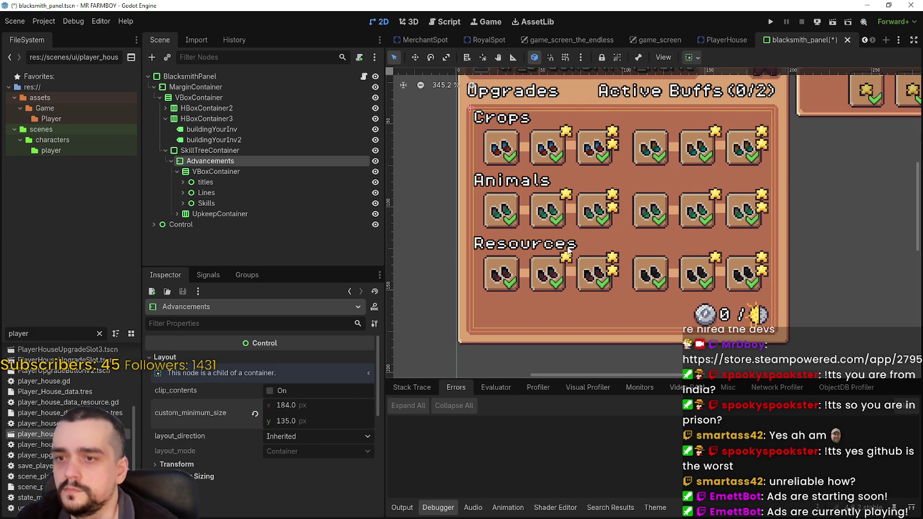
scroll(606, 288, down, 2)
scroll(606, 288, up, 1)
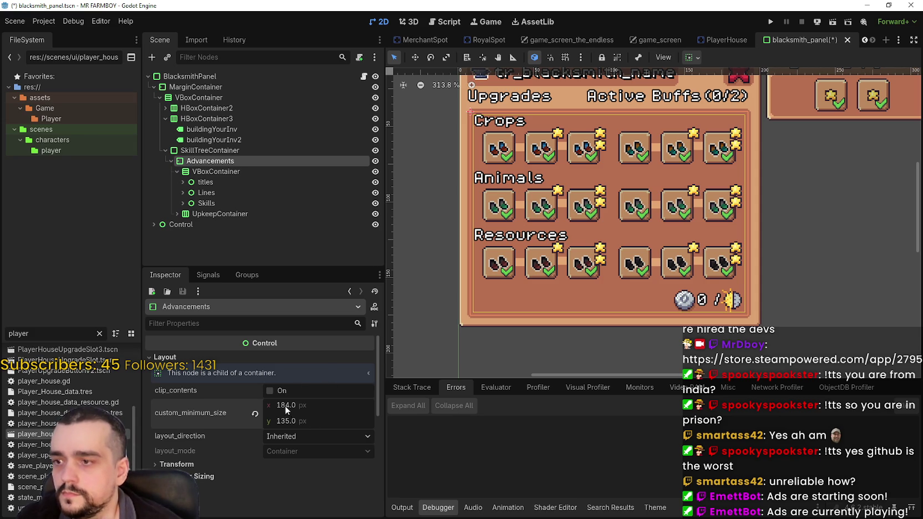
drag(286, 421, 309, 421)
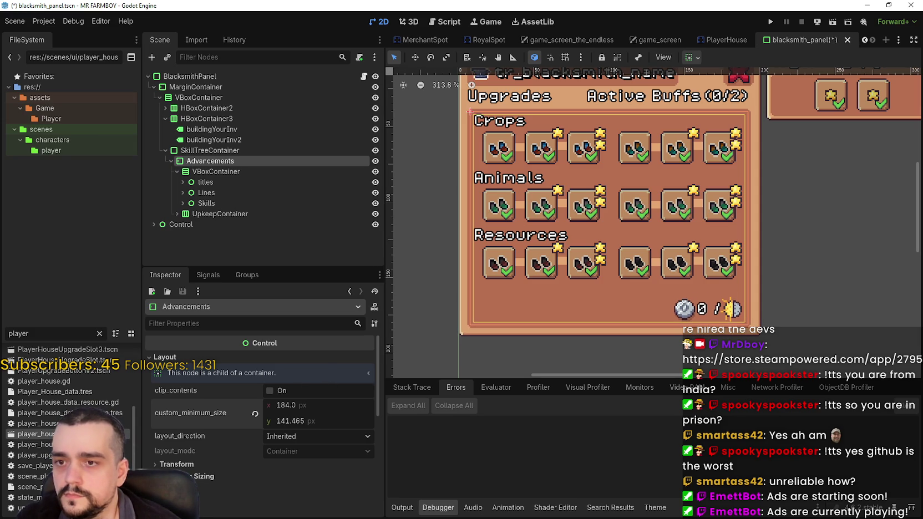
click(328, 420)
text(40)
key(Return)
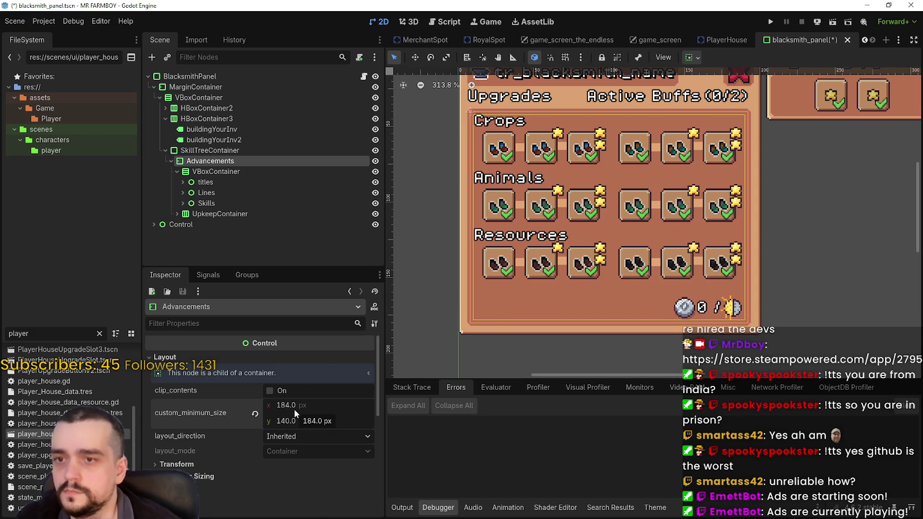
scroll(500, 308, down, 2)
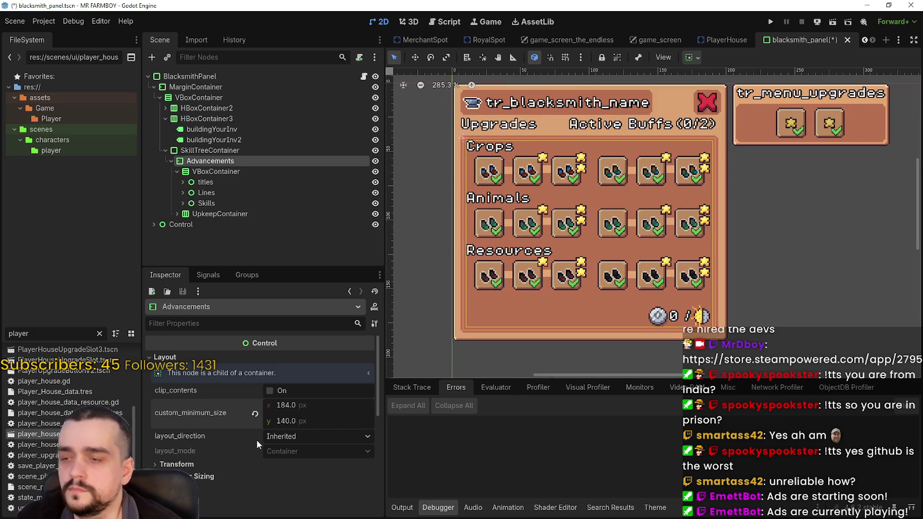
scroll(567, 287, down, 1)
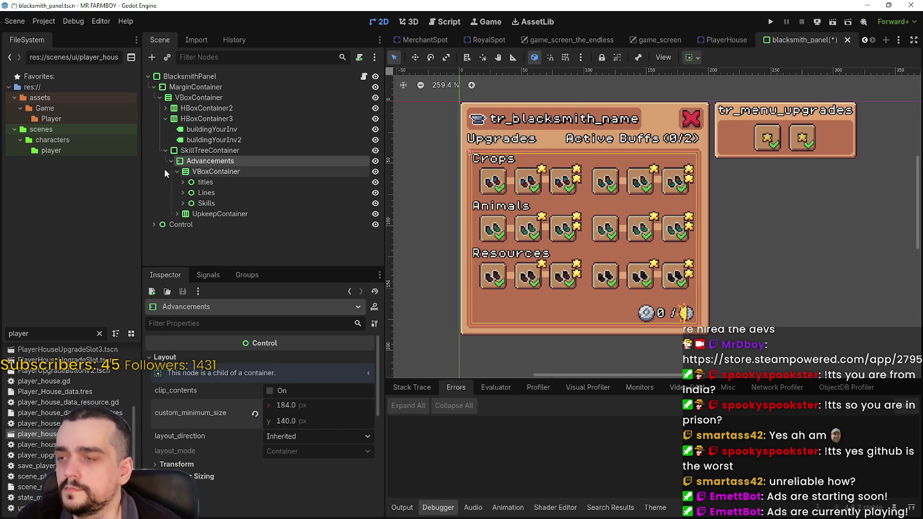
Step: Move the Active Buffs label buildingYourInv2 into UpkeepContainer as its first child
click(162, 109)
click(162, 108)
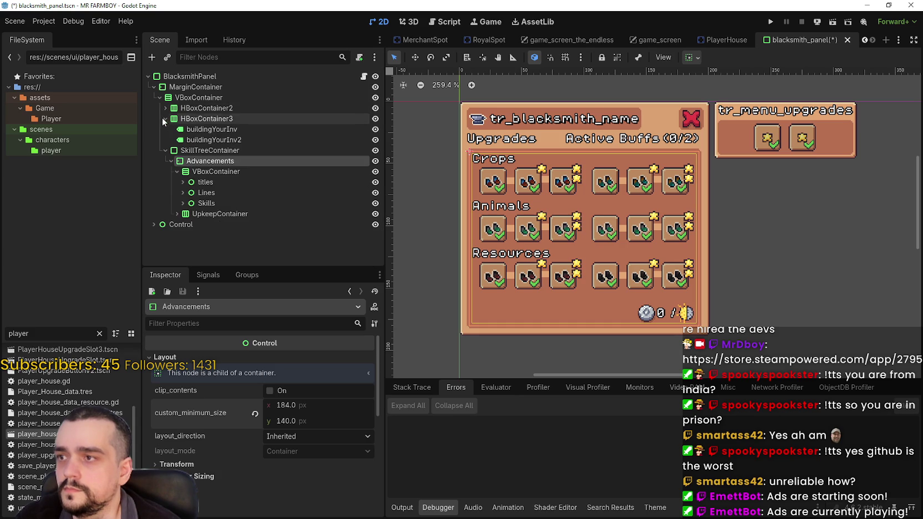
click(192, 139)
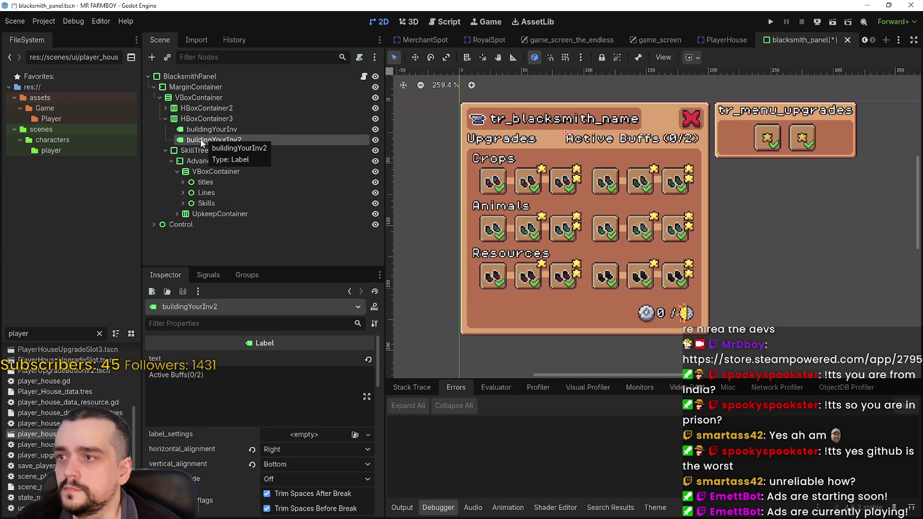
mouse_move(192, 141)
mouse_down()
mouse_move(189, 216)
mouse_move(222, 214)
mouse_up()
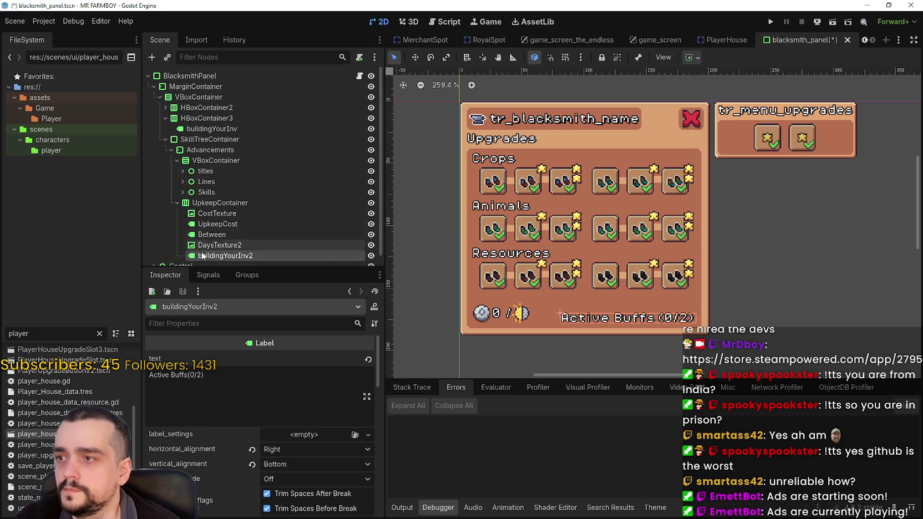
drag(210, 256, 222, 210)
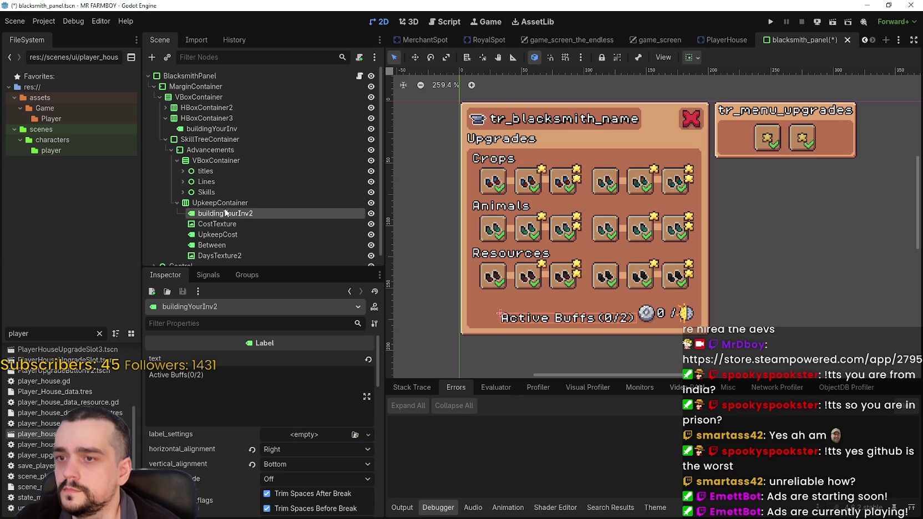
Step: Make the Active Buffs text left-aligned and vertically centred, and centre the label vertically in its row
click(284, 463)
click(310, 491)
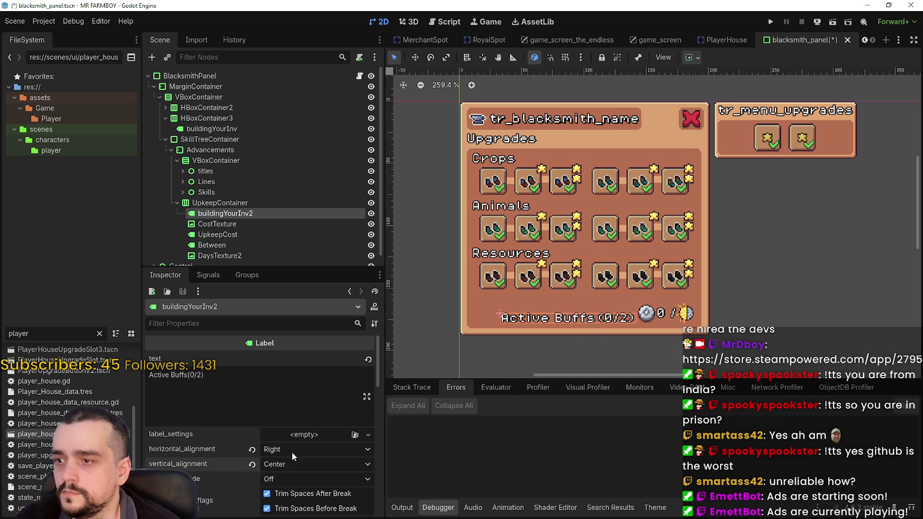
click(292, 452)
click(299, 477)
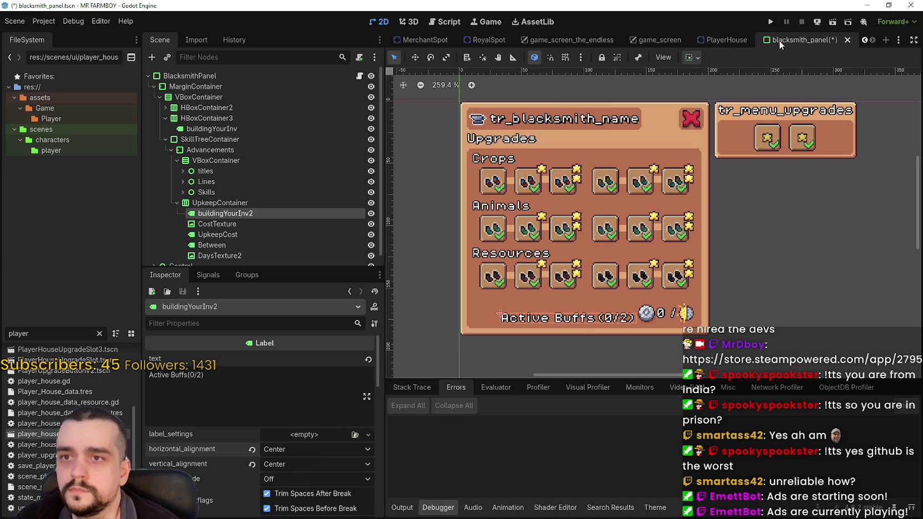
click(268, 452)
click(274, 465)
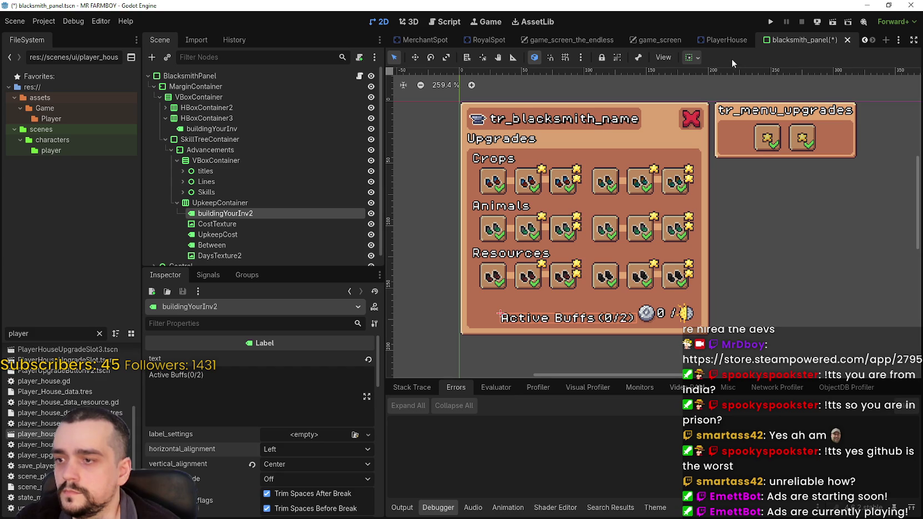
click(697, 57)
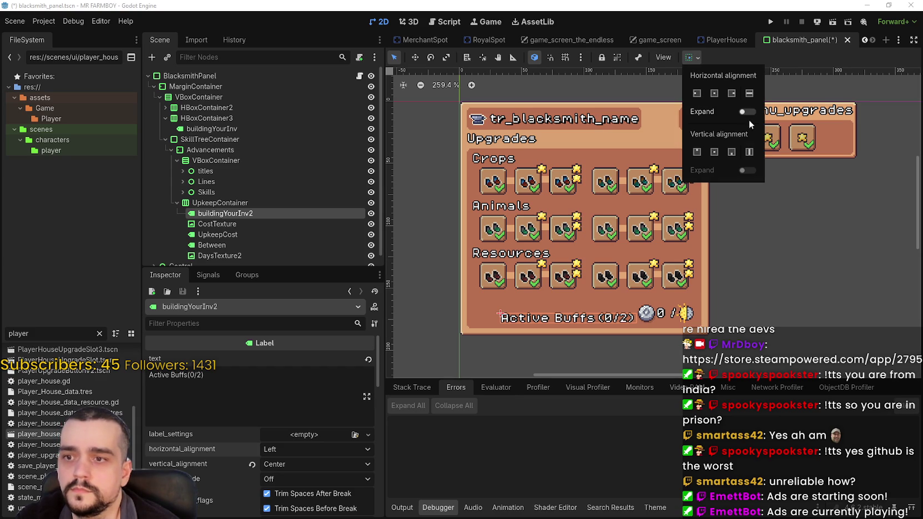
click(714, 152)
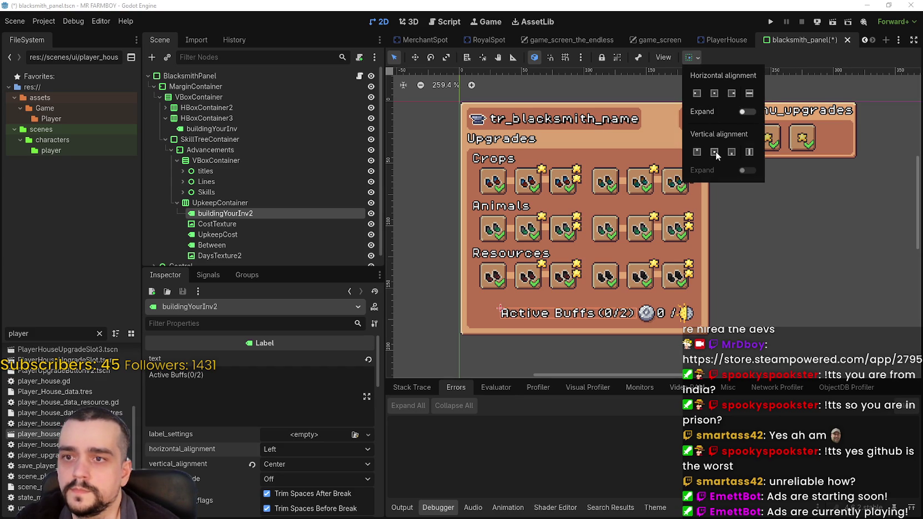
click(769, 58)
Step: Keep autowrap off and let the Active Buffs label expand across the row, pushing the cost right
click(232, 203)
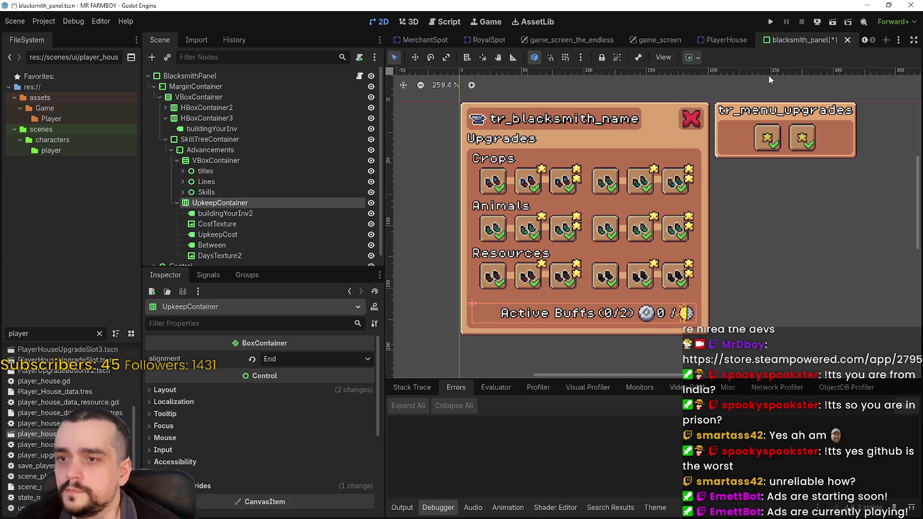
click(698, 57)
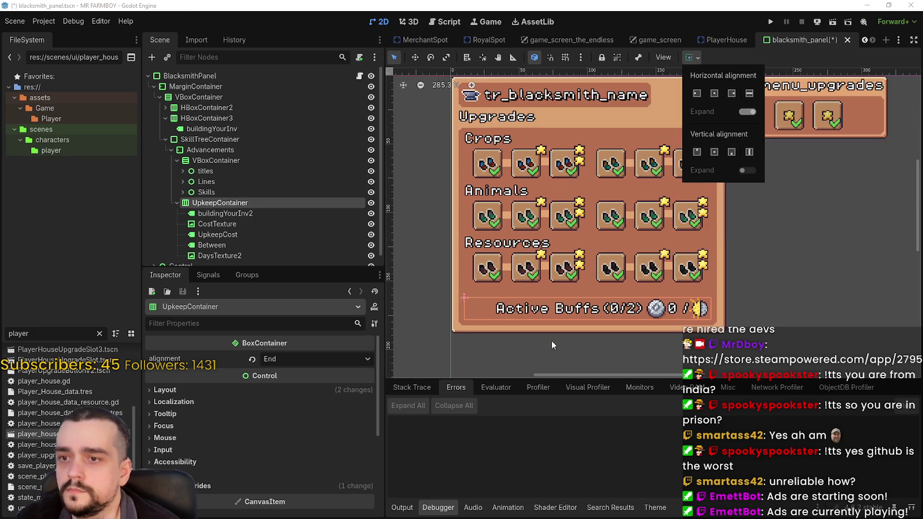
scroll(552, 340, up, 2)
click(256, 215)
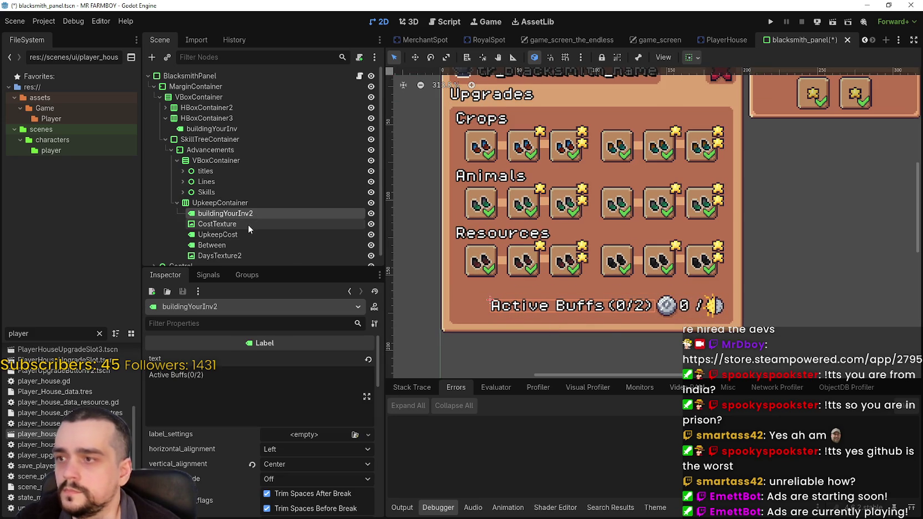
drag(539, 326, 536, 317)
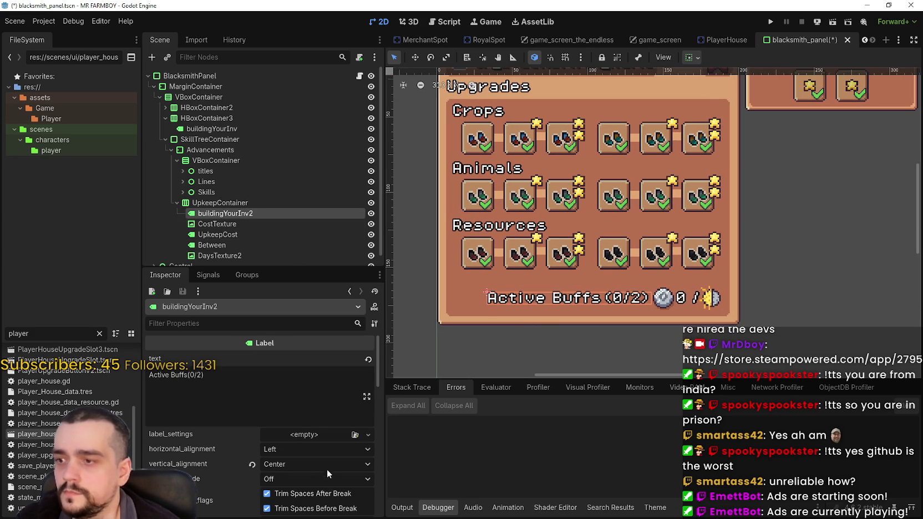
click(312, 479)
click(288, 491)
click(695, 58)
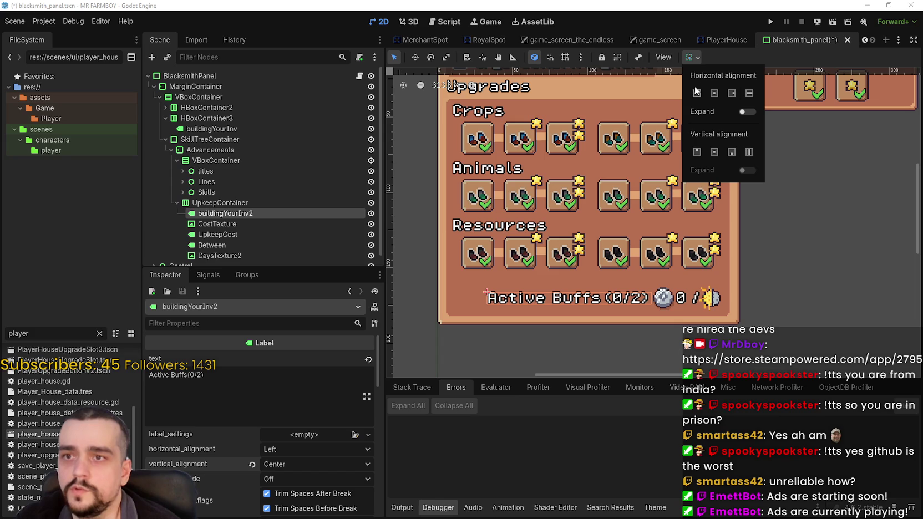
click(748, 112)
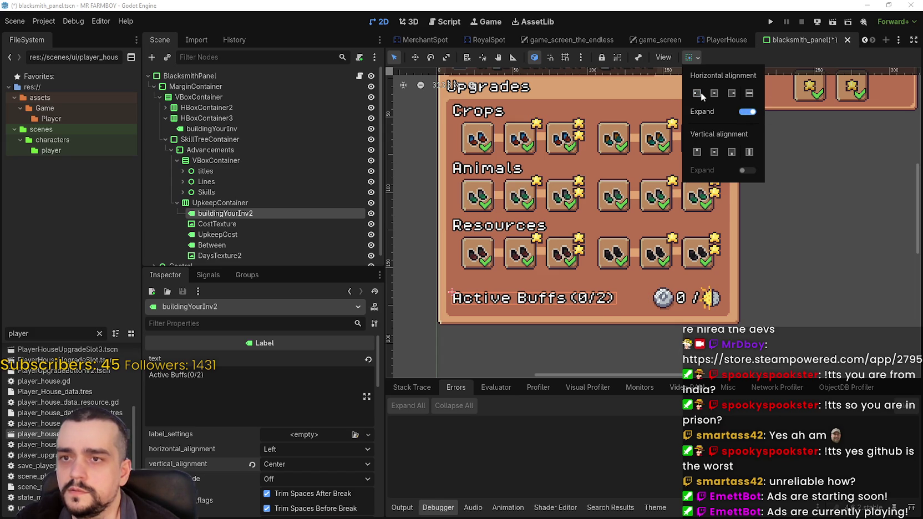
click(799, 65)
scroll(231, 232, down, 1)
click(232, 226)
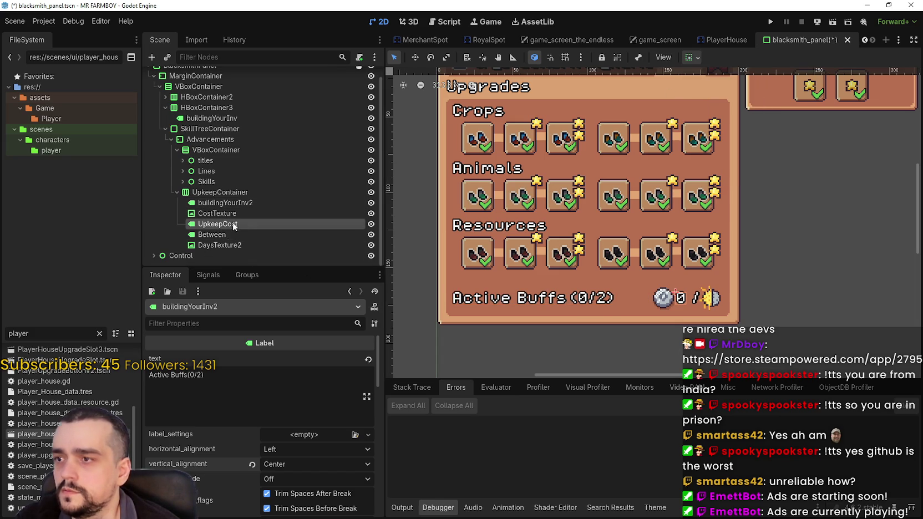
Step: Set the UpkeepCost label's text to 9999
text(554)
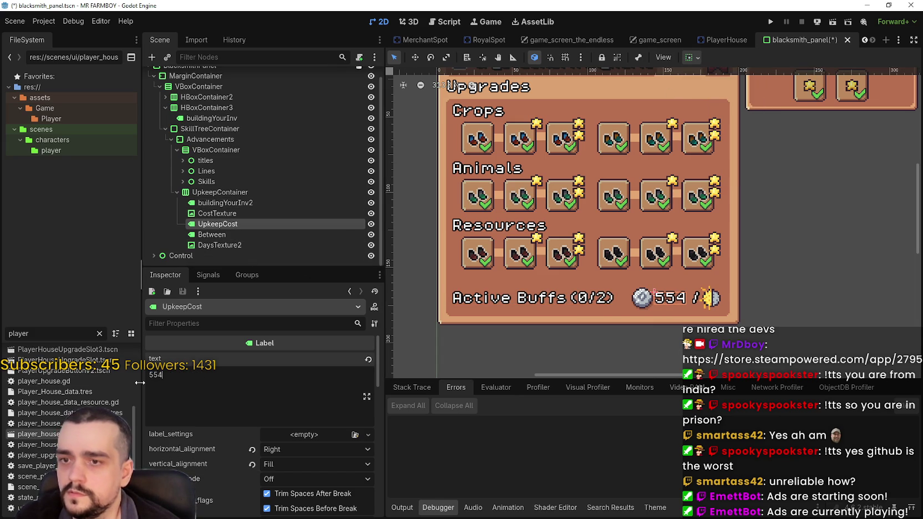
text(5)
scroll(580, 265, down, 1)
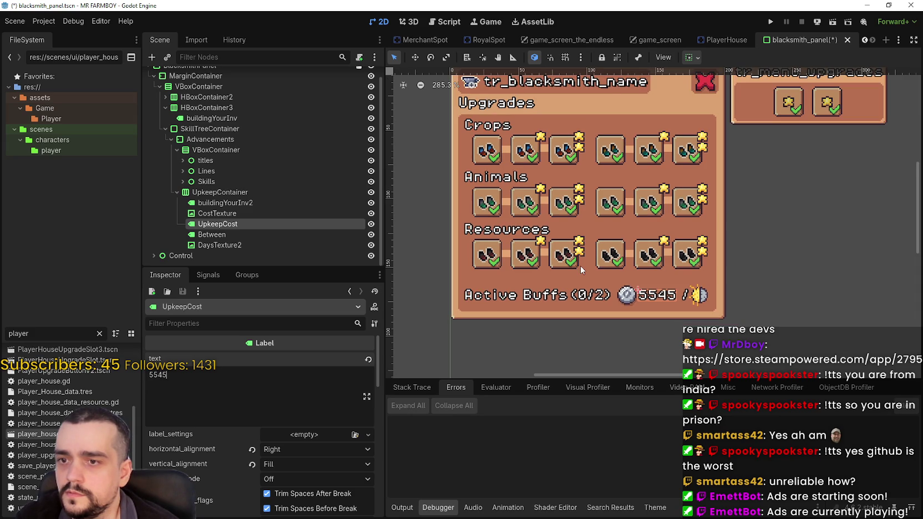
double_click(151, 375)
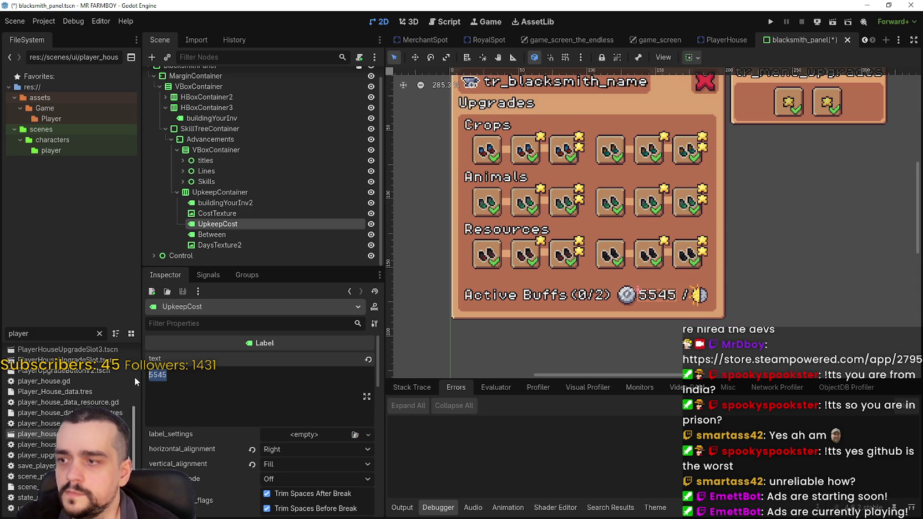
text(9999)
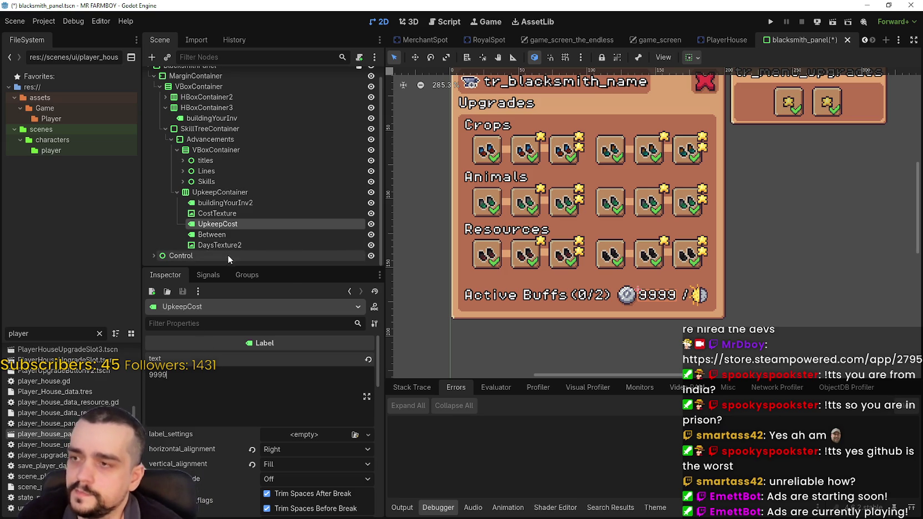
Step: Change the buffs label text to 'Active Buffs(6/6)'
click(223, 203)
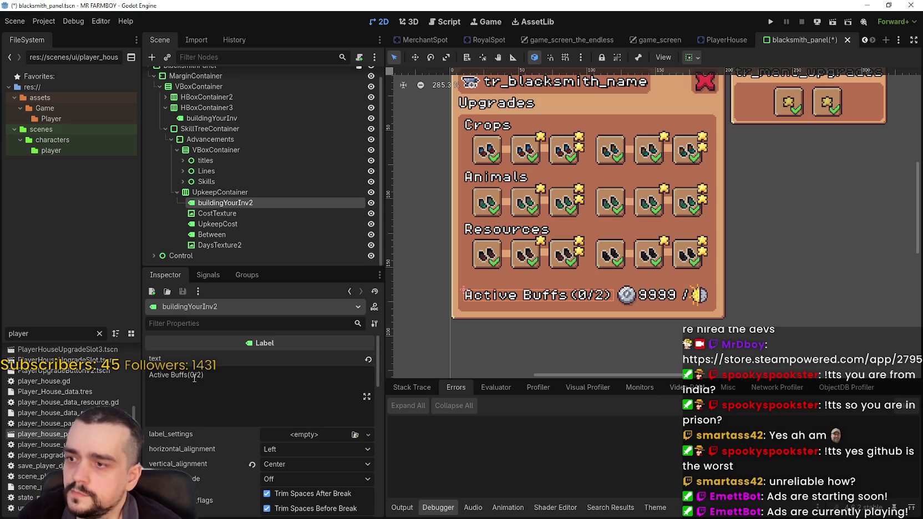
double_click(194, 375)
text(6)
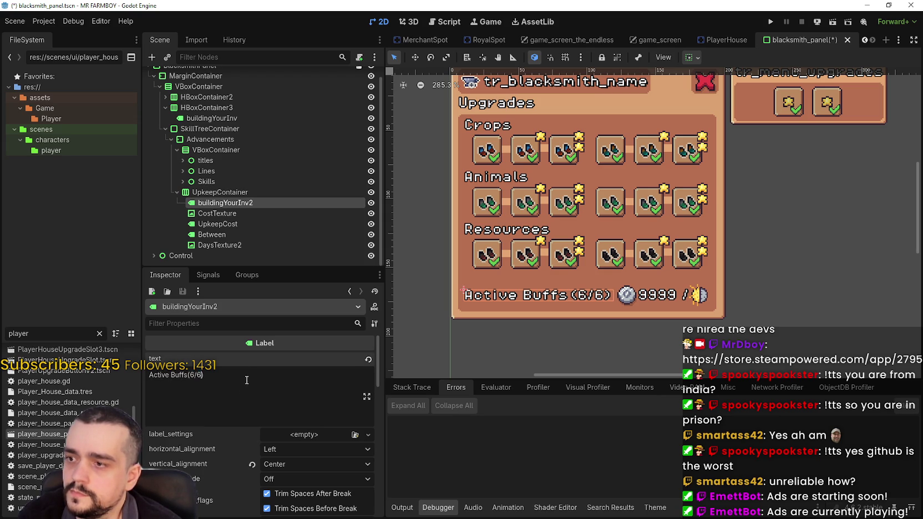
text(6666)
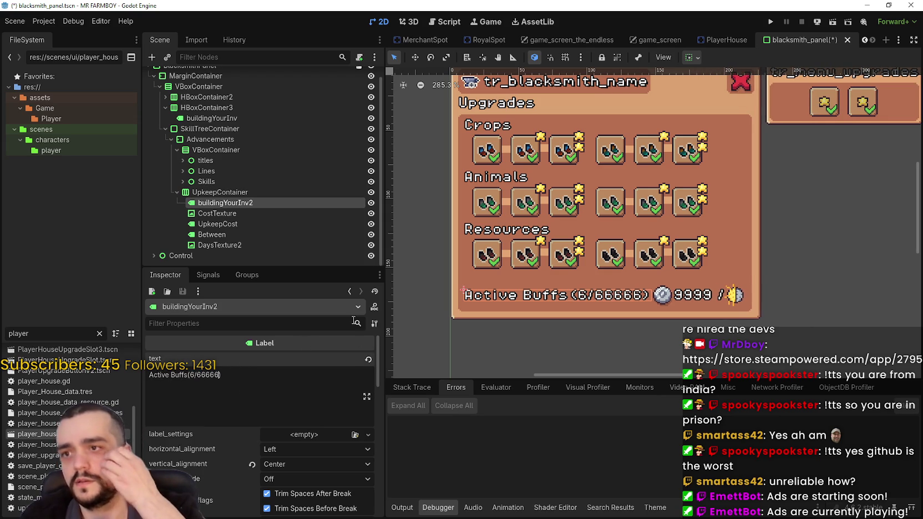
key(BackSpace)
key(BackSpace)
key(BackSpace)
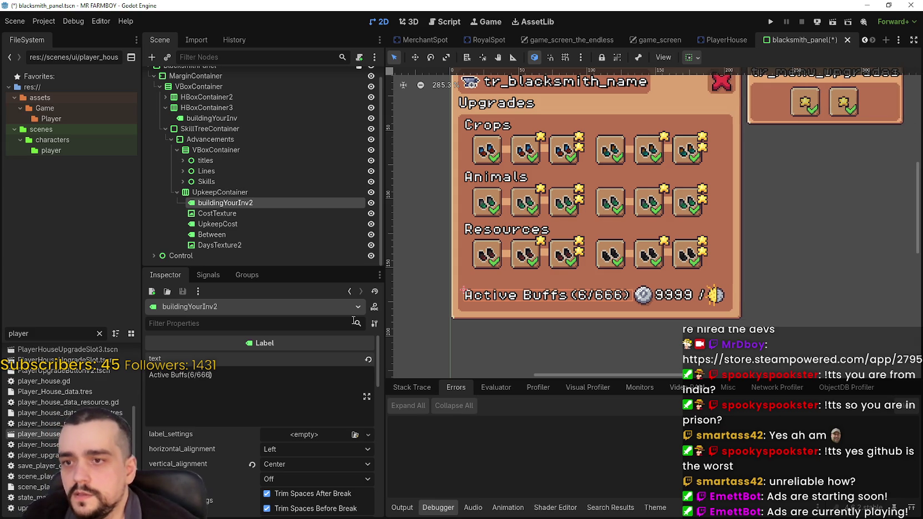
scroll(620, 299, down, 3)
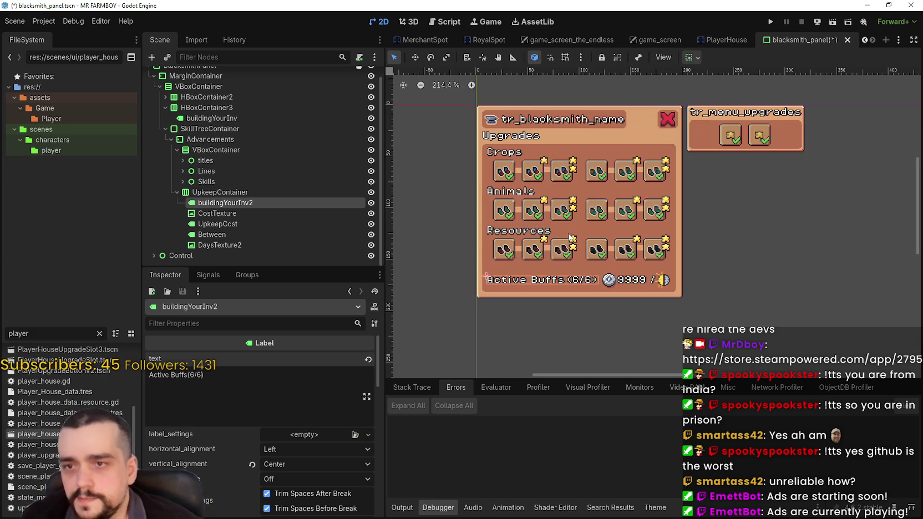
scroll(620, 299, up, 2)
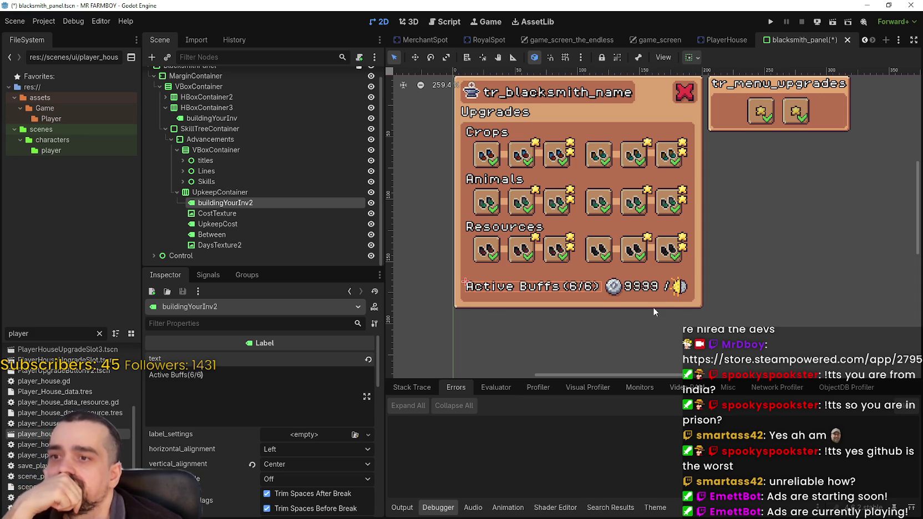
scroll(652, 306, down, 4)
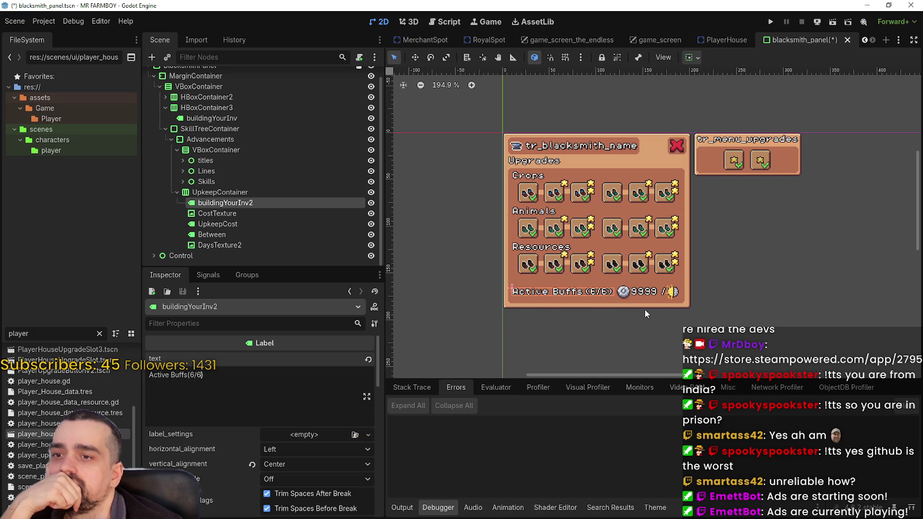
scroll(644, 308, up, 1)
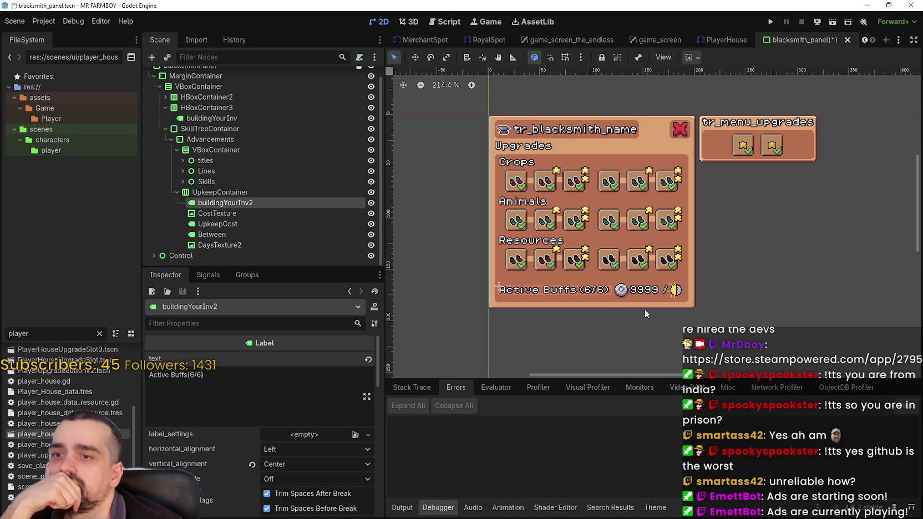
scroll(590, 274, up, 5)
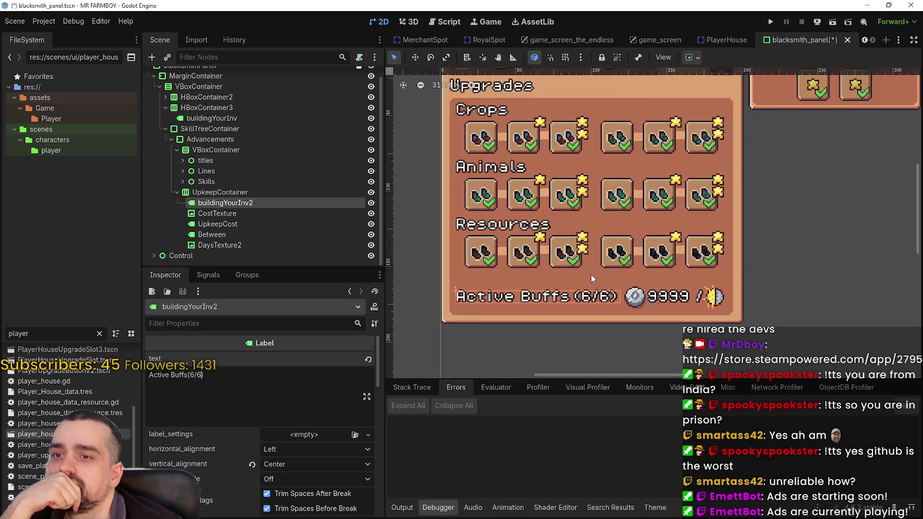
scroll(591, 274, down, 2)
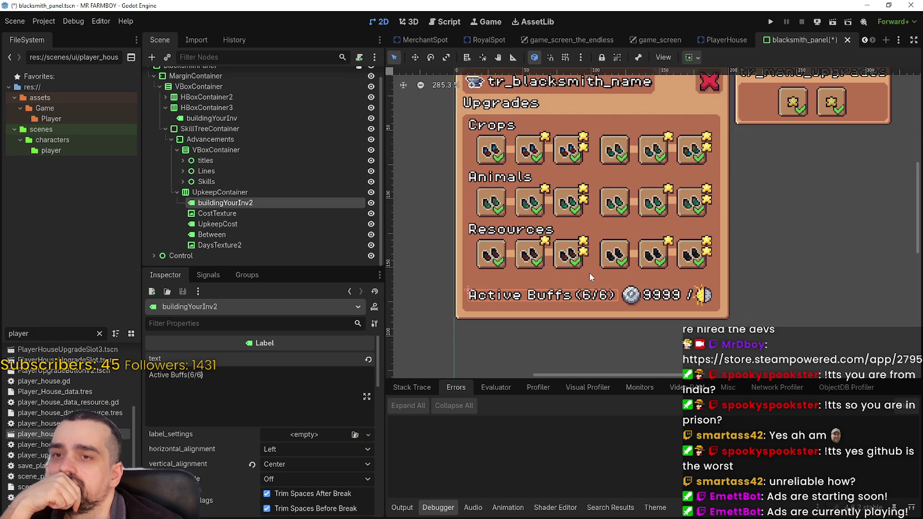
scroll(588, 272, down, 2)
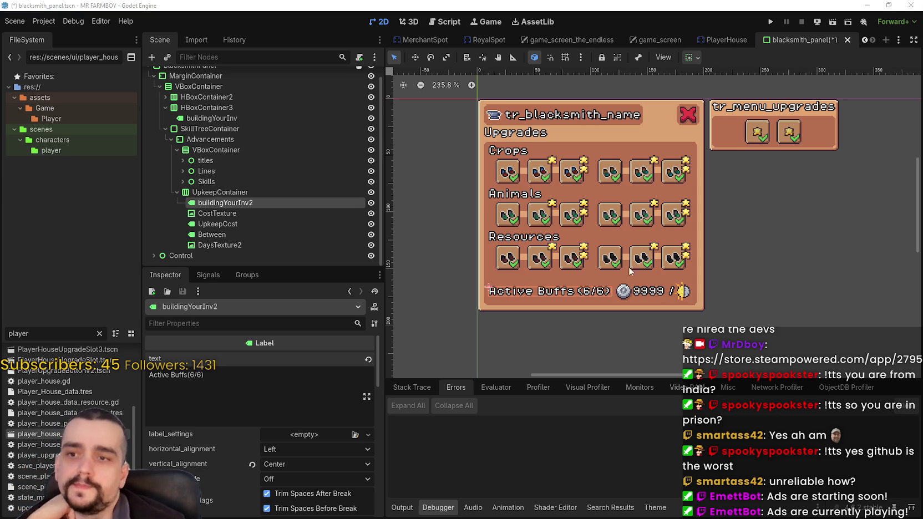
scroll(630, 270, up, 1)
Step: Set CostTexture's atlas region to the orange coin tile instead of the grey gear
click(241, 219)
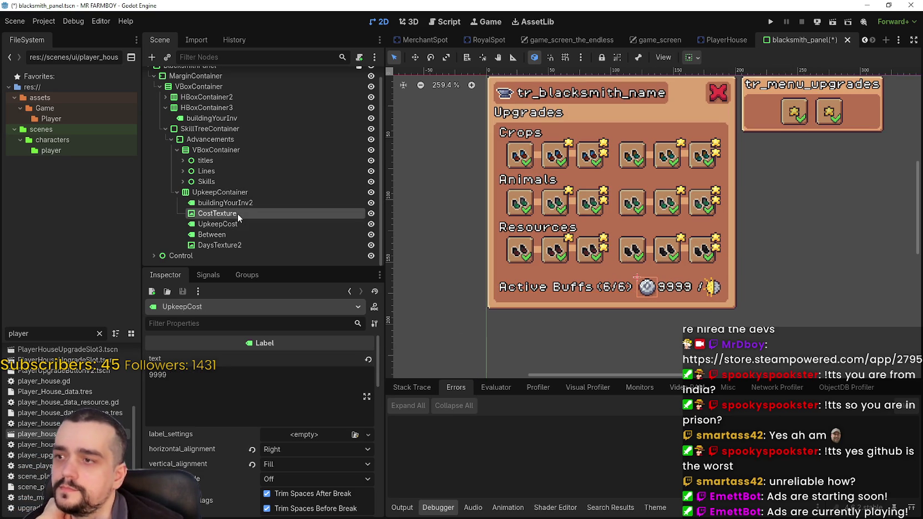
click(237, 213)
click(278, 371)
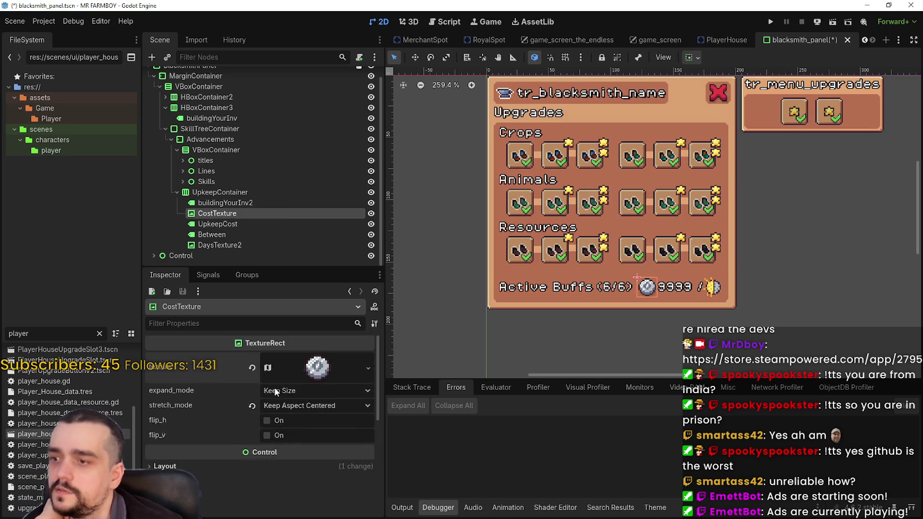
scroll(284, 465, down, 2)
click(261, 482)
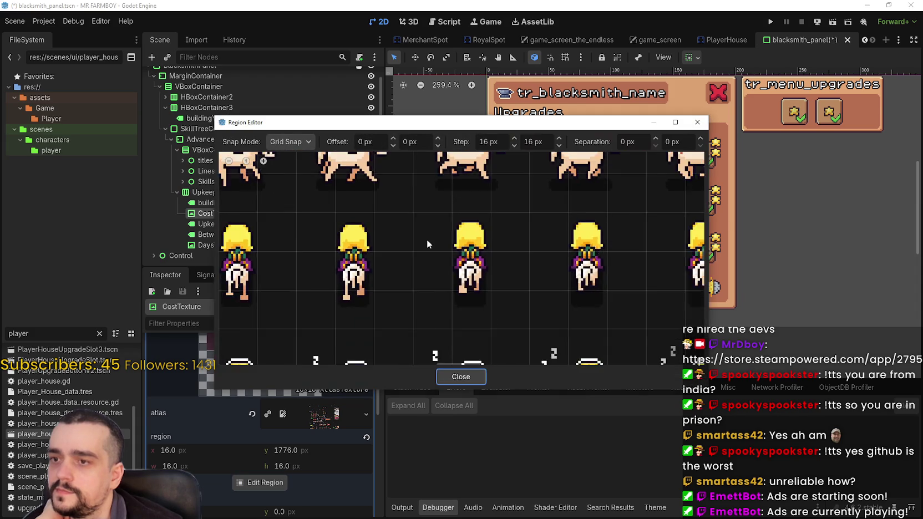
scroll(427, 239, down, 3)
scroll(427, 240, down, 8)
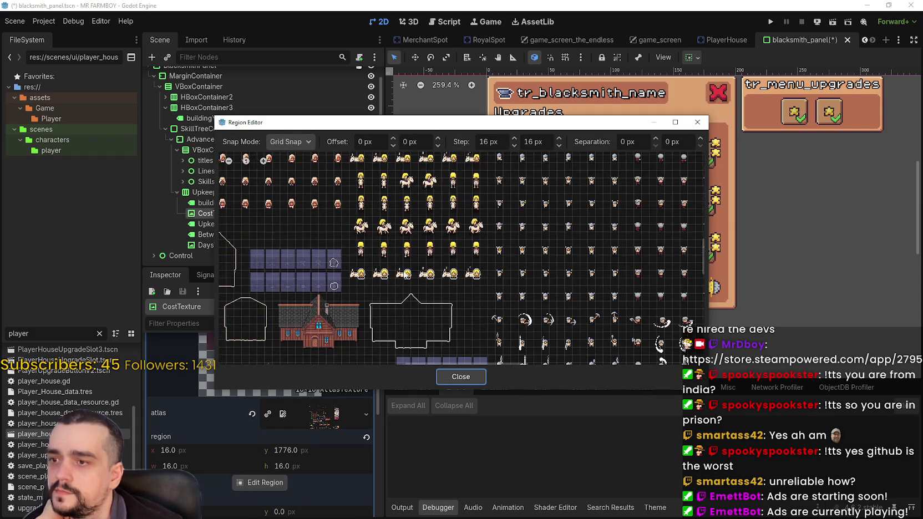
scroll(353, 318, up, 10)
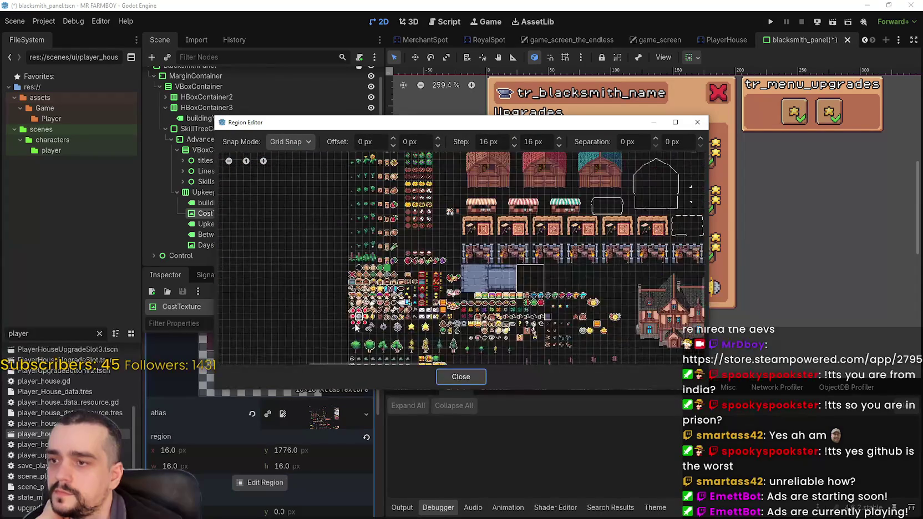
click(355, 317)
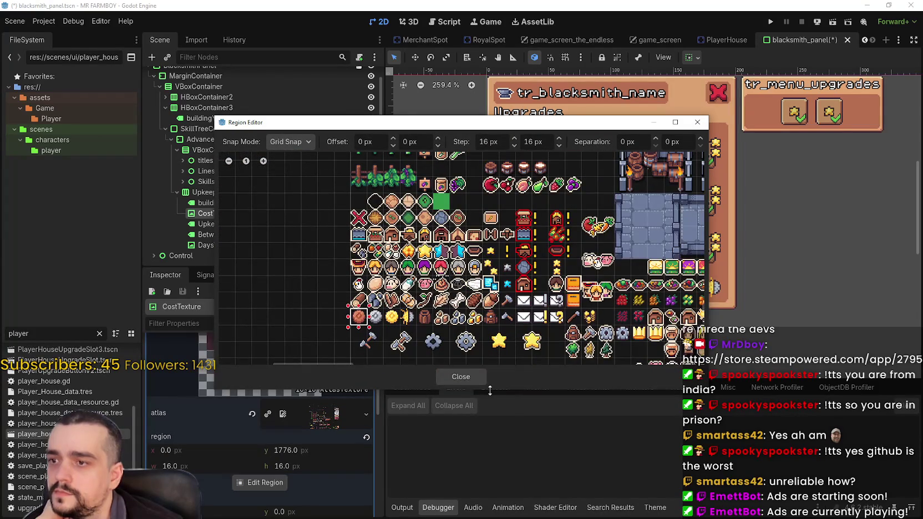
click(460, 377)
scroll(687, 301, up, 2)
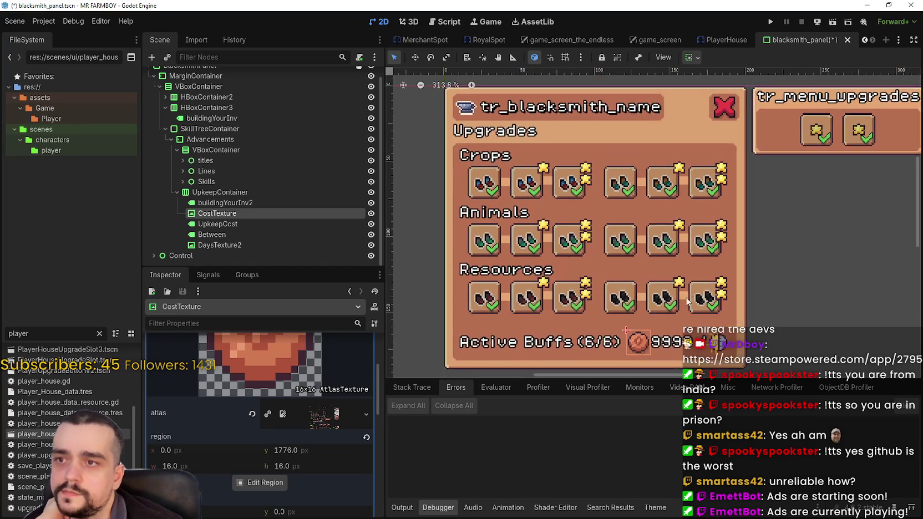
scroll(686, 301, down, 1)
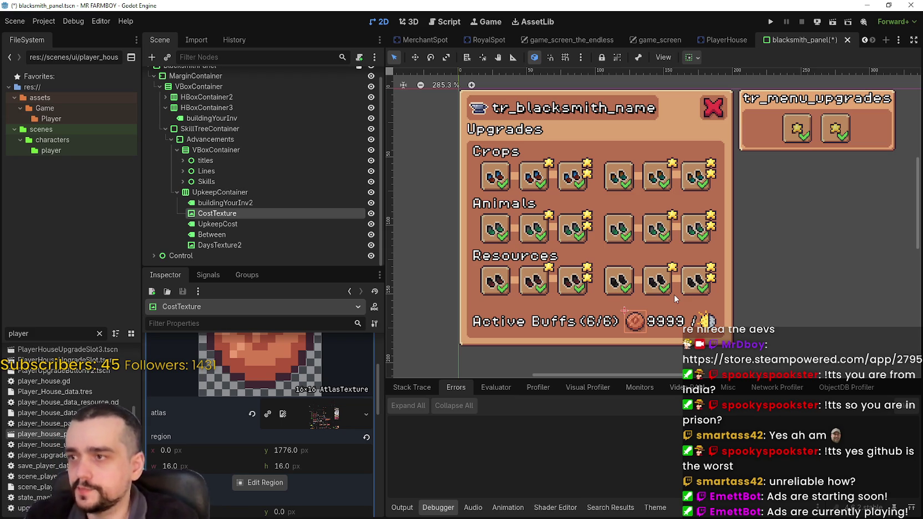
Step: Inspect the titles node and its Crops, Animals and Resources title labels
click(220, 150)
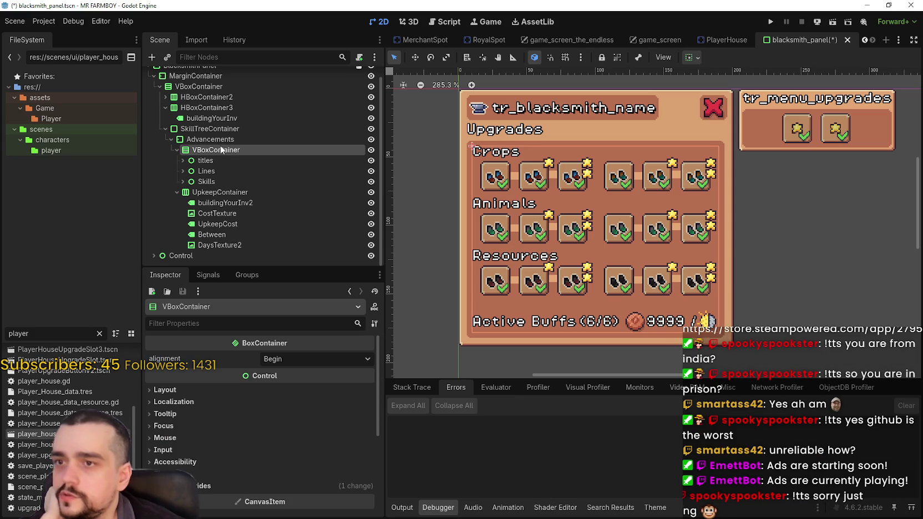
click(205, 162)
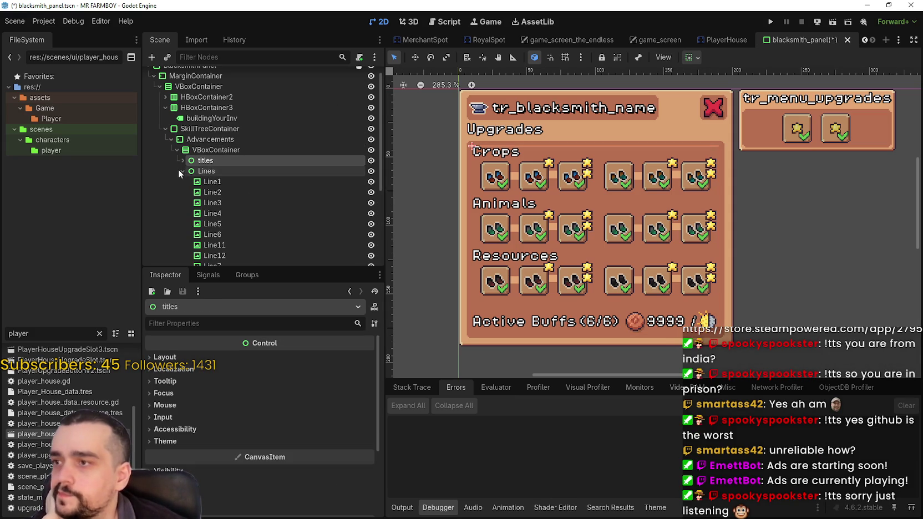
double_click(309, 161)
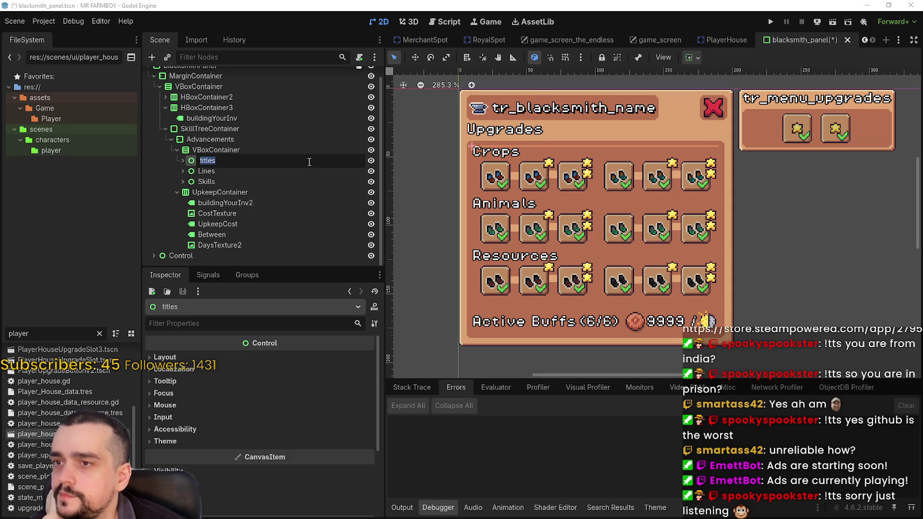
click(215, 172)
click(210, 161)
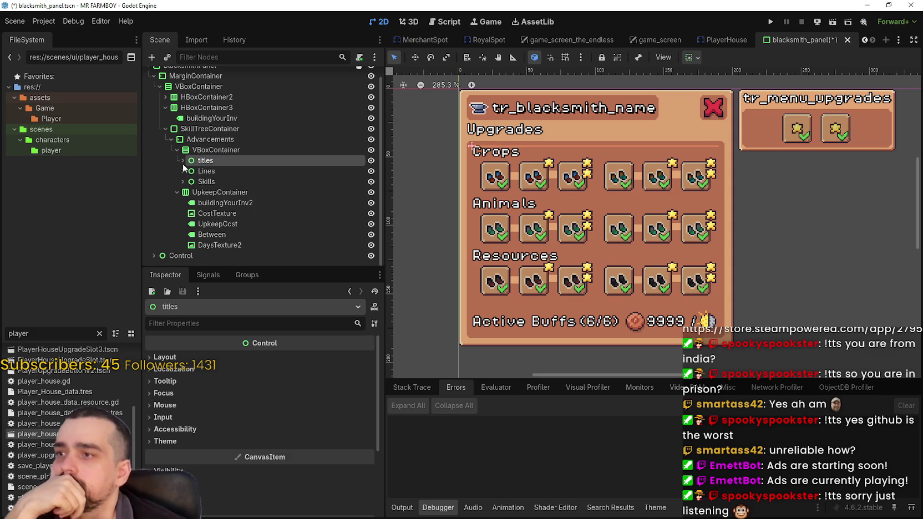
click(183, 161)
click(183, 160)
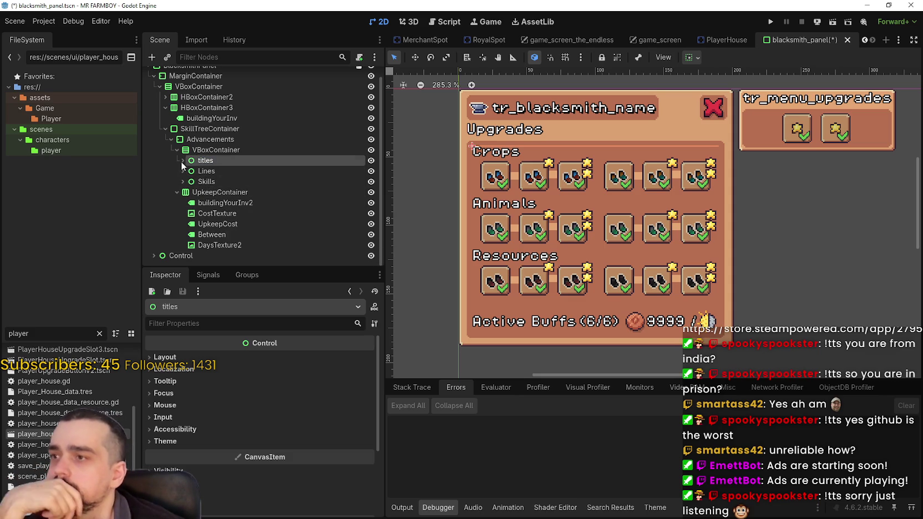
click(183, 160)
click(219, 171)
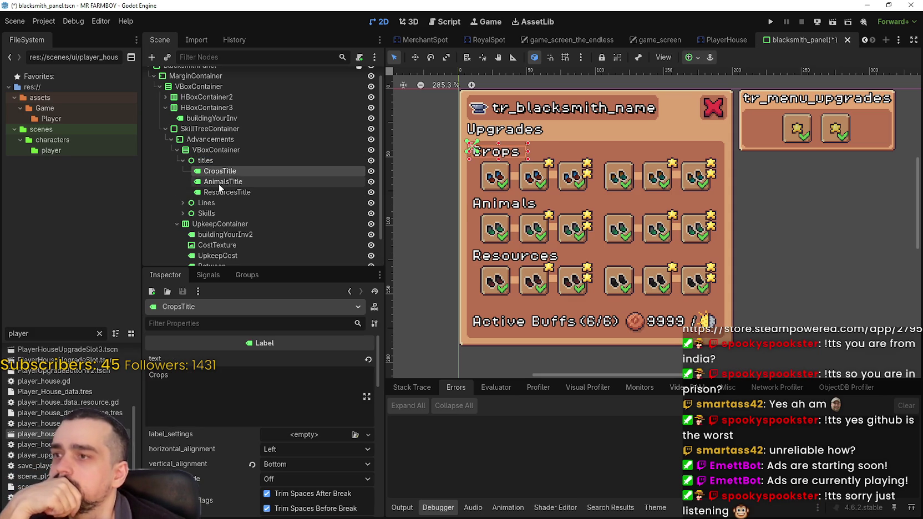
click(219, 183)
click(225, 192)
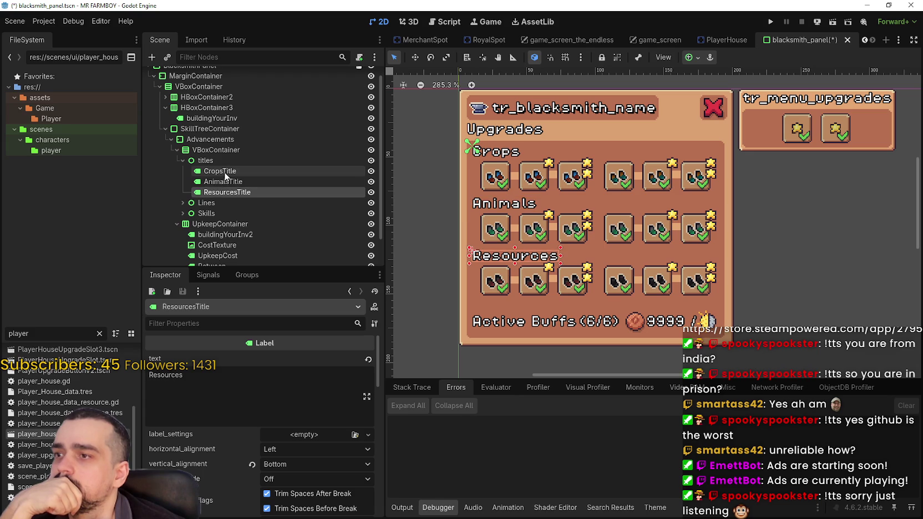
click(224, 172)
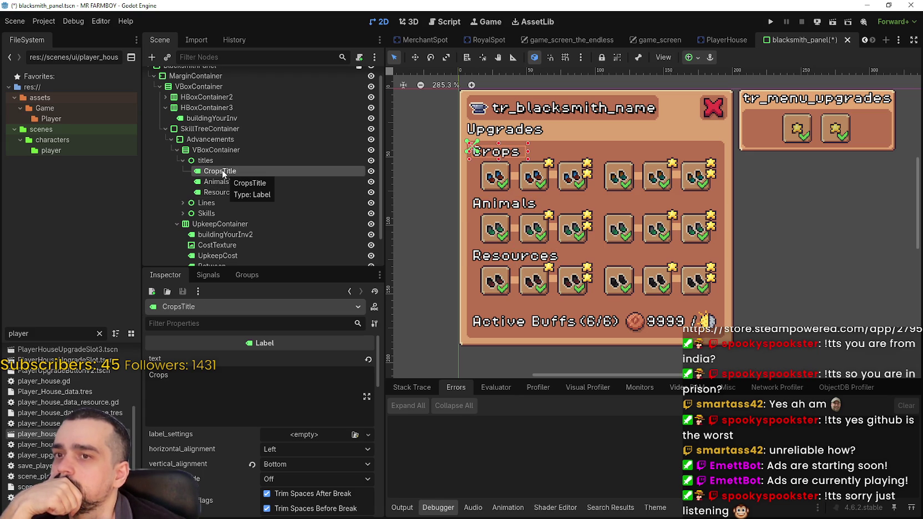
Step: Align the titles group to its container's right end horizontally
click(228, 162)
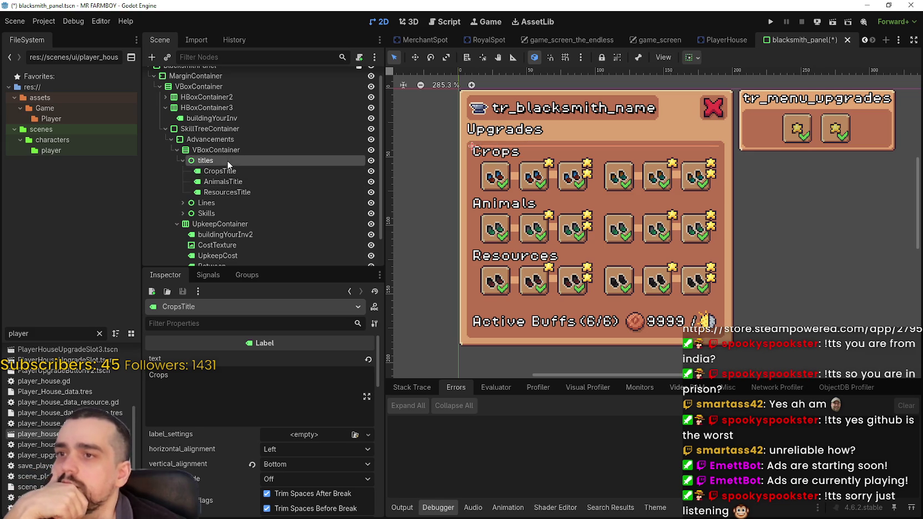
click(228, 162)
click(219, 181)
click(228, 159)
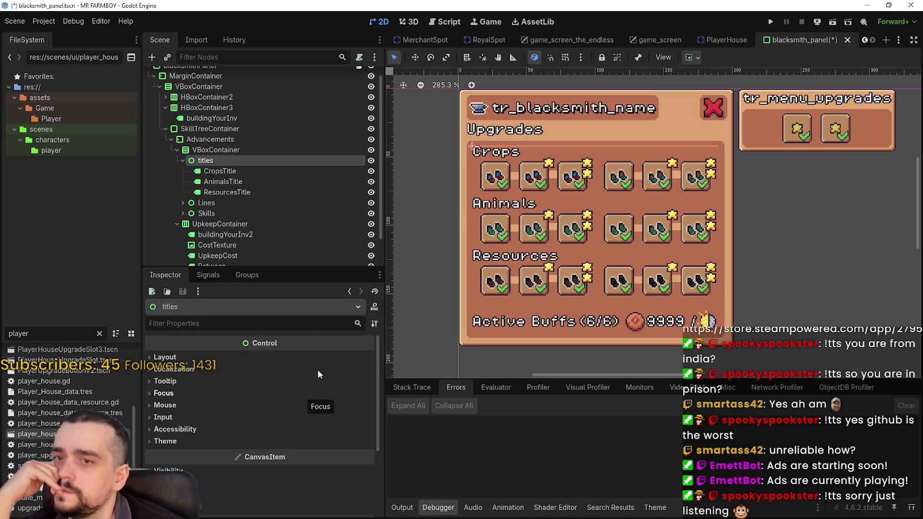
click(696, 58)
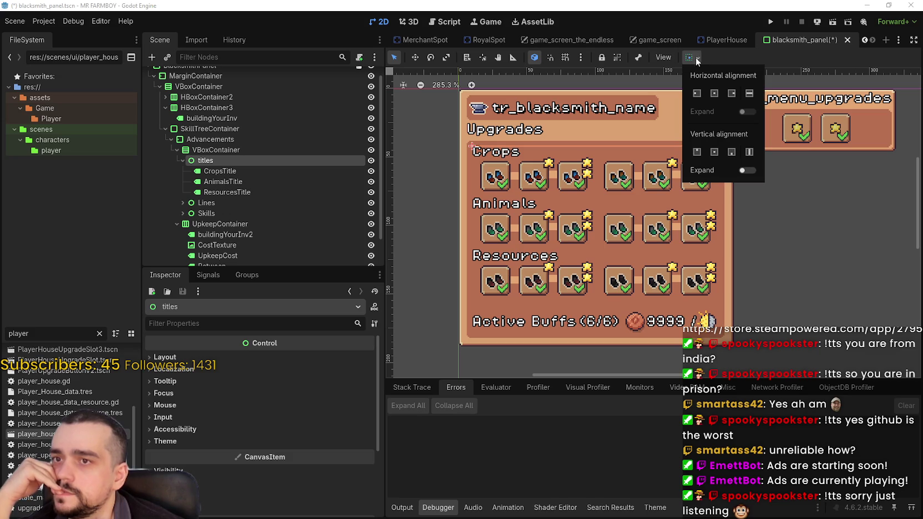
click(732, 94)
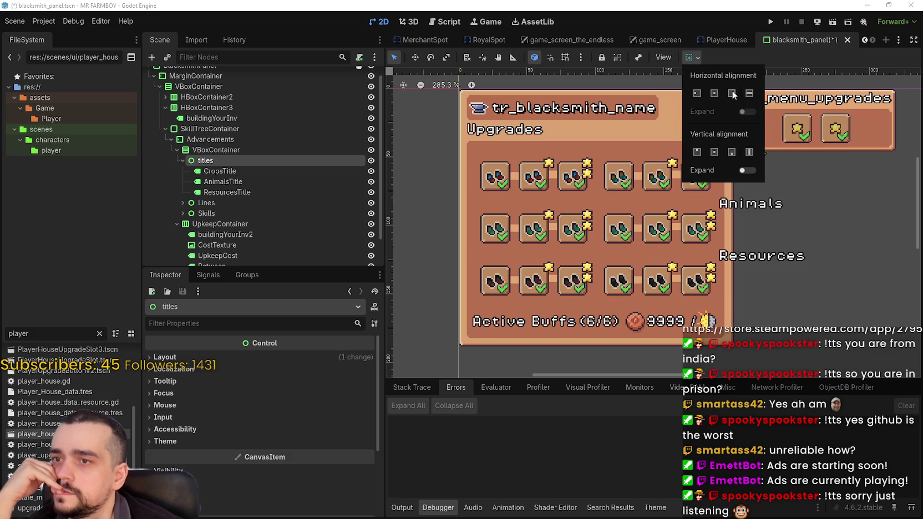
click(774, 56)
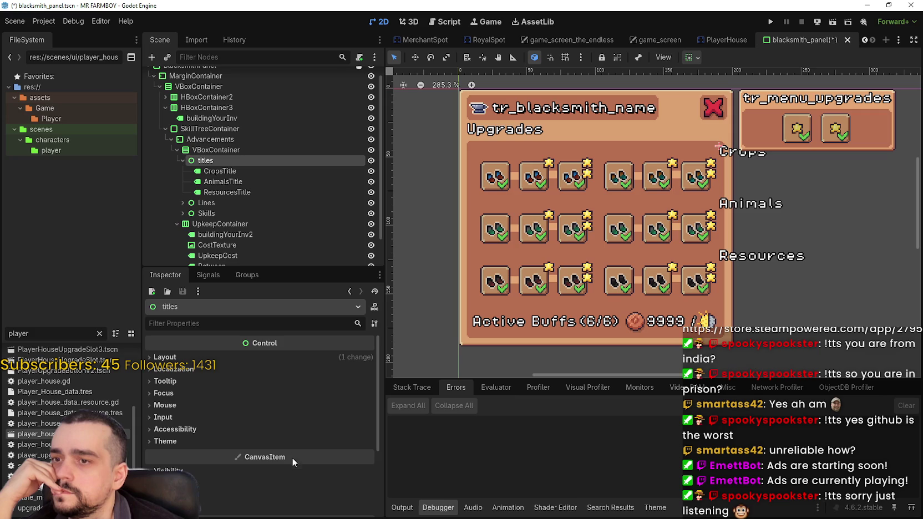
scroll(240, 244, down, 1)
click(256, 203)
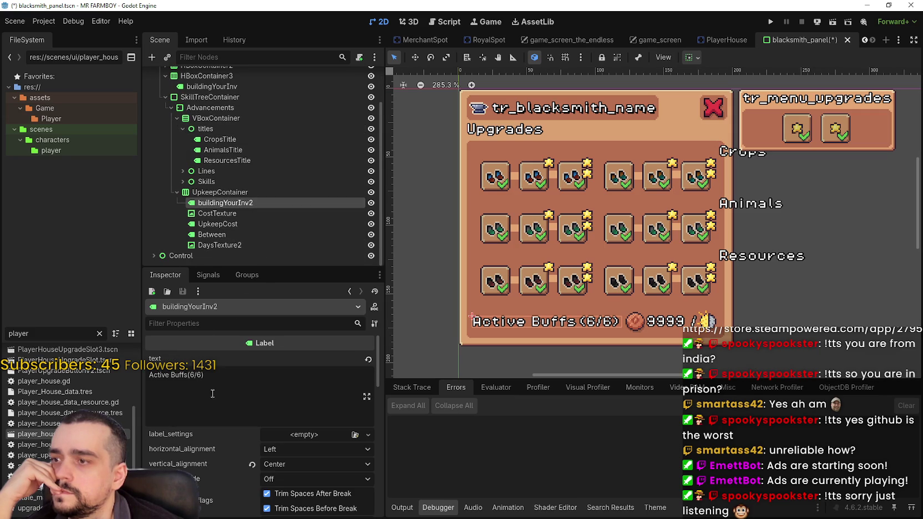
click(217, 223)
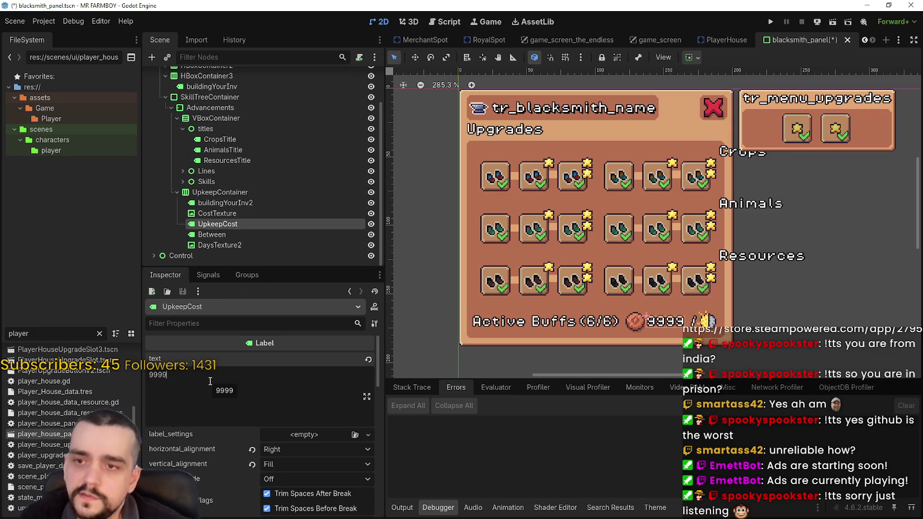
text(99)
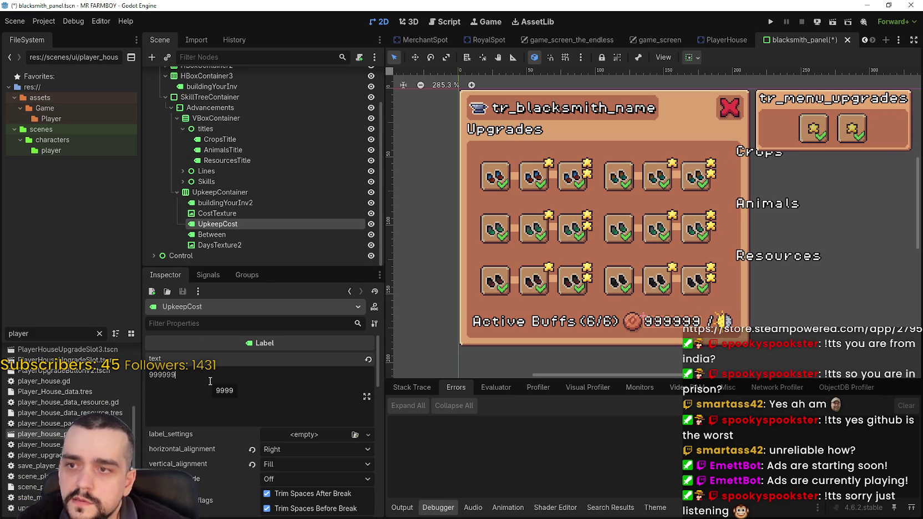
text(9999)
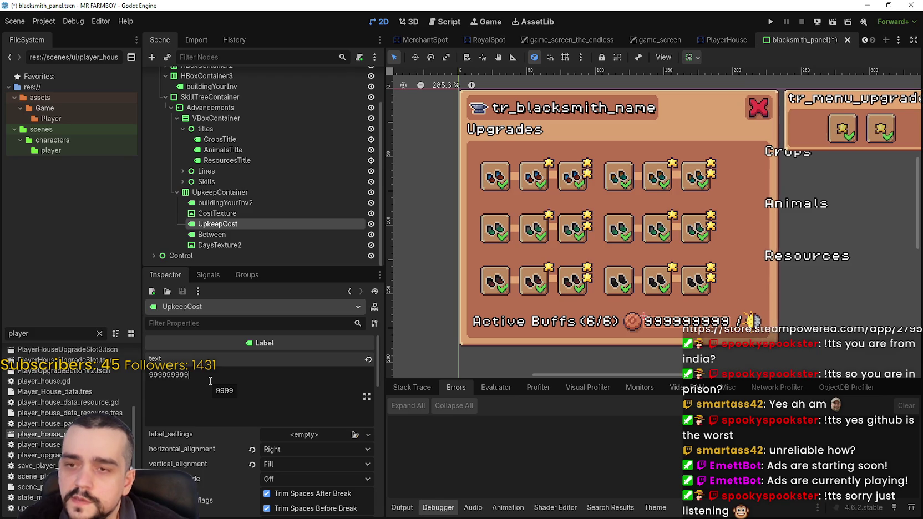
key(ctrl+z)
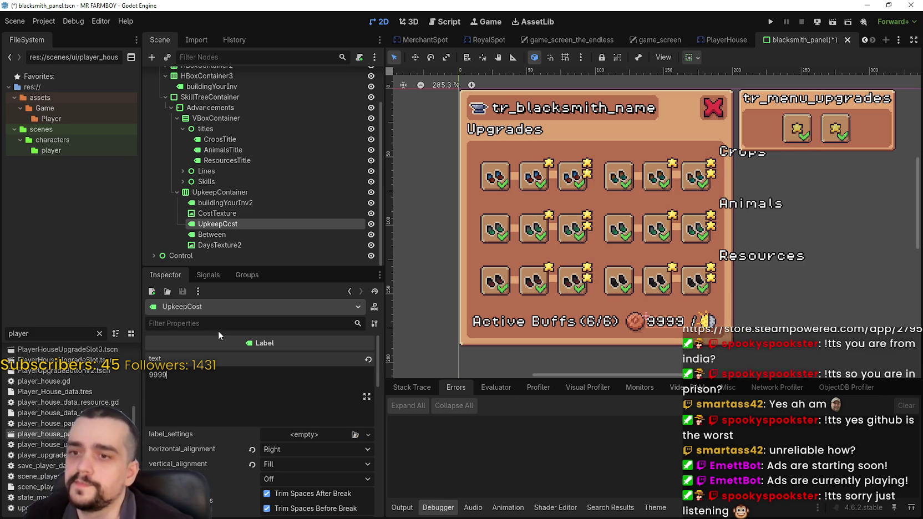
Step: Set the Lines and Skills groups to right horizontal alignment
click(245, 127)
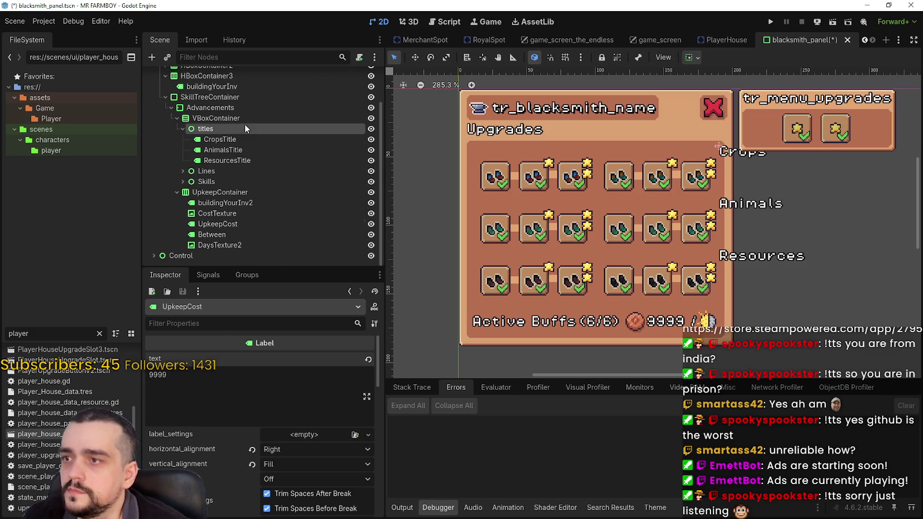
click(203, 168)
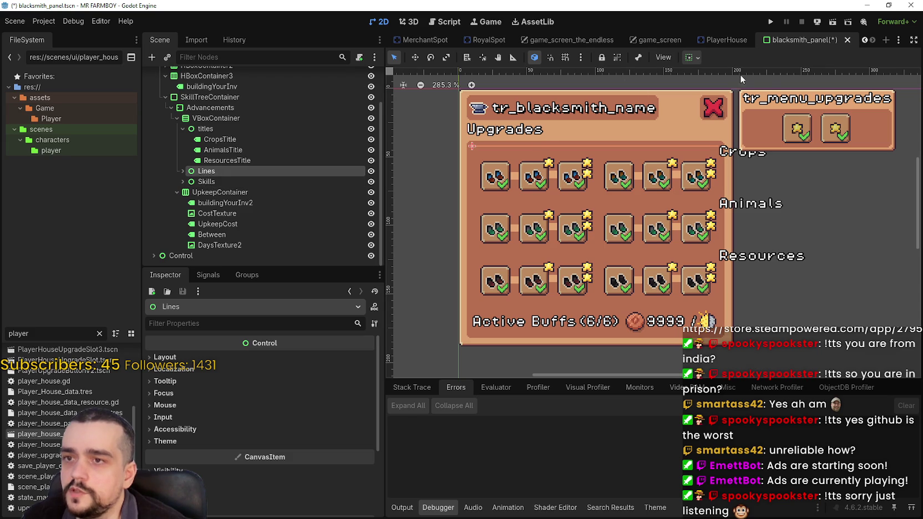
click(692, 57)
click(731, 93)
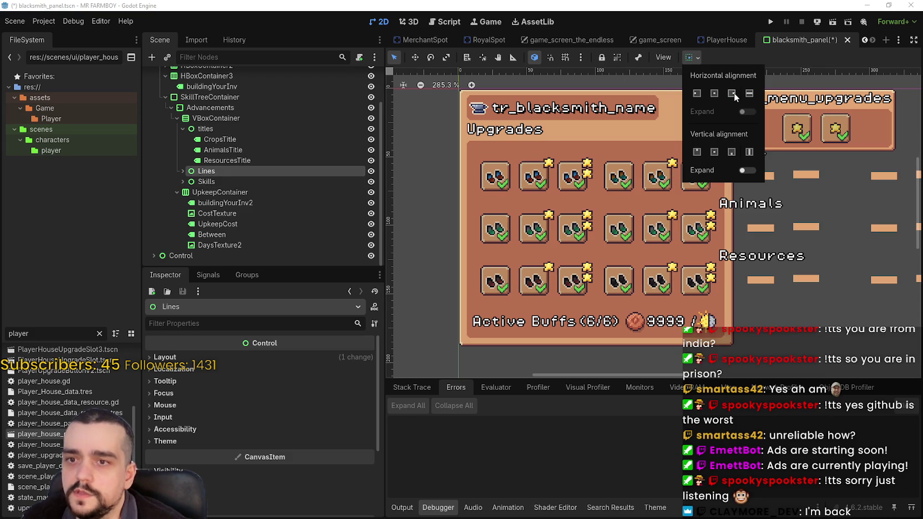
click(472, 142)
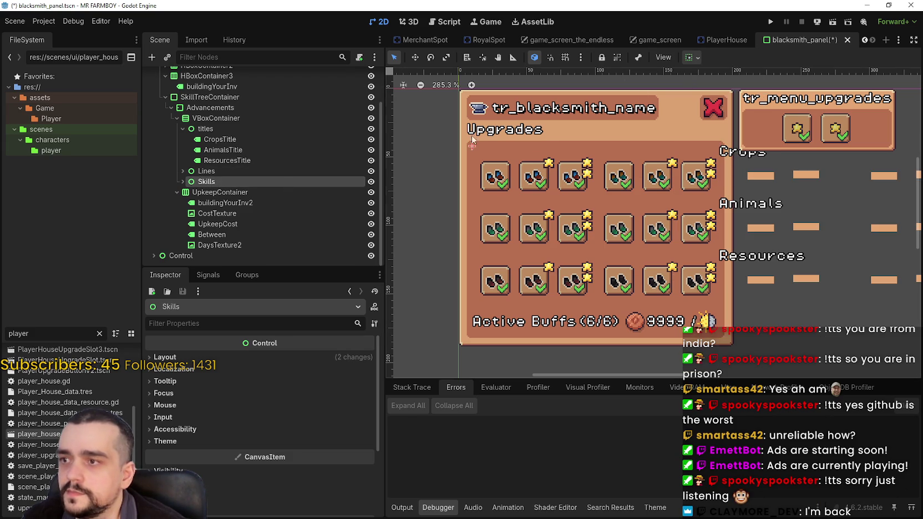
click(692, 58)
click(732, 93)
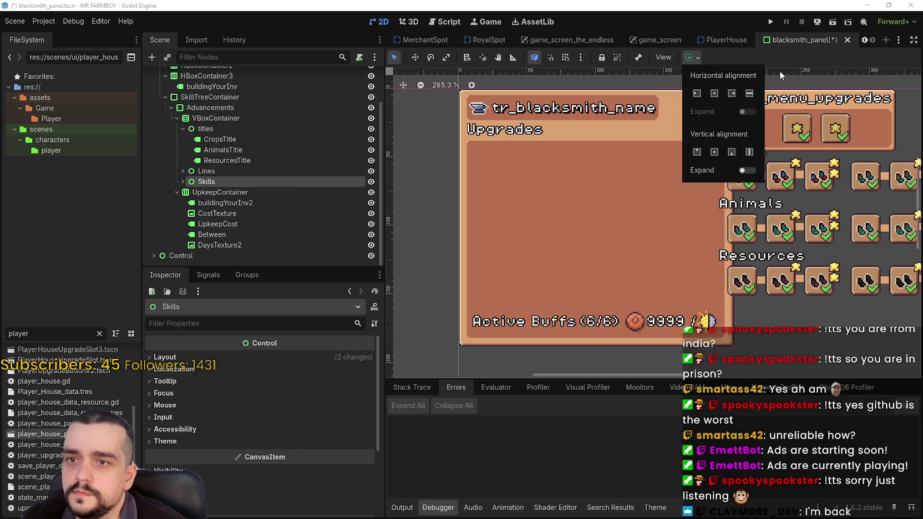
click(782, 50)
Step: Box-select all the upgrade row controls on the canvas and center the view on them
scroll(730, 247, down, 3)
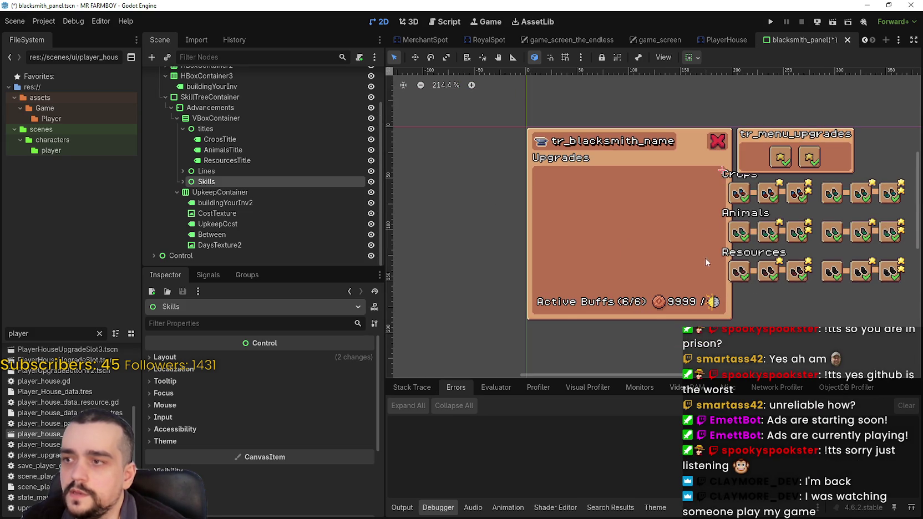
drag(704, 257, 595, 249)
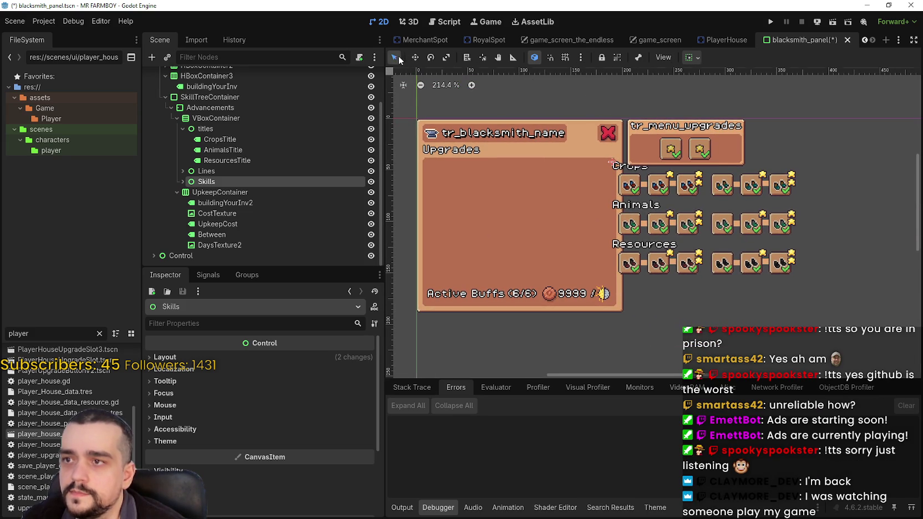
click(853, 286)
scroll(818, 278, up, 2)
drag(834, 286, 547, 131)
scroll(770, 311, left, 3)
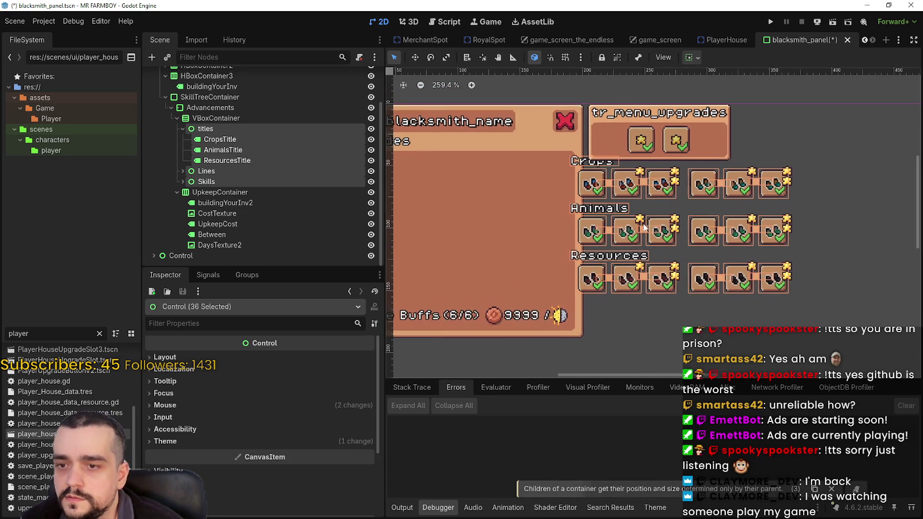
mouse_move(723, 209)
mouse_down()
mouse_move(634, 210)
mouse_move(795, 224)
mouse_move(668, 205)
mouse_up()
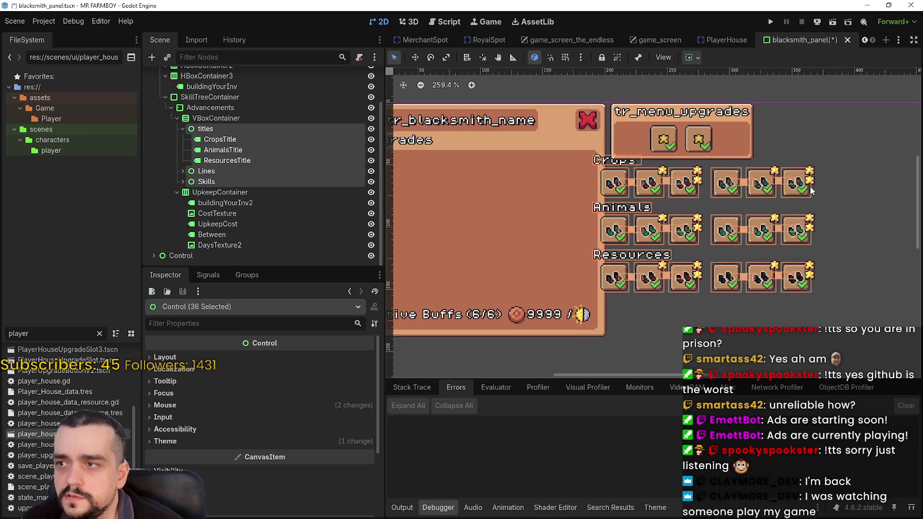
Step: Drop the titles, Lines and Skills groups from the selection and switch to the Move tool
ctrl+click(206, 129)
click(183, 172)
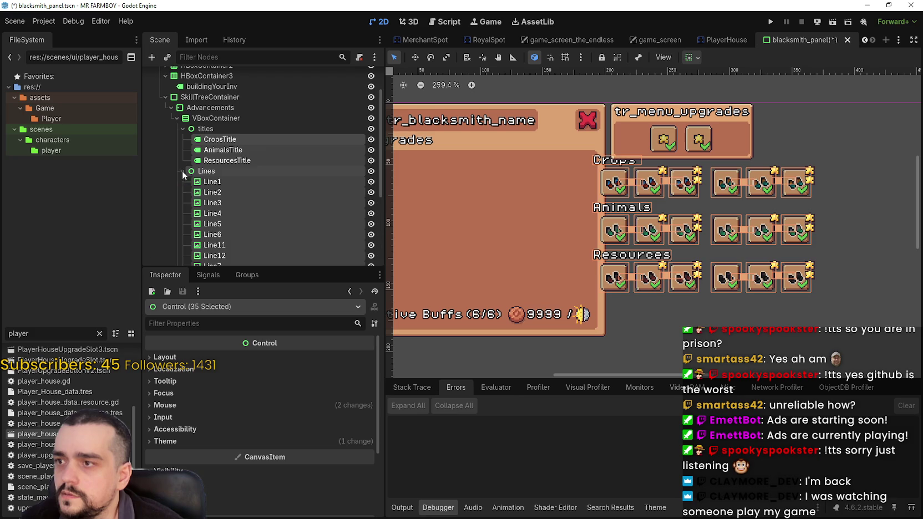
click(183, 171)
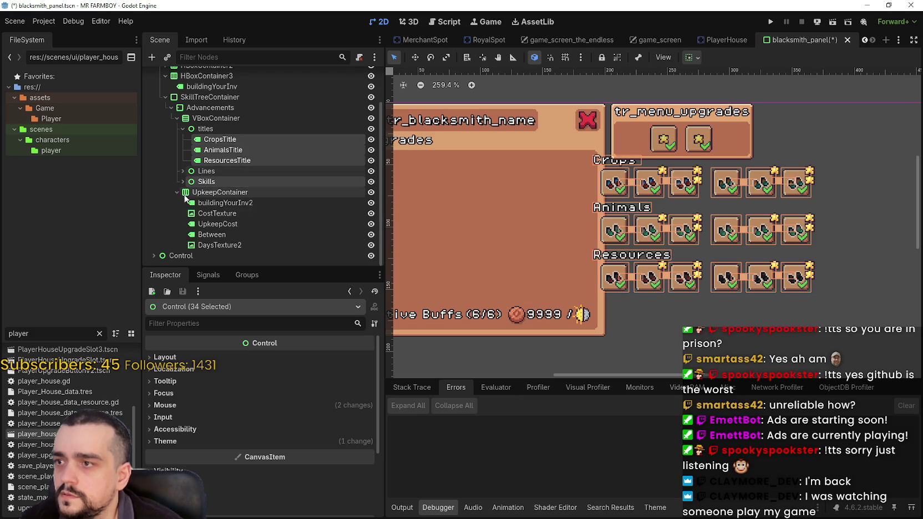
click(183, 182)
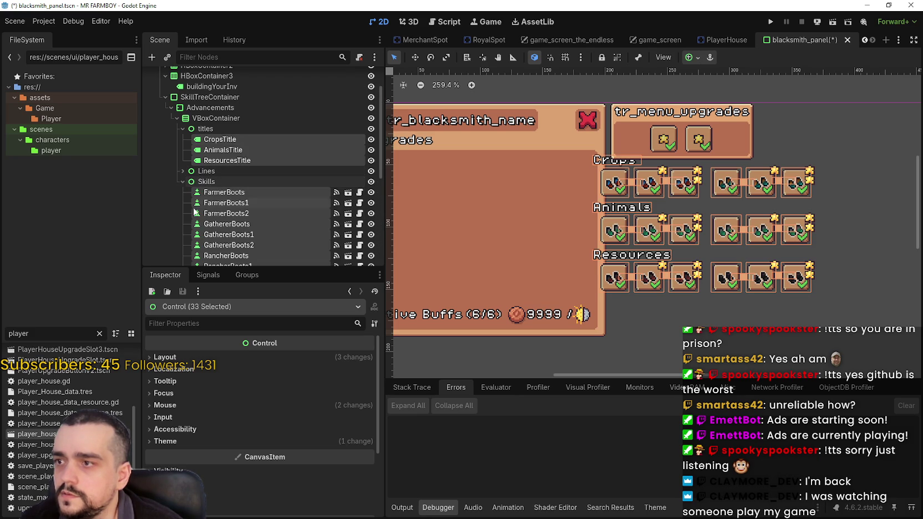
click(183, 182)
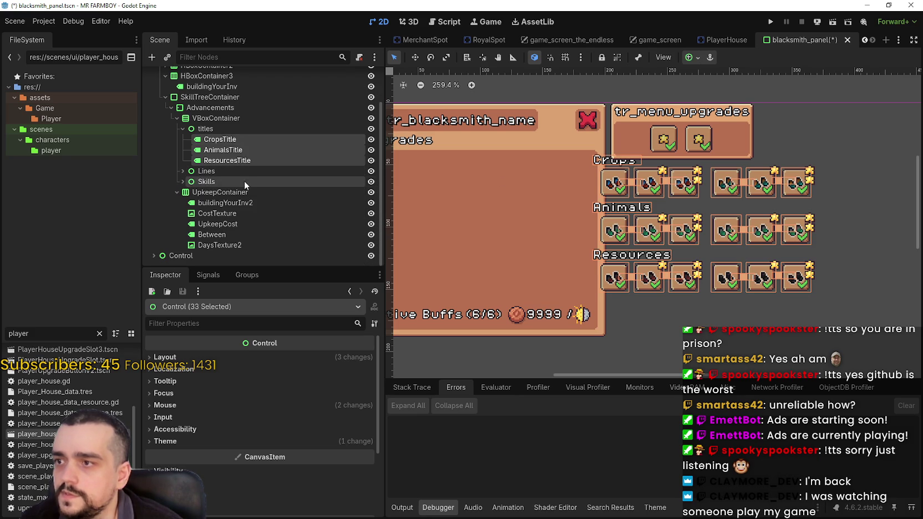
click(415, 57)
scroll(593, 197, down, 3)
scroll(604, 188, up, 3)
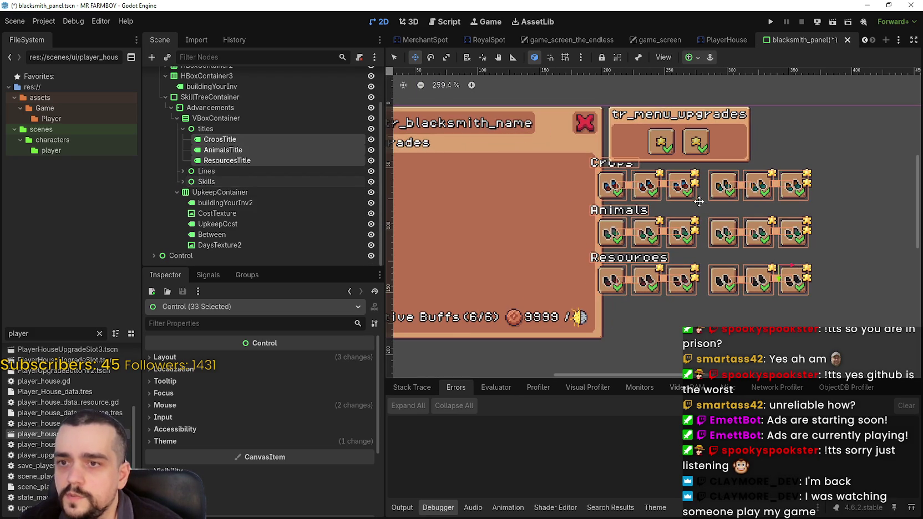
Step: Nudge the selected rows and category titles left into the panel with the arrow keys
key(Left)
key(Left)
key(Left)
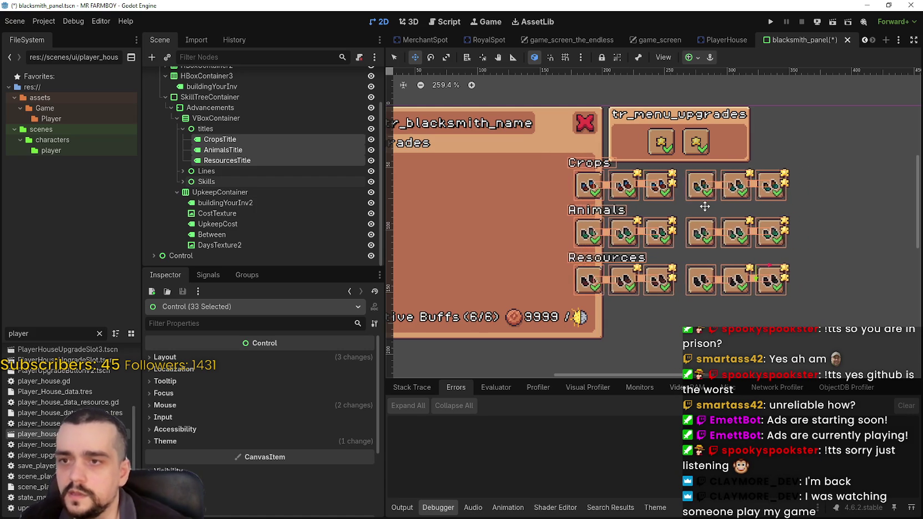
key(Left)
key(Left)
key(Left)
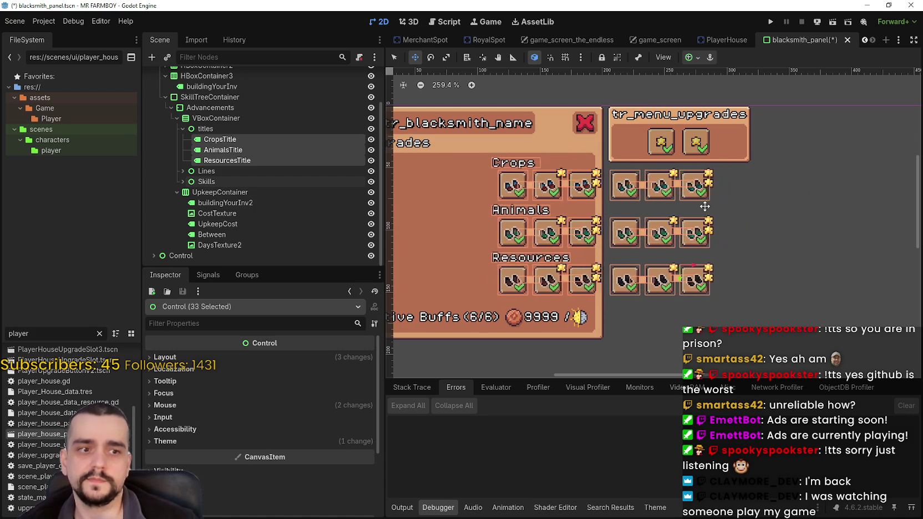
key(Left)
key(Left)
key(Left)
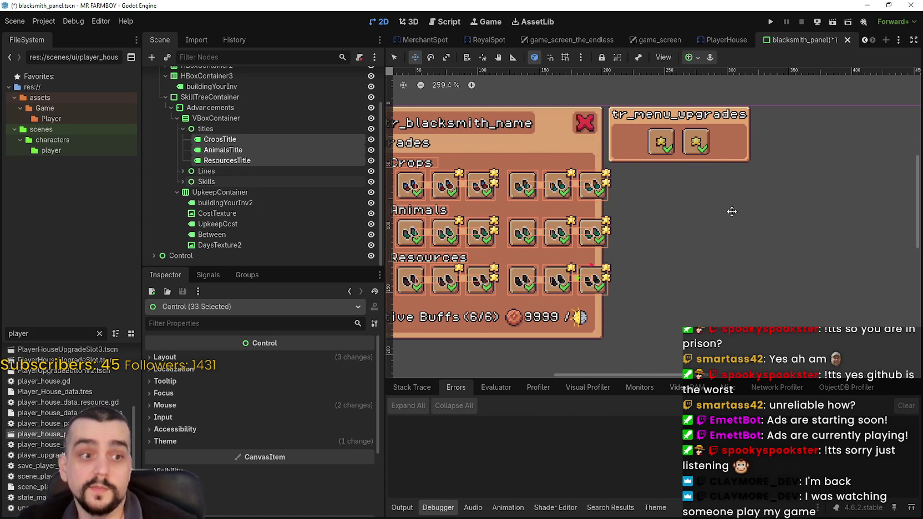
scroll(631, 253, up, 3)
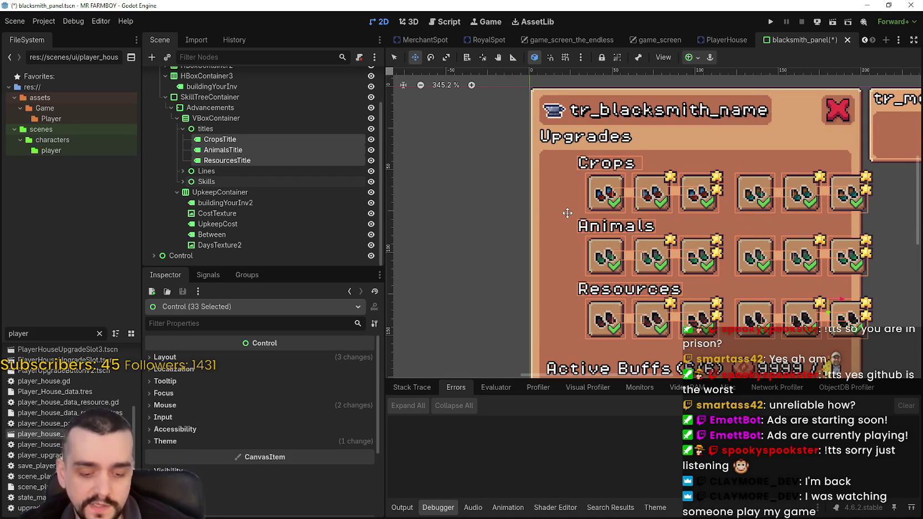
key(Left)
key(Left)
key(Left)
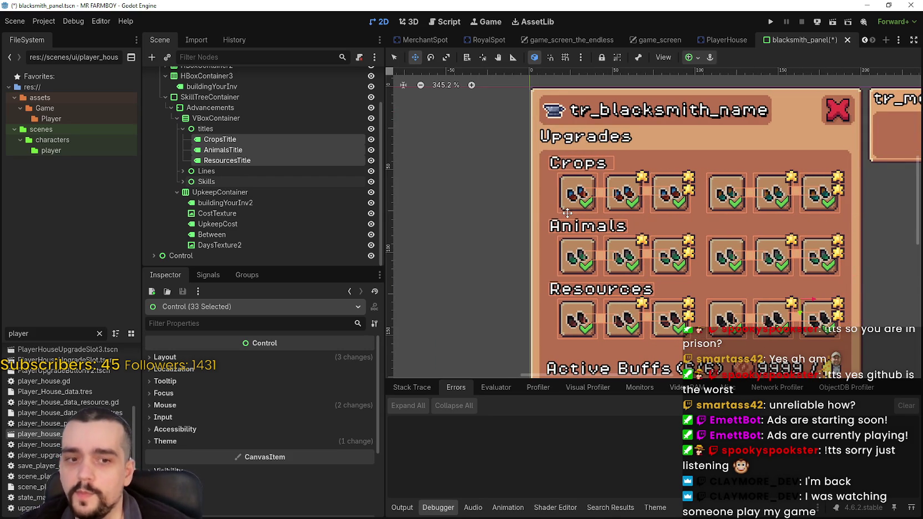
scroll(582, 197, right, 1)
scroll(718, 257, up, 1)
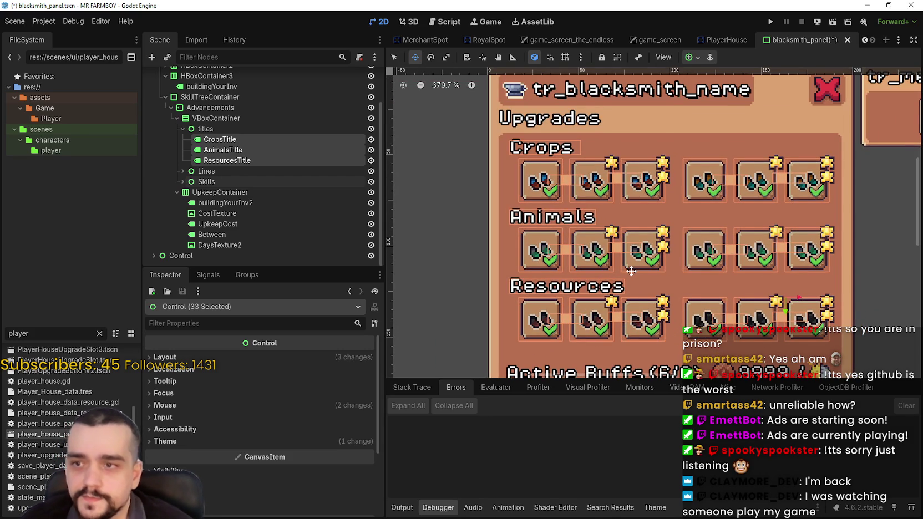
key(Left)
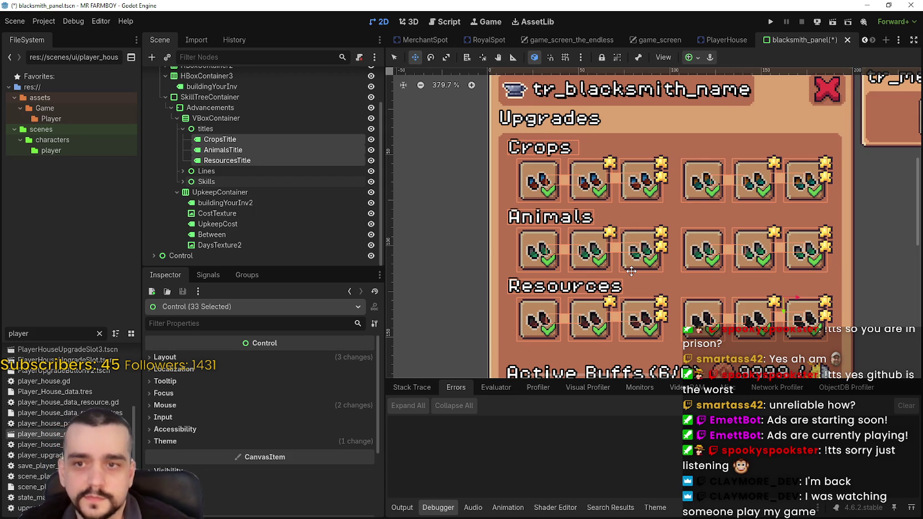
scroll(631, 270, down, 2)
scroll(638, 270, down, 2)
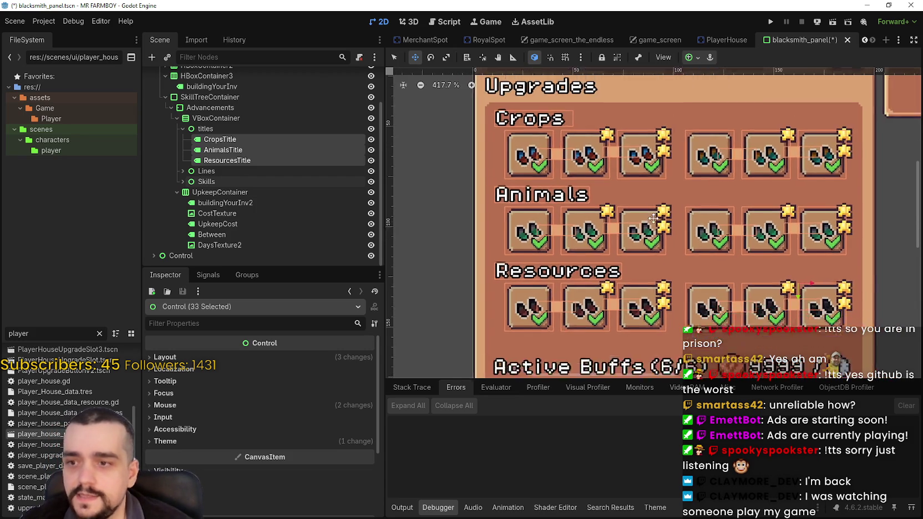
scroll(654, 266, up, 2)
Step: Return to the Select tool, clear the selection, and save the blacksmith_panel scene
click(394, 57)
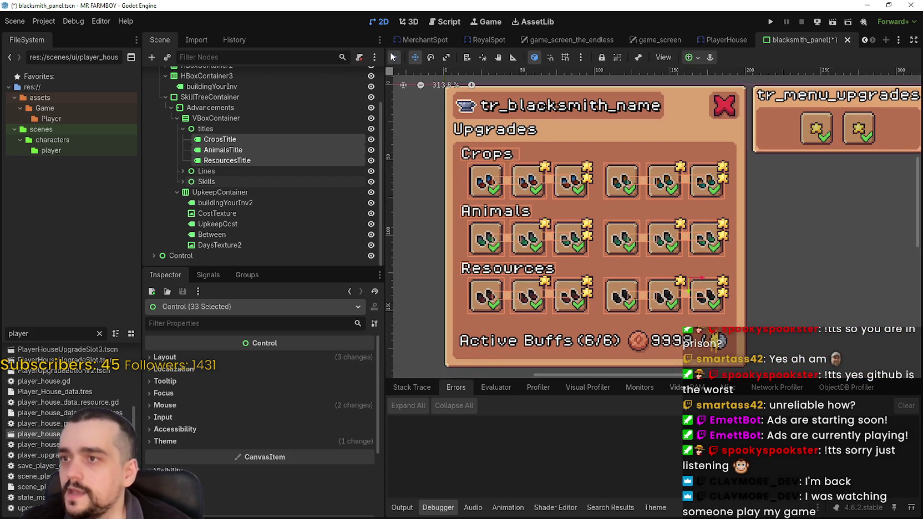
click(776, 269)
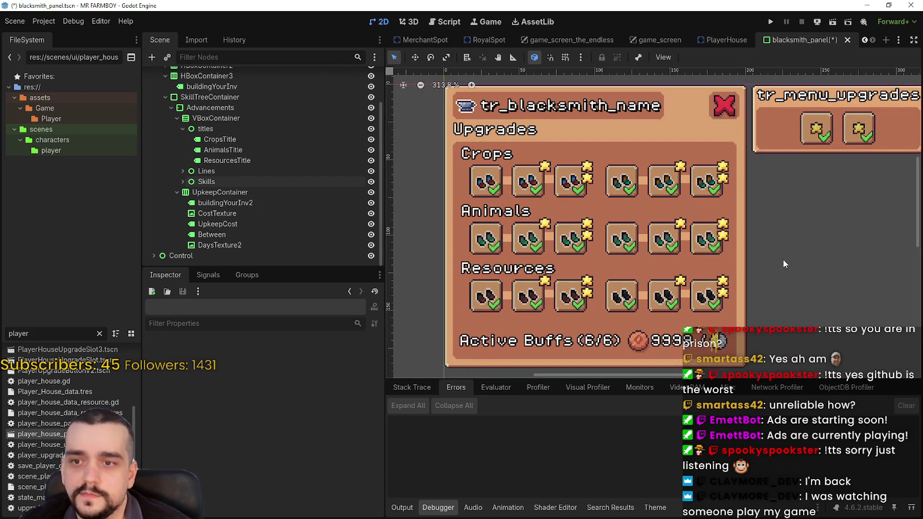
key(ctrl+s)
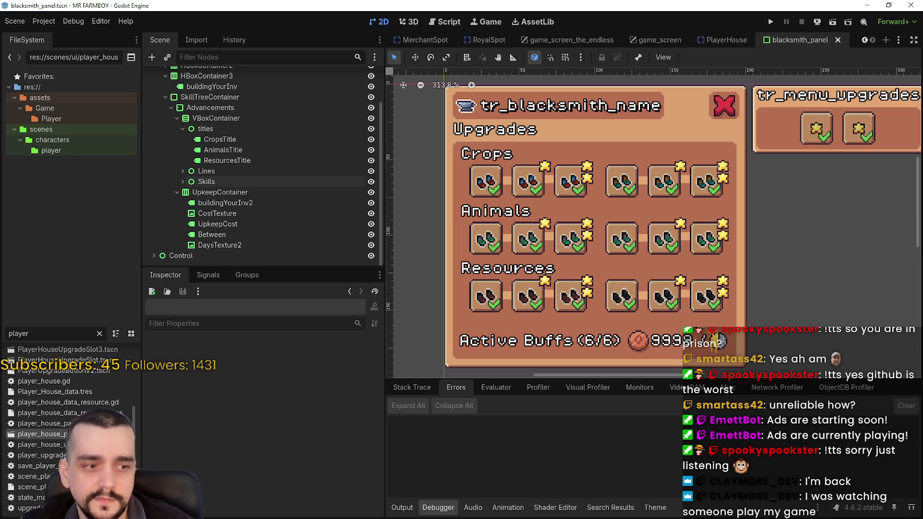
scroll(612, 266, down, 2)
scroll(589, 262, up, 2)
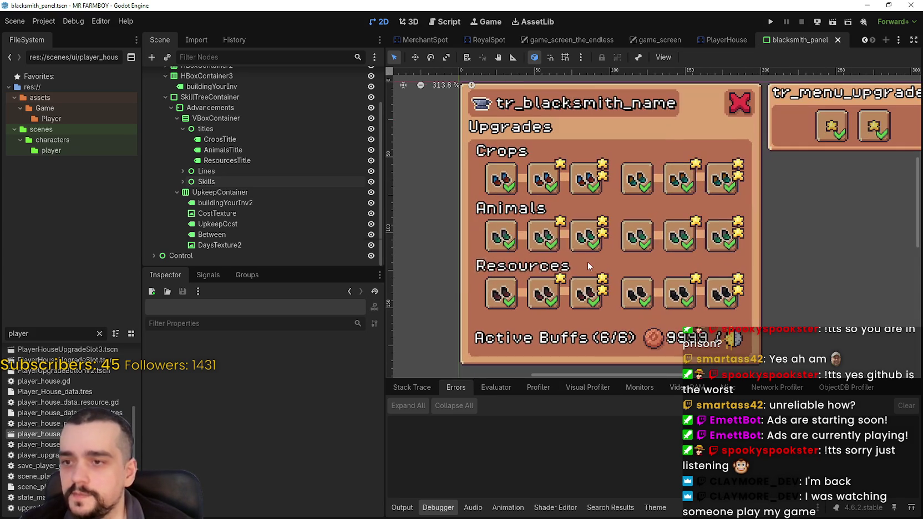
scroll(588, 258, down, 2)
Step: Change the UpkeepCost label's Text in the Inspector from 9999 to 999
click(239, 239)
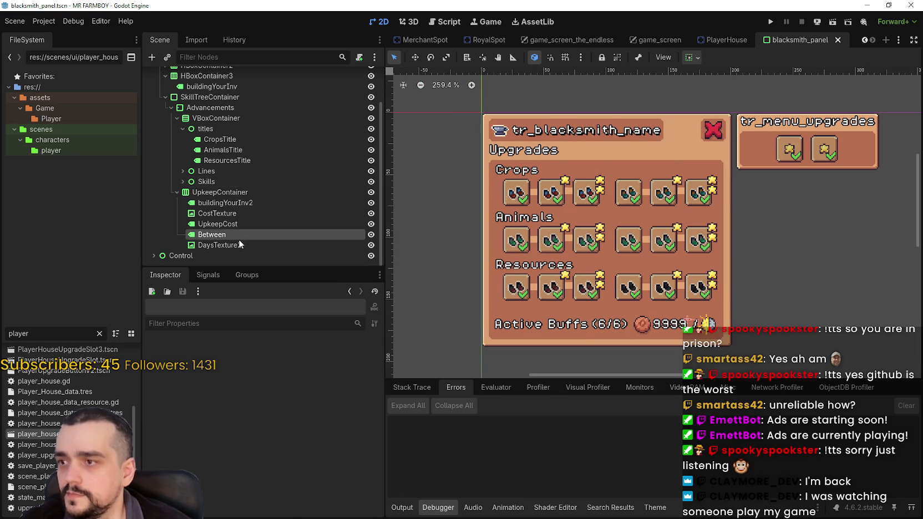
click(249, 203)
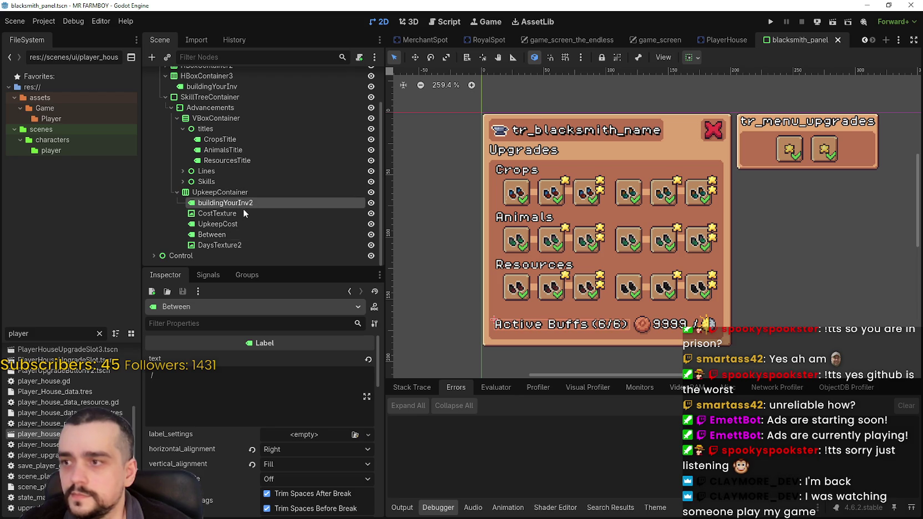
click(218, 224)
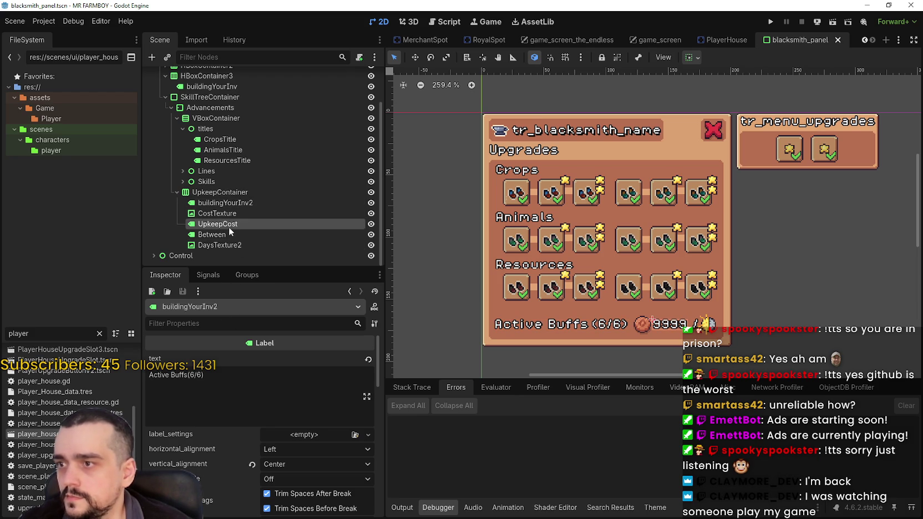
click(221, 383)
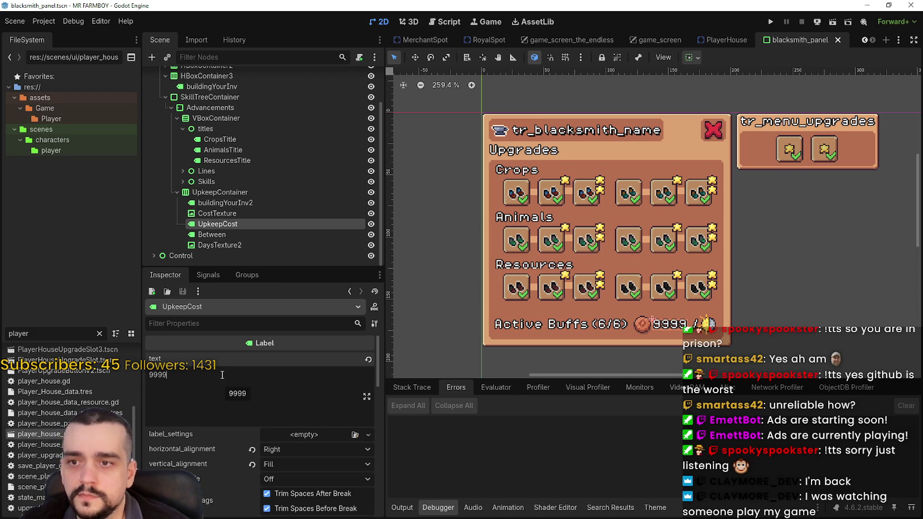
key(BackSpace)
text(44444)
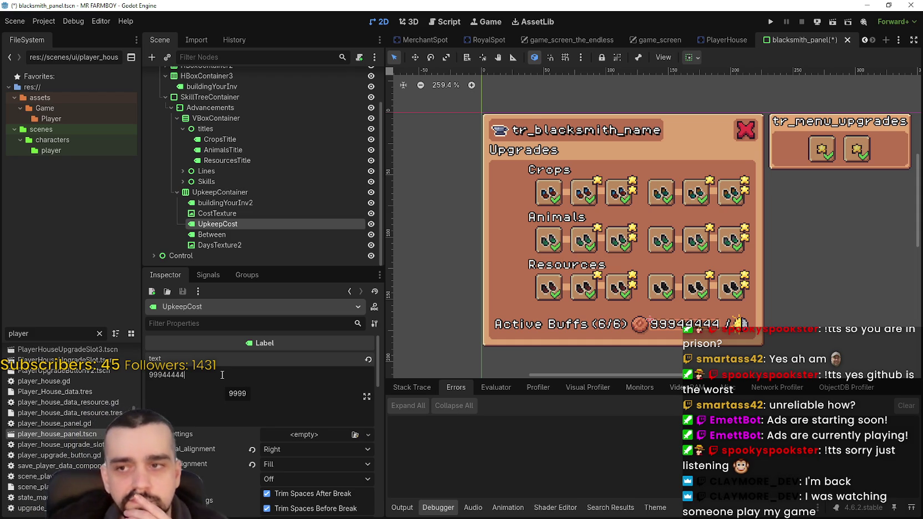
text(443)
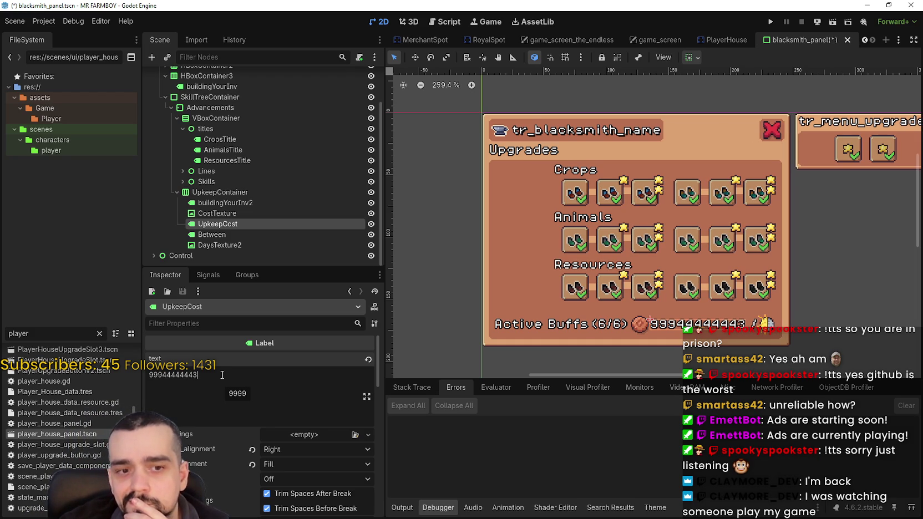
text(4)
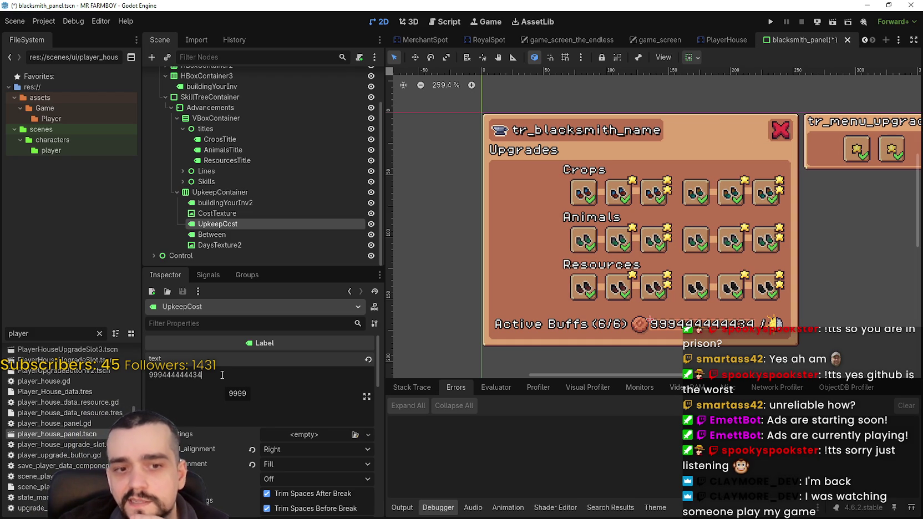
text(43)
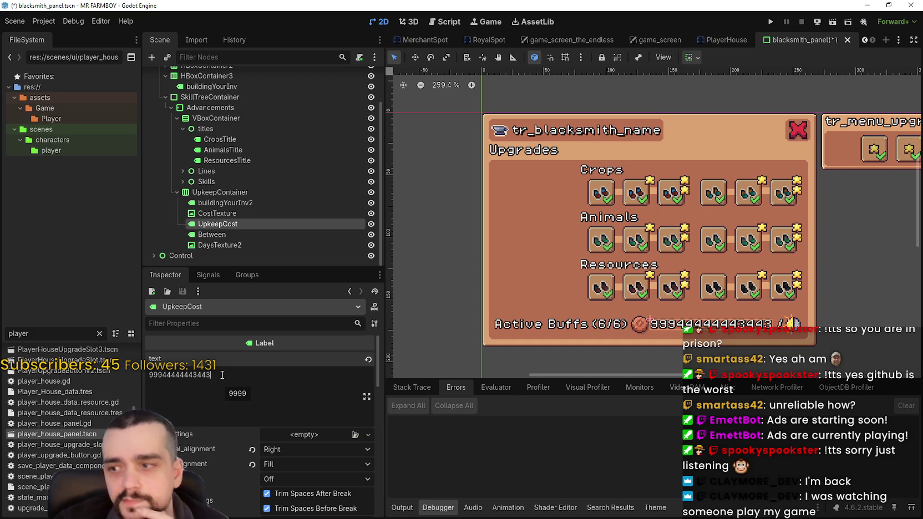
key(BackSpace)
key(BackSpace)
key(BackSpace)
key(BackSpace)
key(BackSpace)
key(BackSpace)
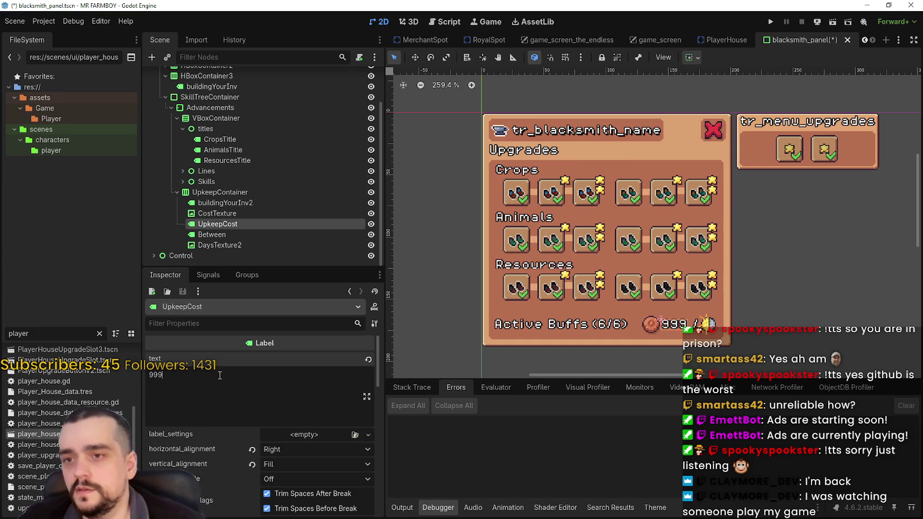
Step: Center the titles, Lines and Skills groups horizontally via the container alignment options
scroll(644, 188, up, 3)
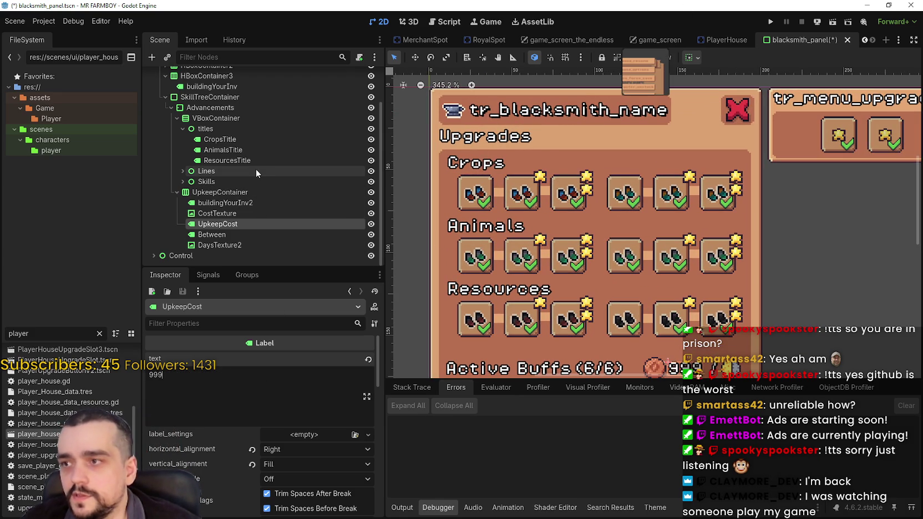
click(255, 128)
scroll(723, 154, down, 1)
scroll(712, 158, down, 2)
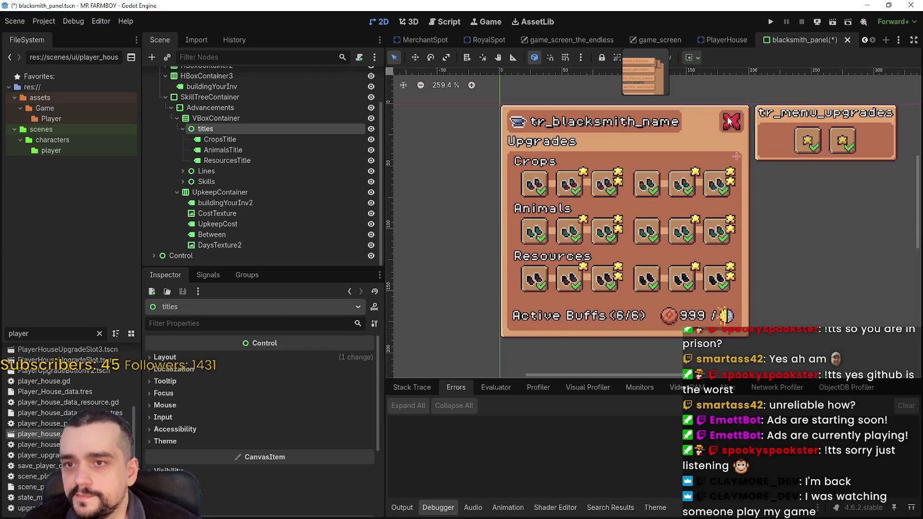
click(697, 60)
click(699, 61)
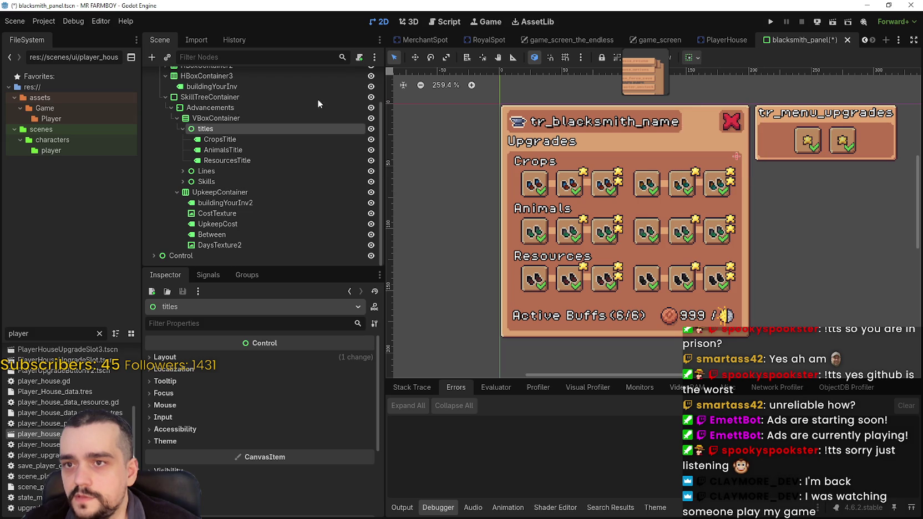
click(183, 171)
click(192, 173)
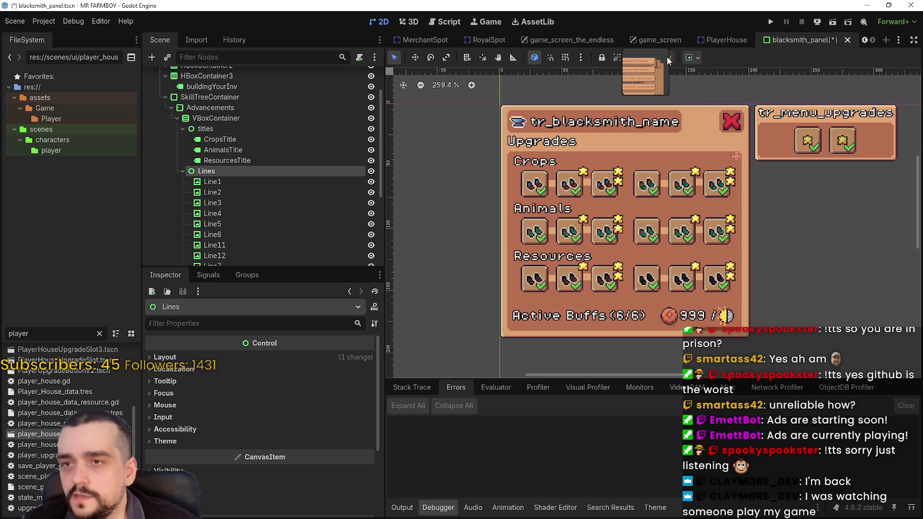
ctrl+click(203, 128)
scroll(227, 211, down, 1)
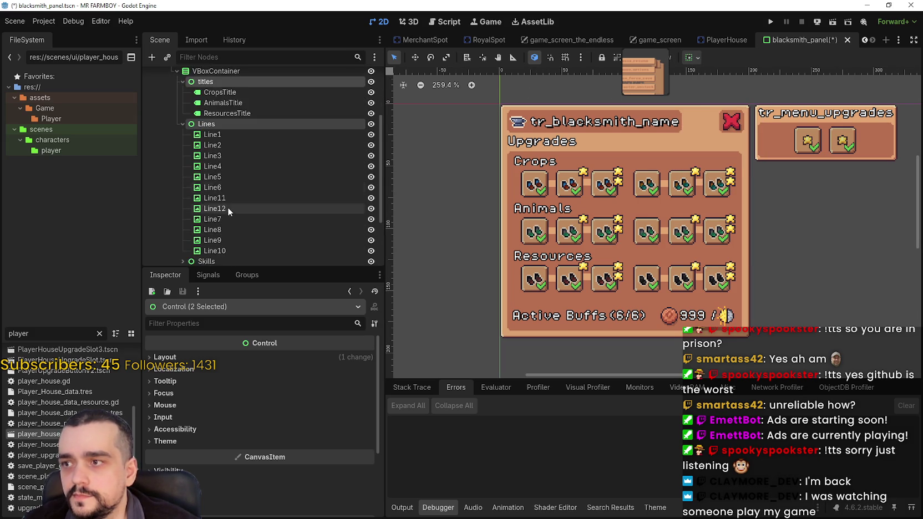
click(183, 147)
click(183, 181)
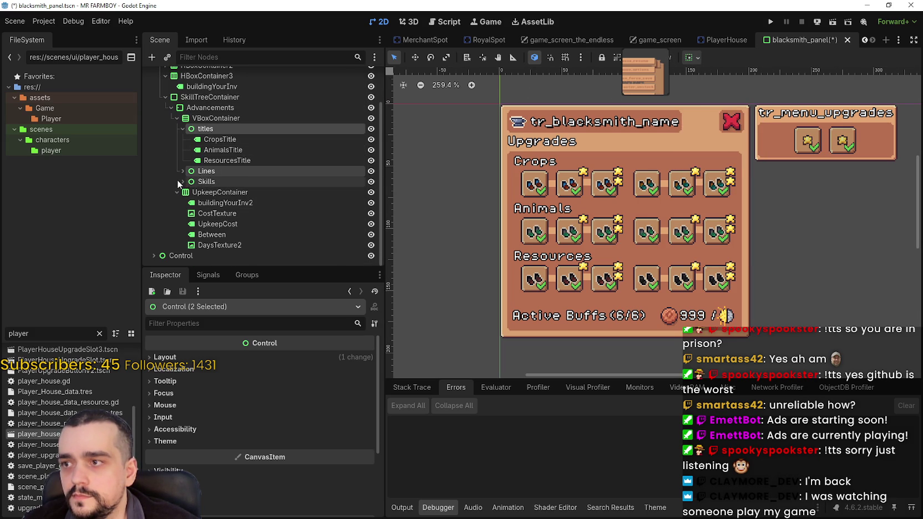
ctrl+click(206, 183)
click(693, 58)
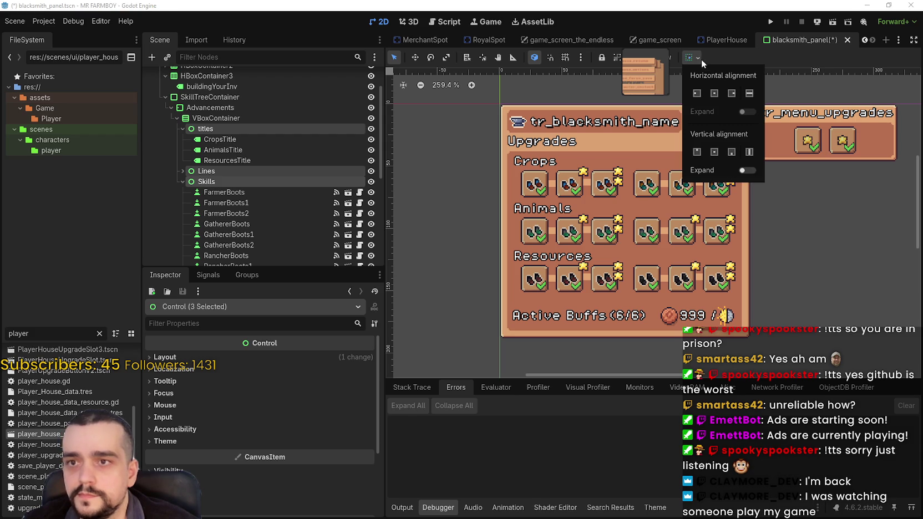
click(715, 93)
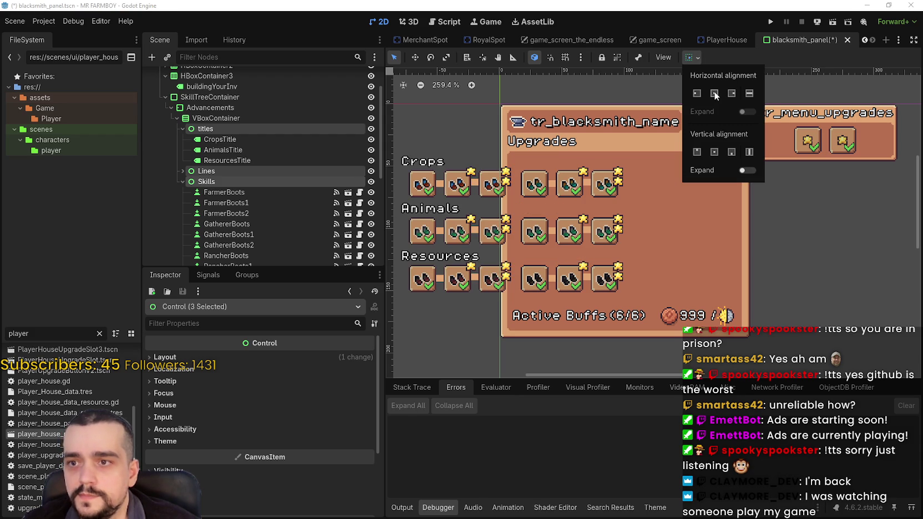
click(717, 56)
Step: Box-select the upgrade rows, leaving the titles, Lines and Skills groups out of the selection
scroll(588, 179, down, 2)
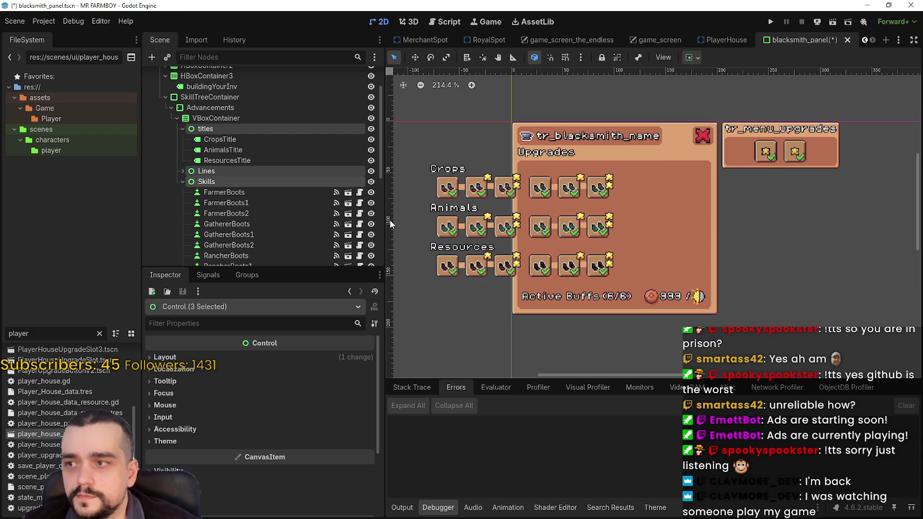
scroll(560, 215, left, 1)
scroll(561, 215, left, 2)
click(475, 291)
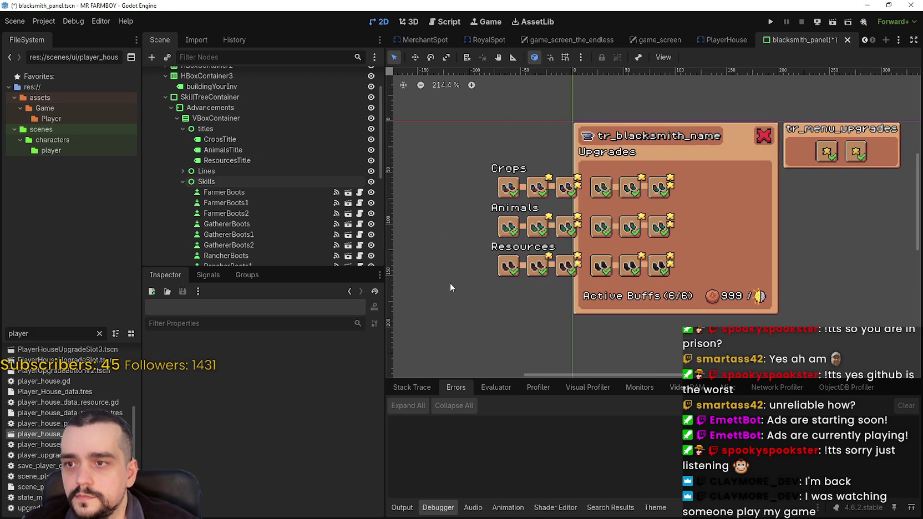
mouse_move(449, 283)
mouse_down()
mouse_move(691, 197)
mouse_move(702, 160)
mouse_up()
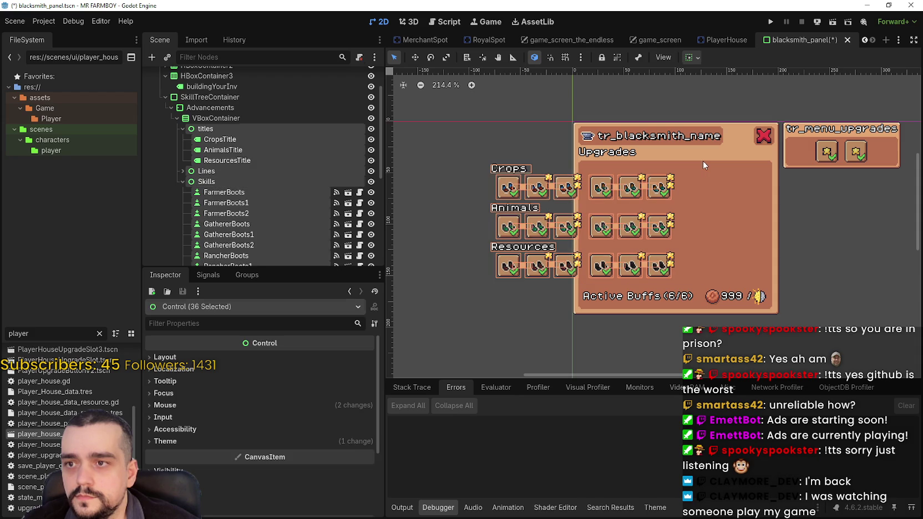
ctrl+click(205, 128)
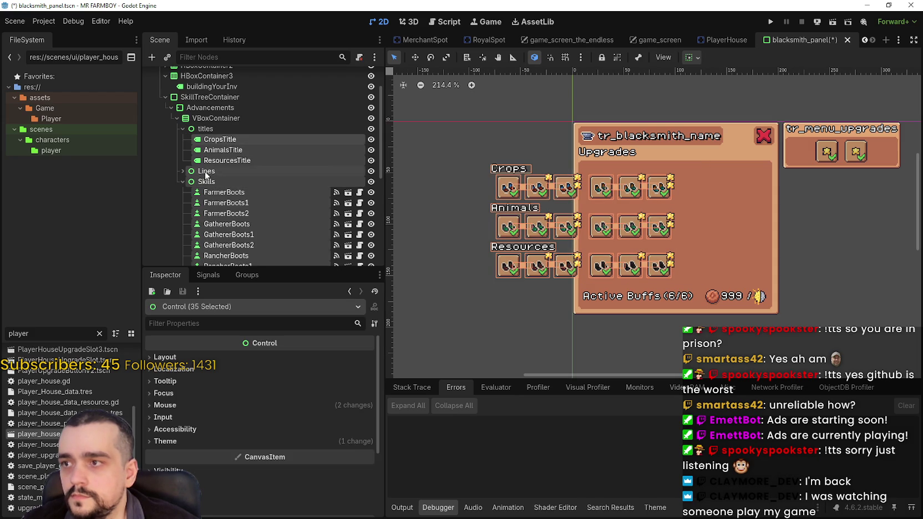
ctrl+click(206, 170)
ctrl+click(206, 181)
click(179, 181)
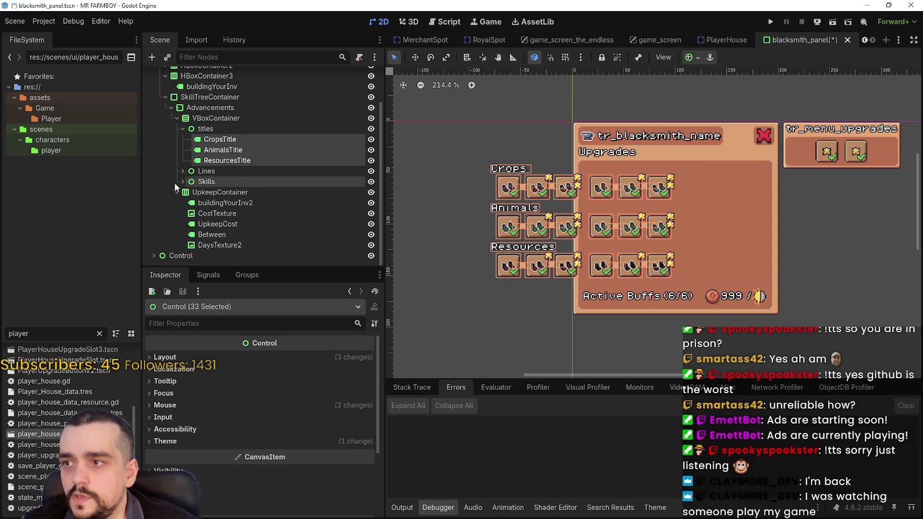
Step: Nudge the upgrade rows right with the Move tool until they sit inside the panel
key(w)
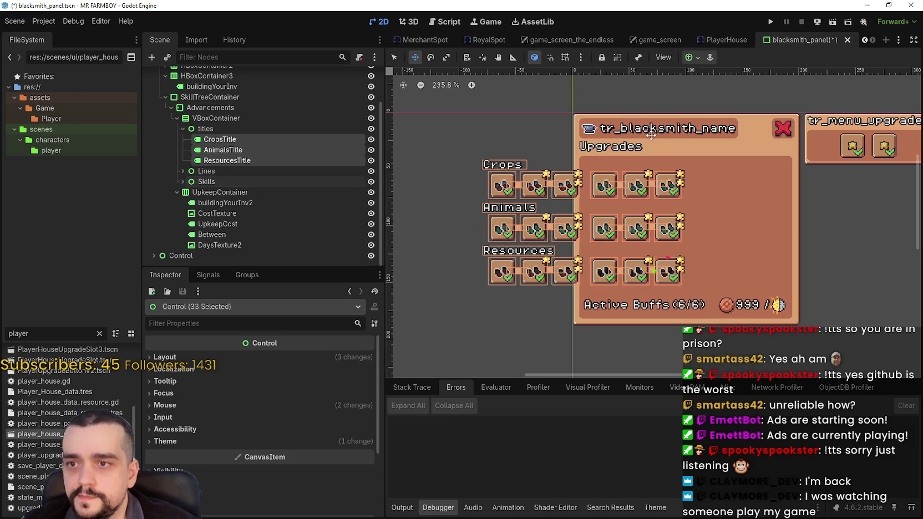
key(Right)
key(Right)
key(Right)
key(Right)
key(Right)
key(Right)
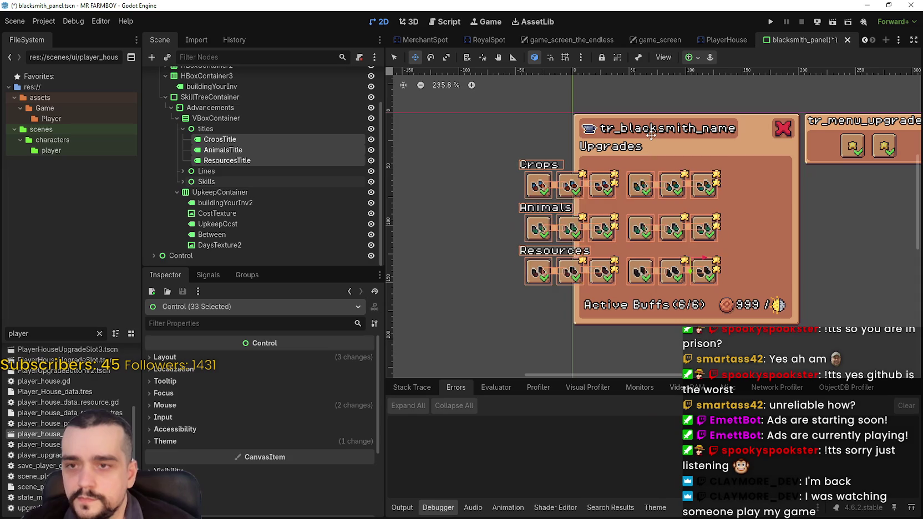
key(Right)
key(Right)
key(Right)
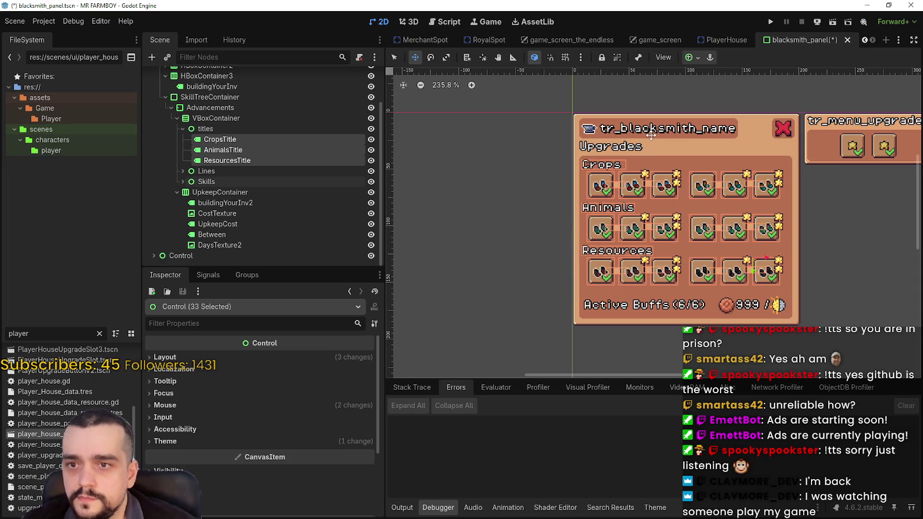
scroll(650, 134, up, 5)
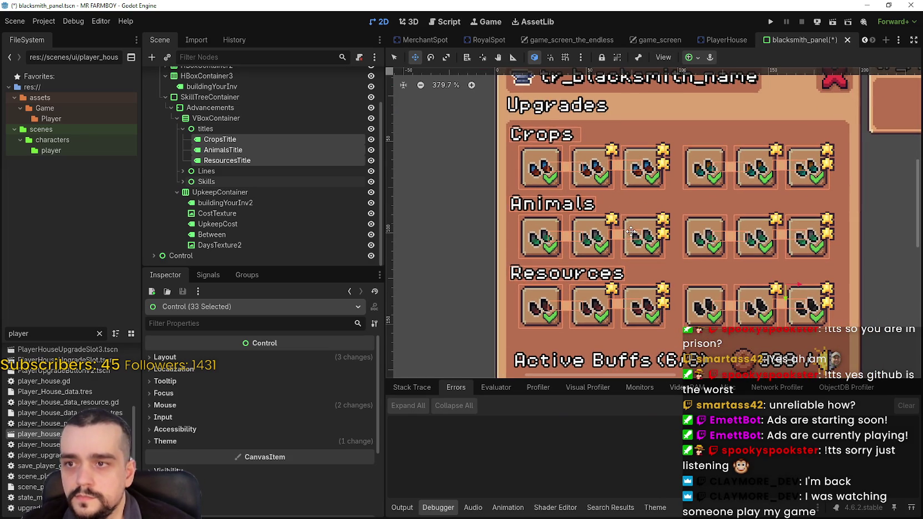
key(Right)
key(Right)
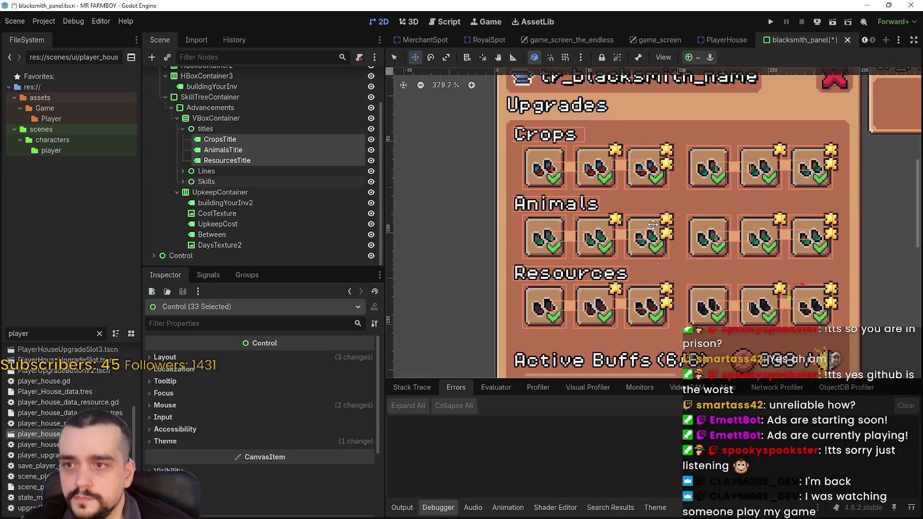
scroll(609, 164, down, 3)
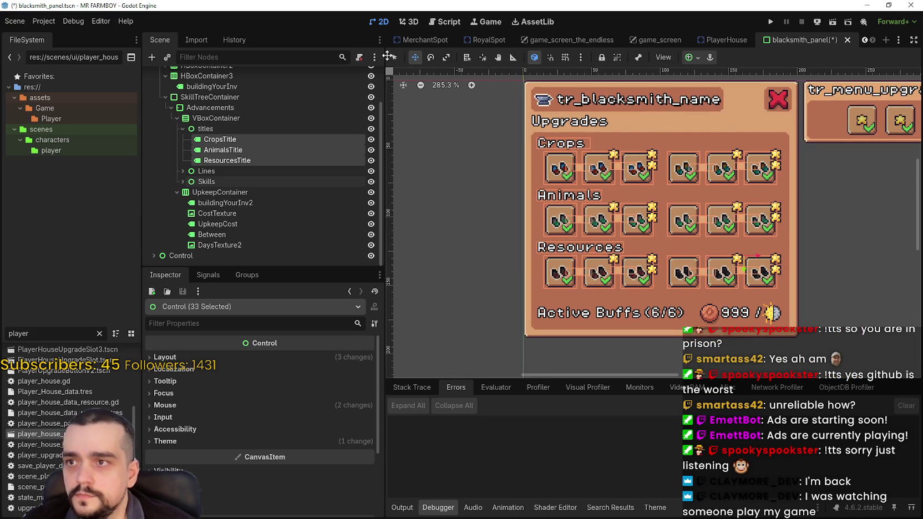
click(391, 57)
Step: Try long test values in the UpkeepCost text to see how the panel stretches
click(221, 224)
click(239, 378)
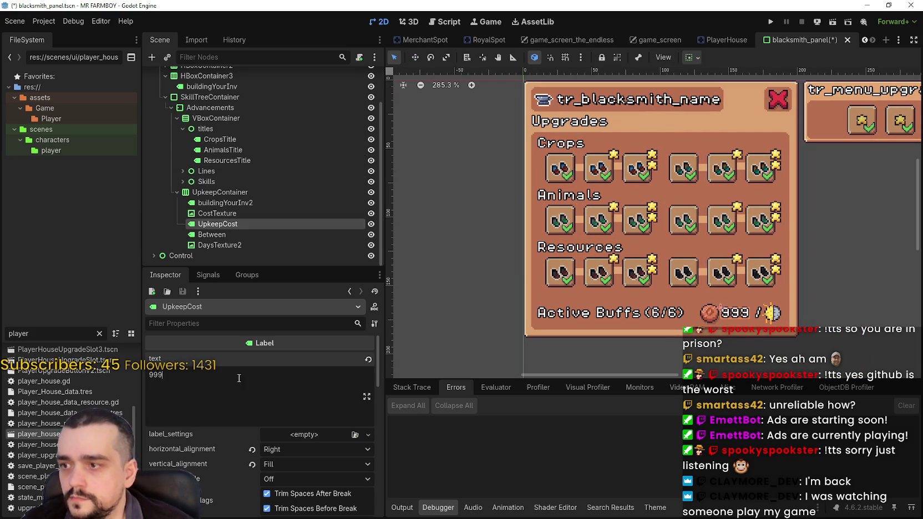
text(66)
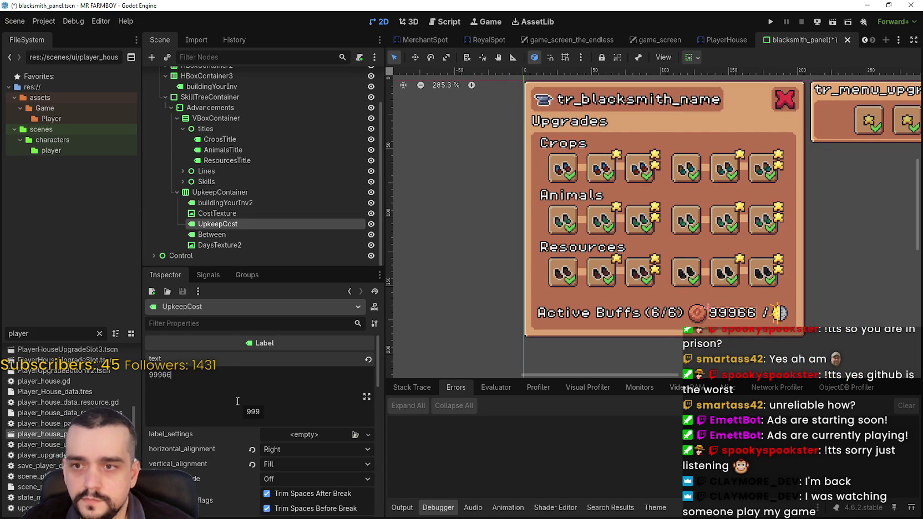
text(6666)
scroll(591, 307, down, 1)
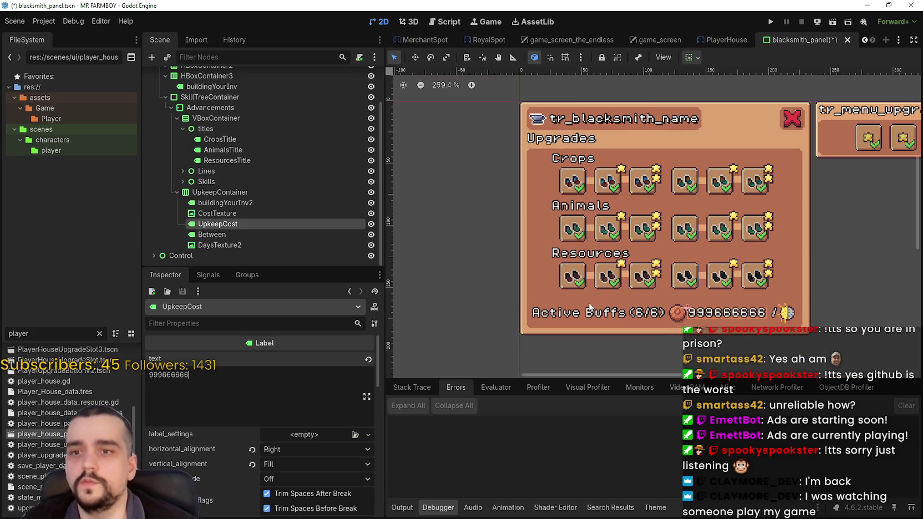
text(6666666)
scroll(696, 203, down, 1)
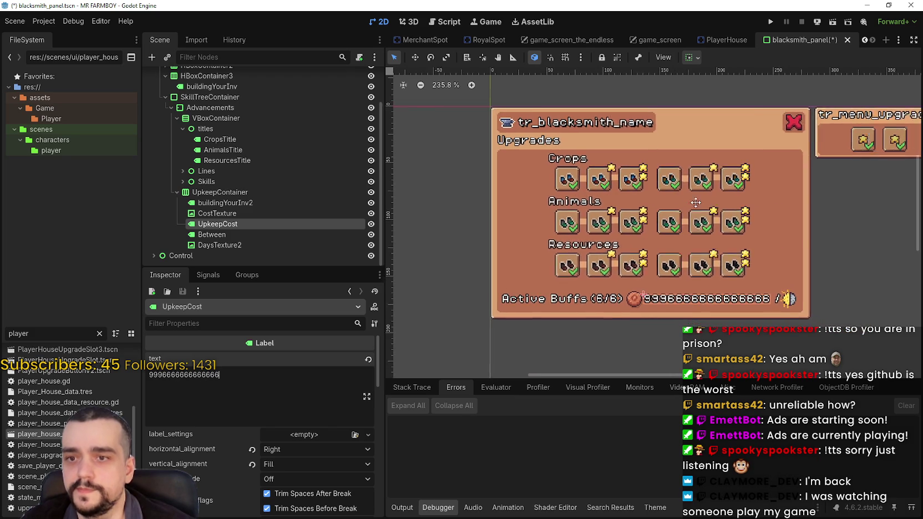
text(66)
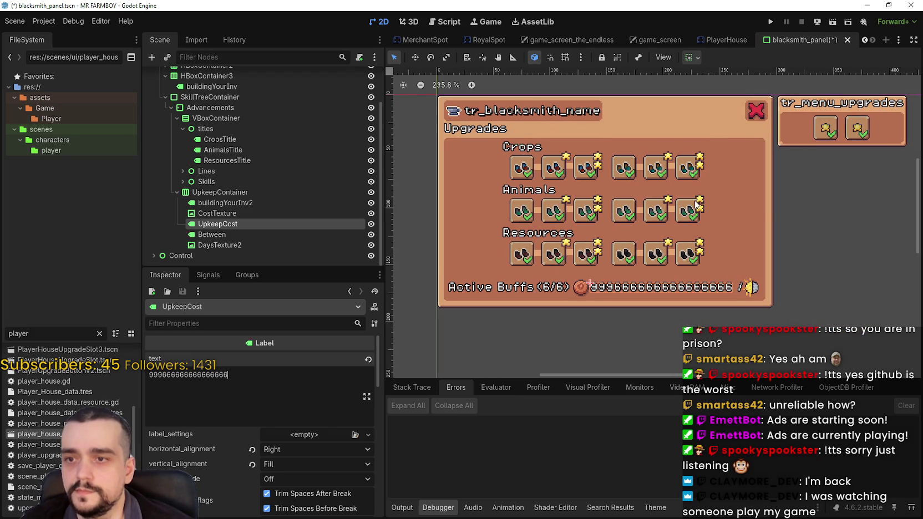
key(BackSpace)
key(BackSpace)
key(BackSpace)
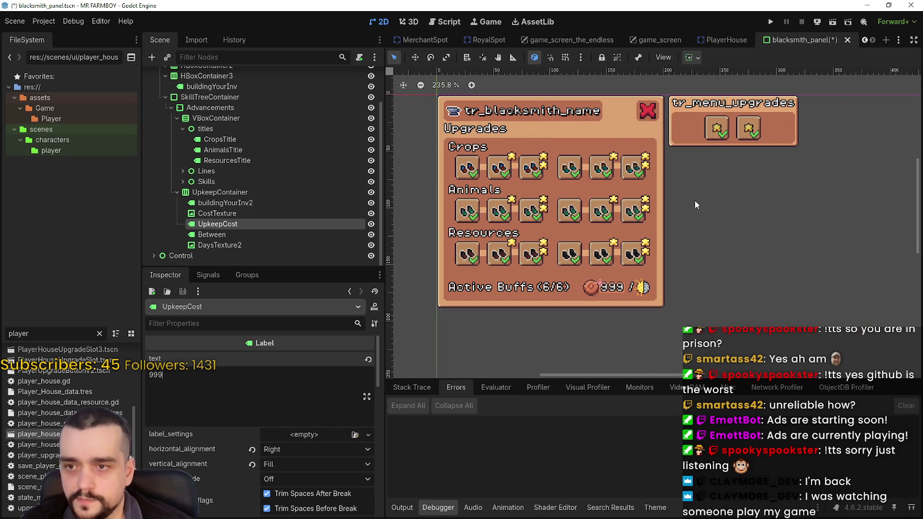
text(454545)
key(BackSpace)
key(BackSpace)
key(BackSpace)
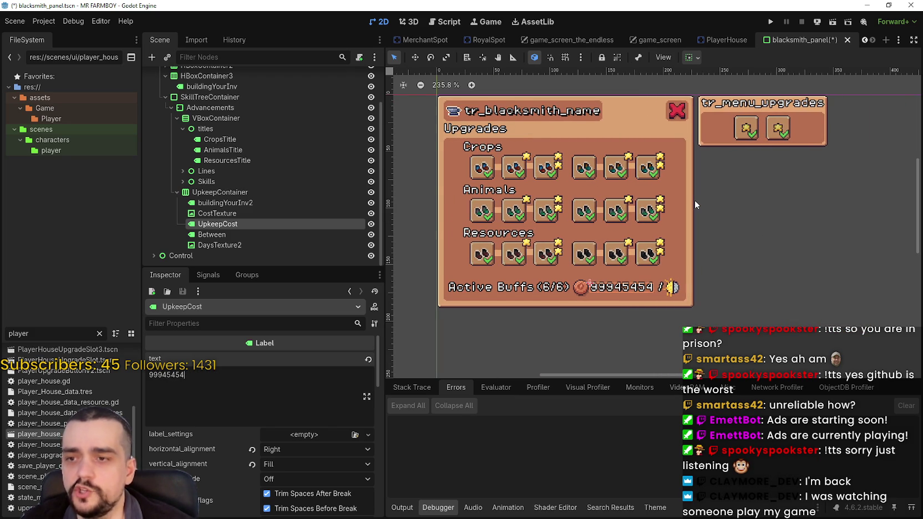
text(454)
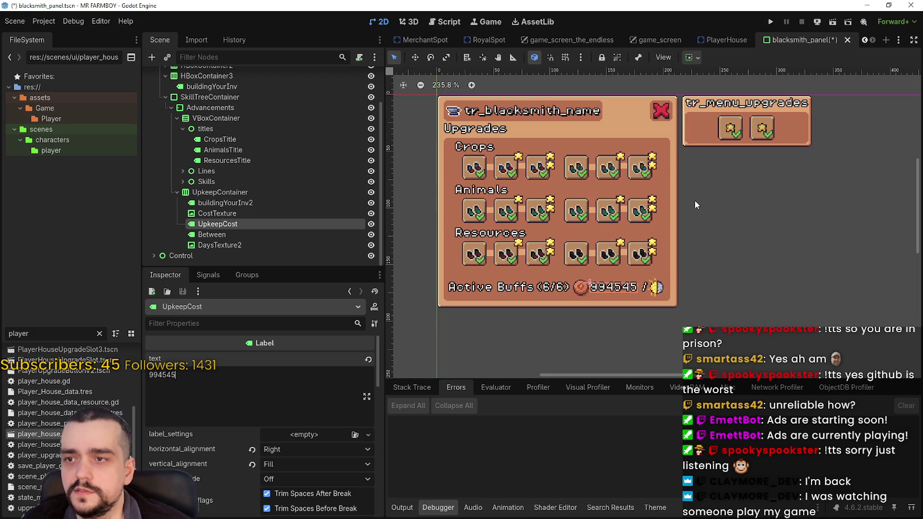
Step: Set the UpkeepCost text to 9999 and save the blacksmith panel scene
key(BackSpace)
text(454)
key(BackSpace)
key(BackSpace)
key(BackSpace)
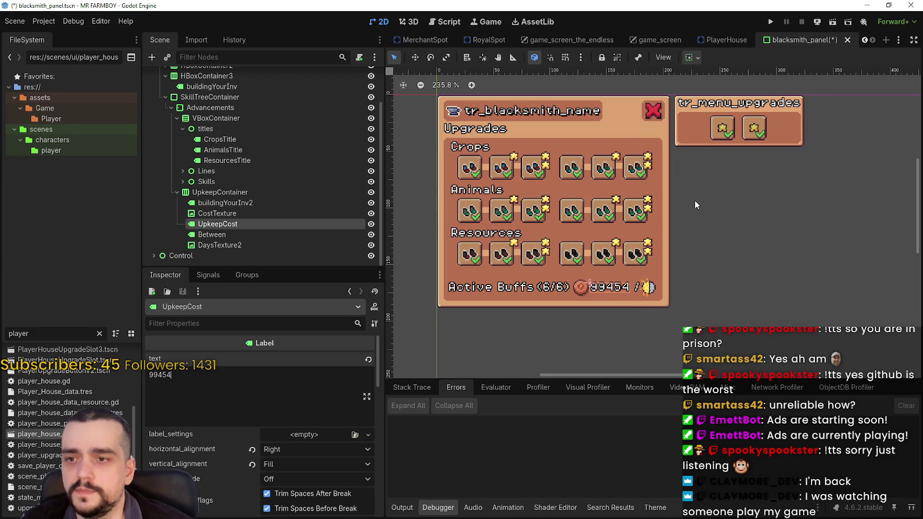
text(5)
key(BackSpace)
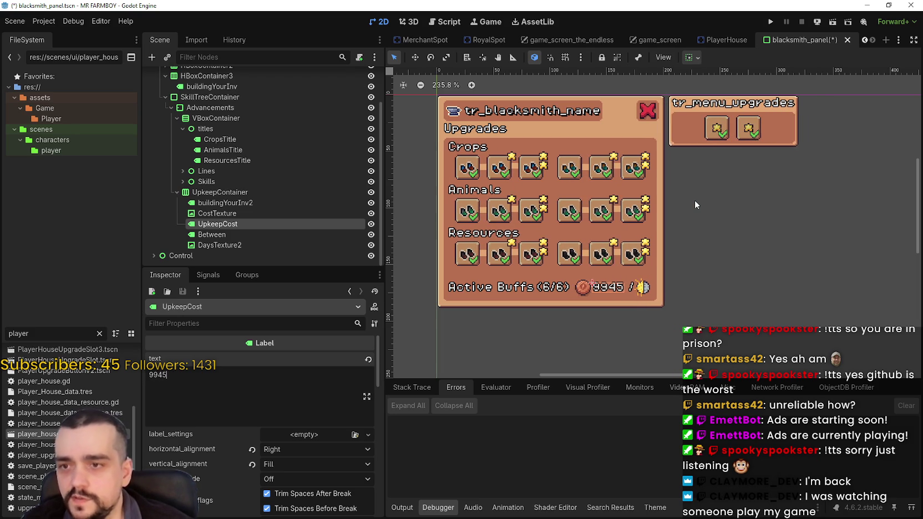
text(545)
key(BackSpace)
key(BackSpace)
key(BackSpace)
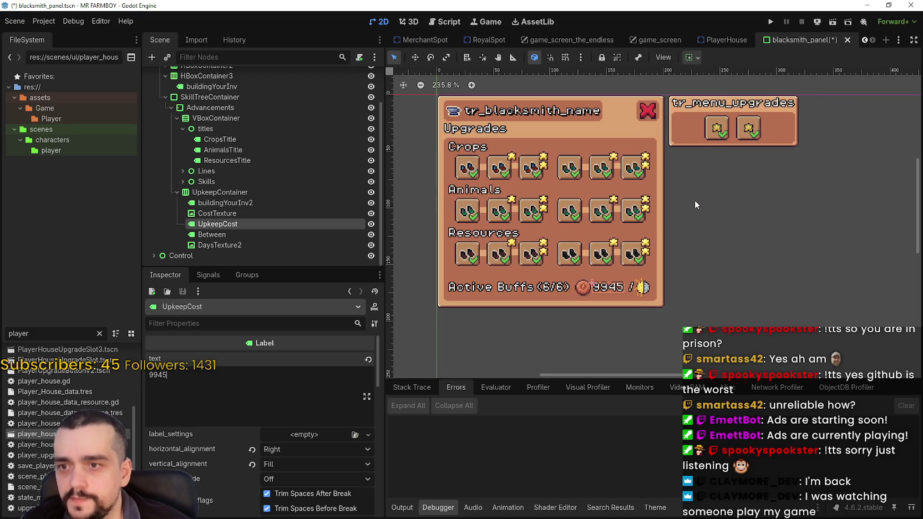
key(BackSpace)
text(99)
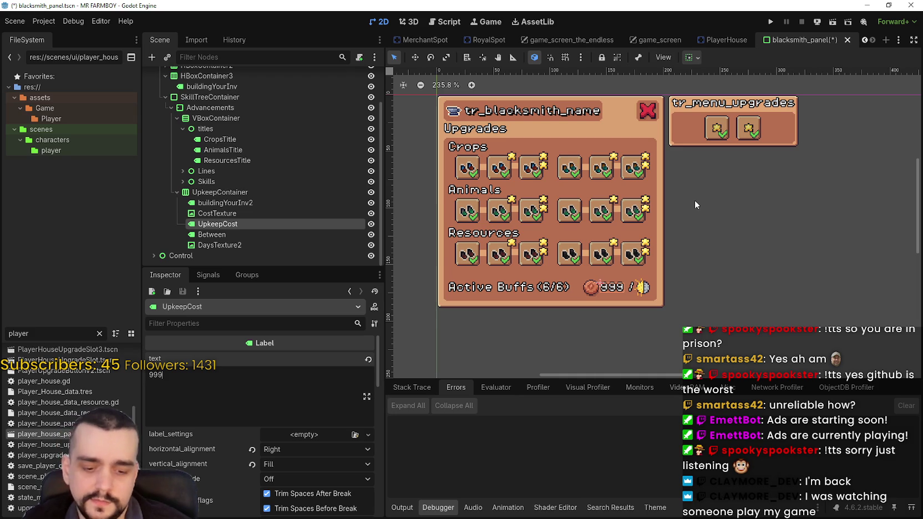
key(ctrl+s)
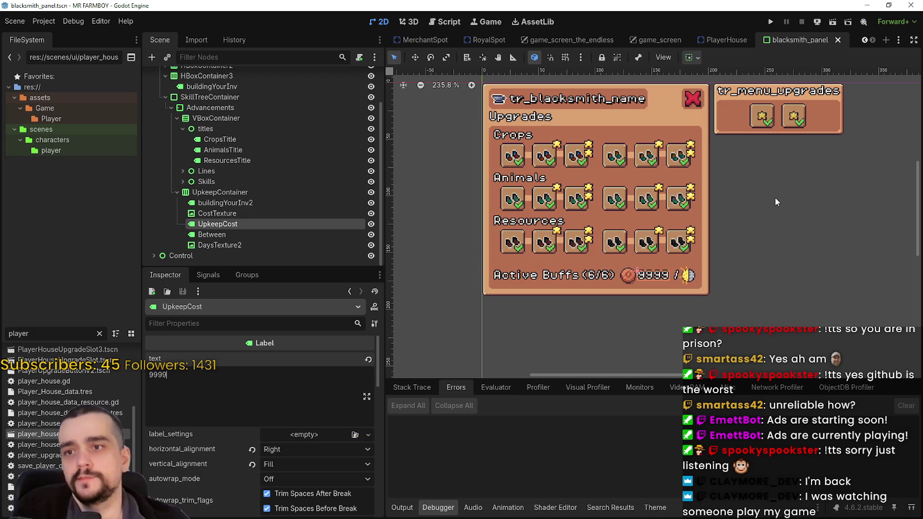
drag(776, 197, 762, 236)
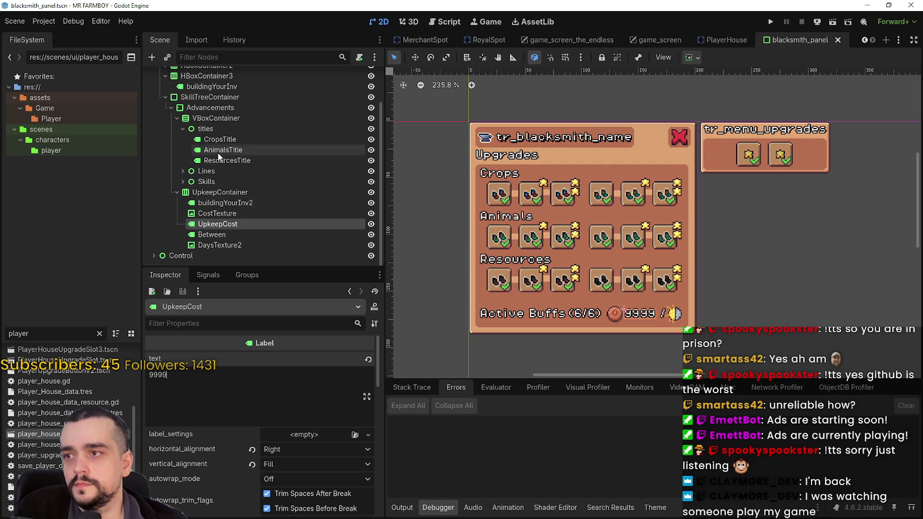
Step: Rename the buildingName title label's text to 'Blacksmith'
scroll(218, 152, up, 2)
click(200, 130)
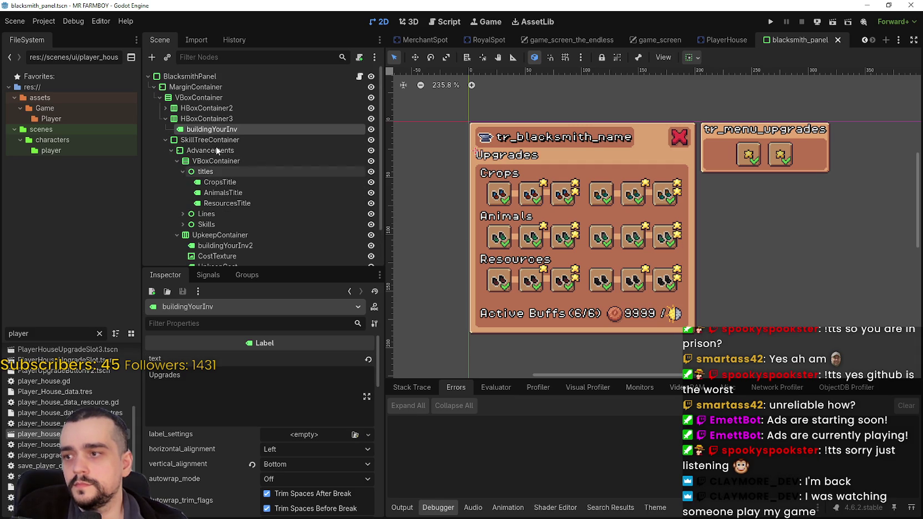
click(165, 108)
click(200, 118)
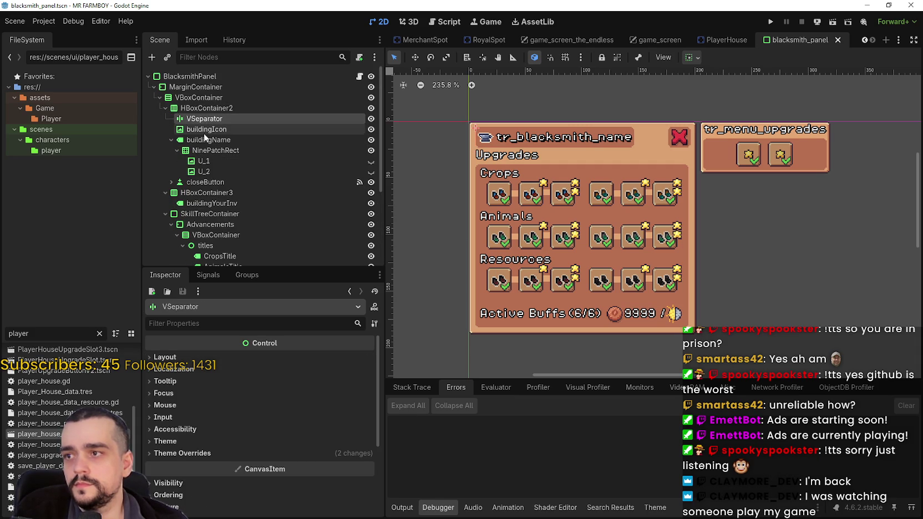
click(204, 131)
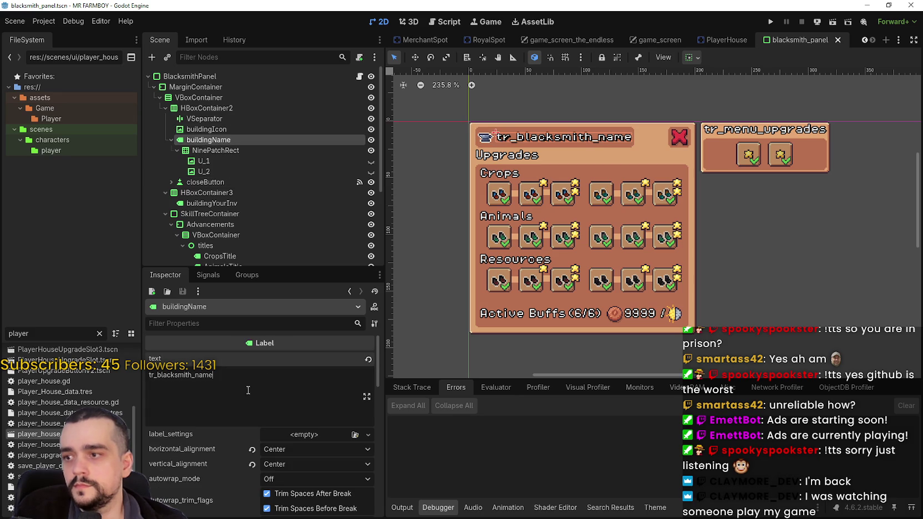
drag(213, 375, 149, 375)
text(Blacksmith)
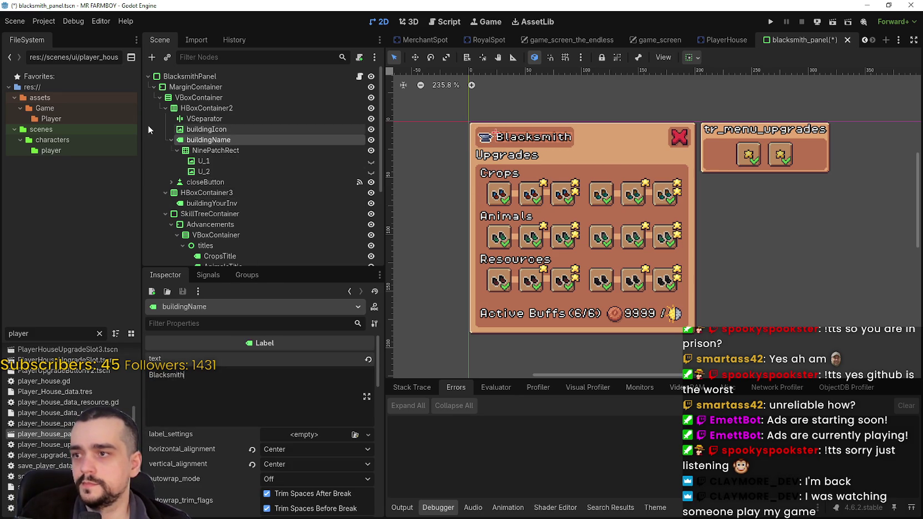
Step: Set the side menu UpgradeLabel text to 'Upgrades' and save the scene
scroll(170, 135, down, 5)
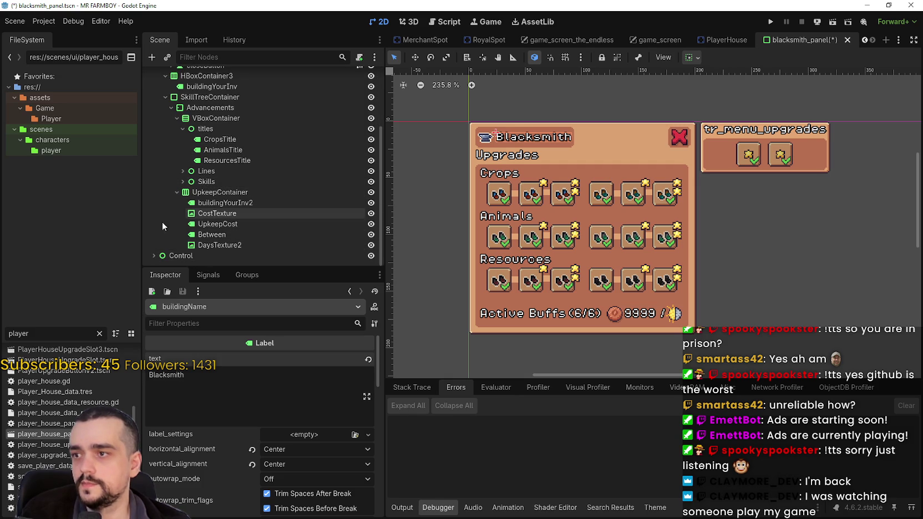
click(154, 255)
scroll(162, 242, down, 3)
click(197, 213)
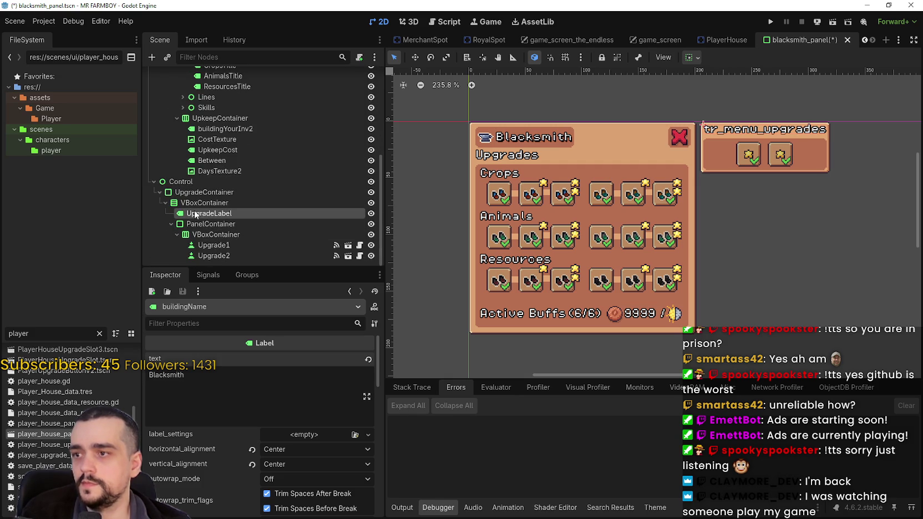
double_click(214, 382)
text(U)
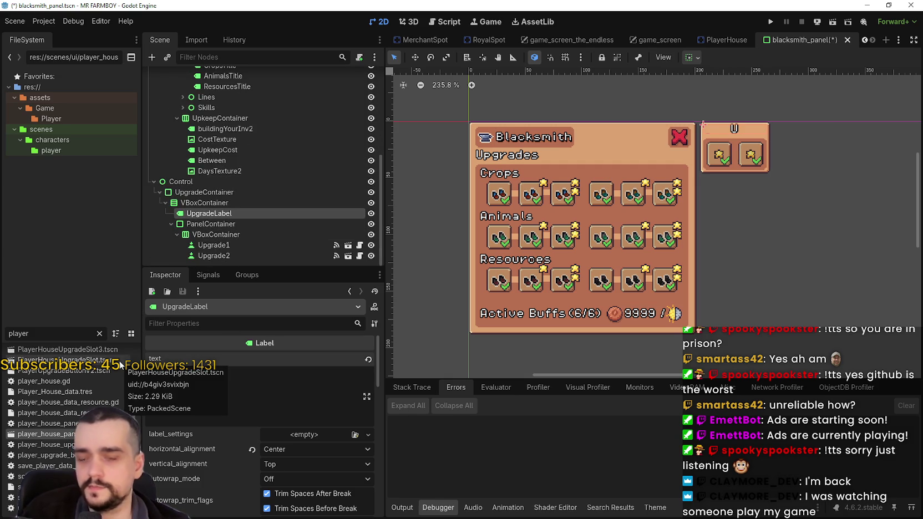
text(pgrades)
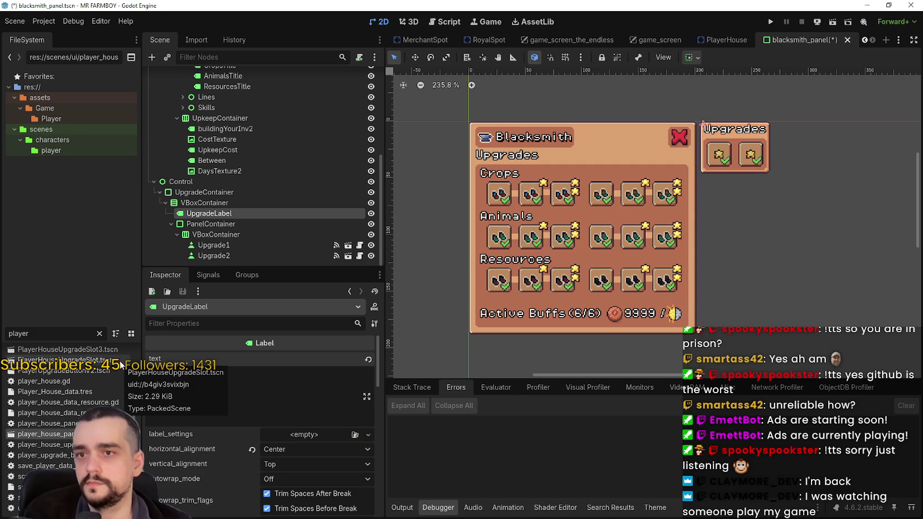
key(ctrl+s)
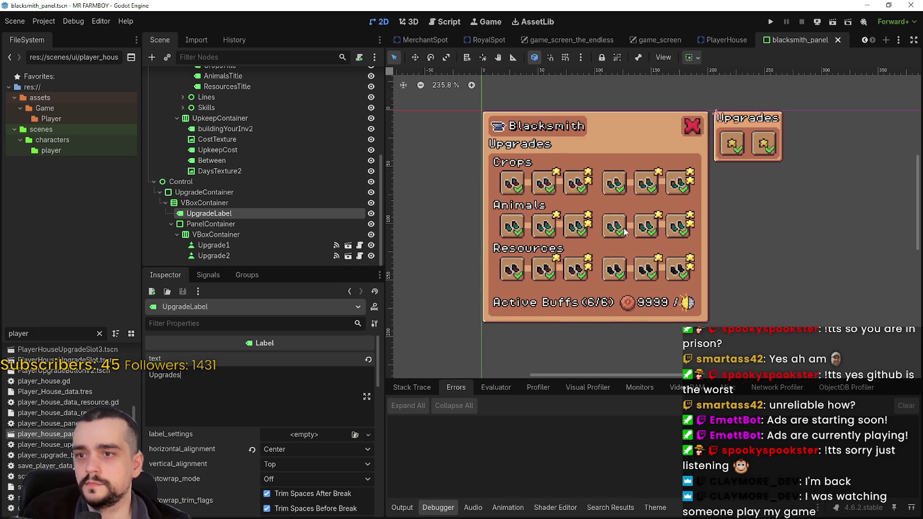
scroll(637, 241, up, 1)
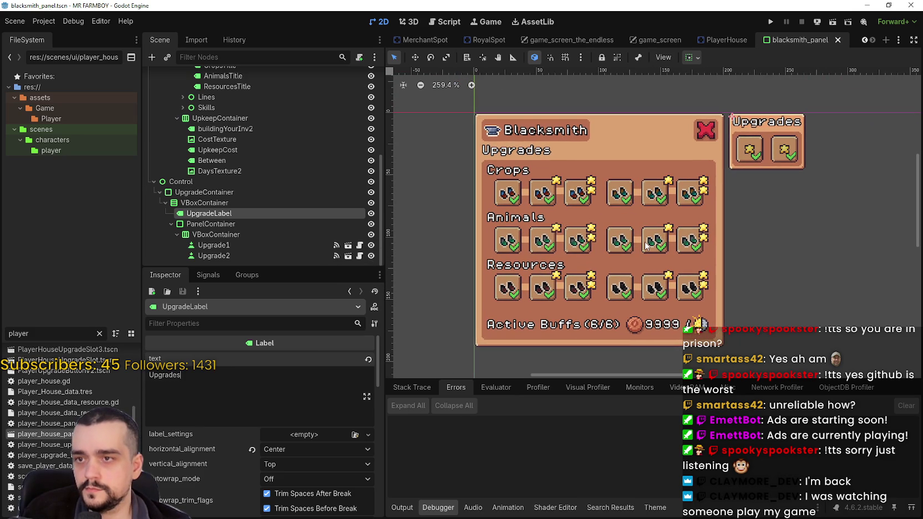
scroll(643, 244, down, 1)
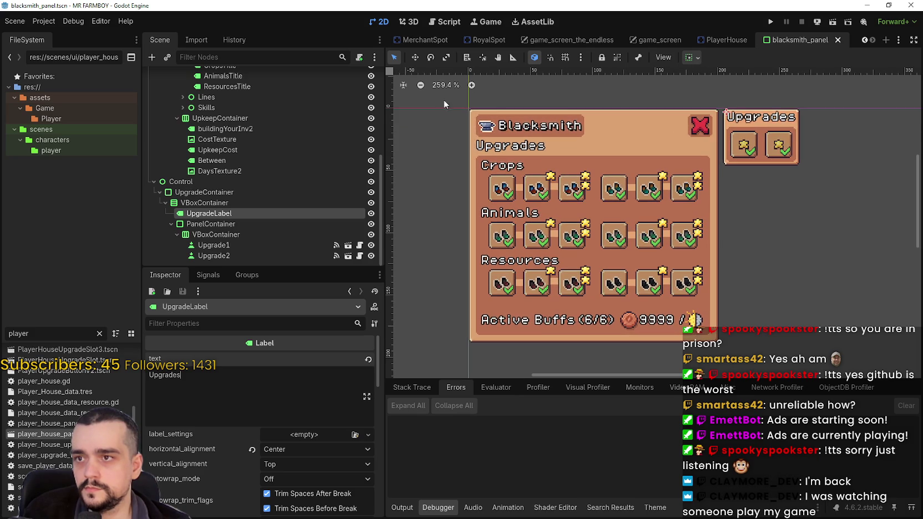
click(444, 88)
scroll(683, 206, up, 3)
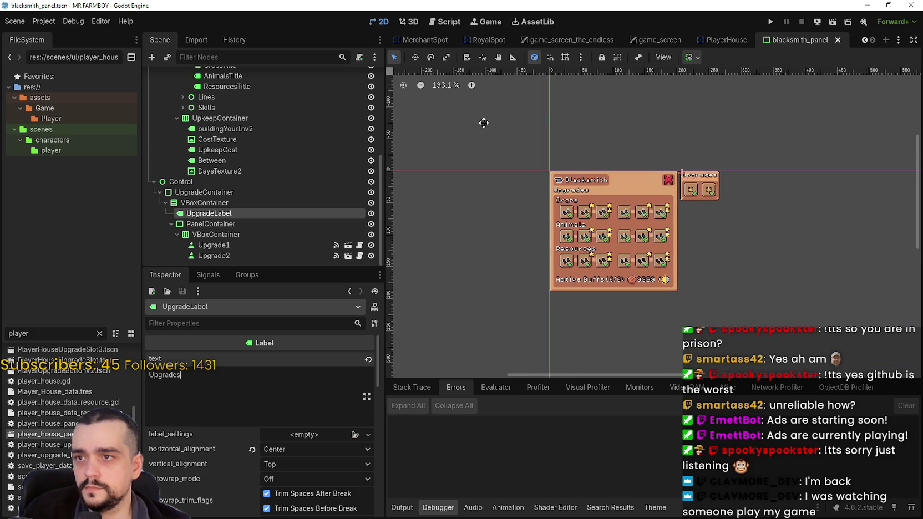
click(458, 88)
click(471, 86)
click(471, 86)
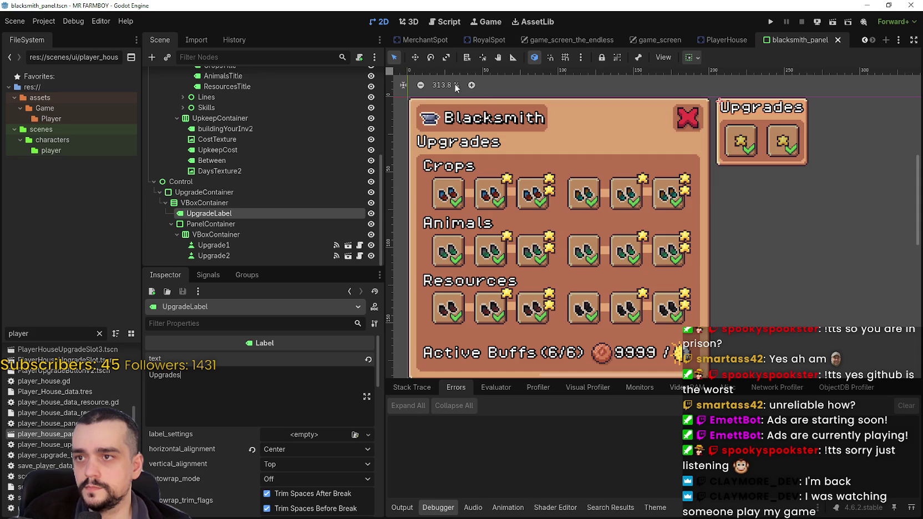
click(438, 86)
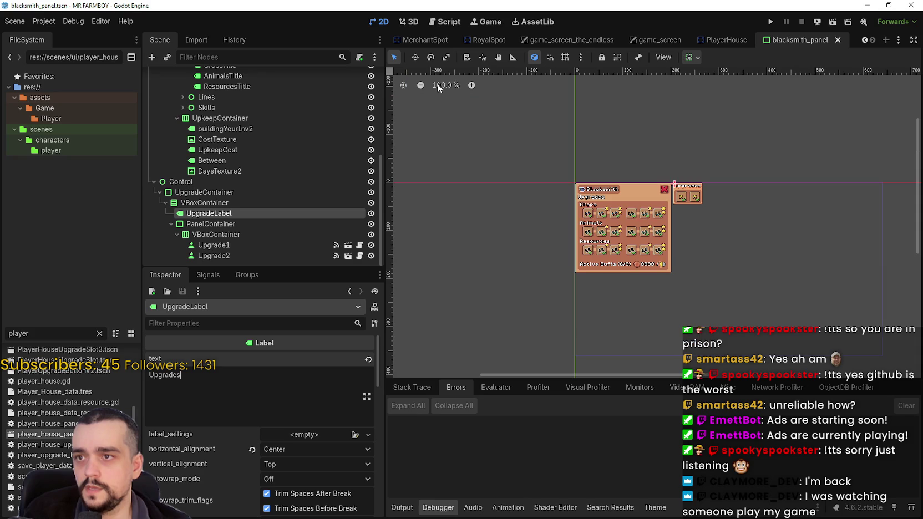
double_click(472, 85)
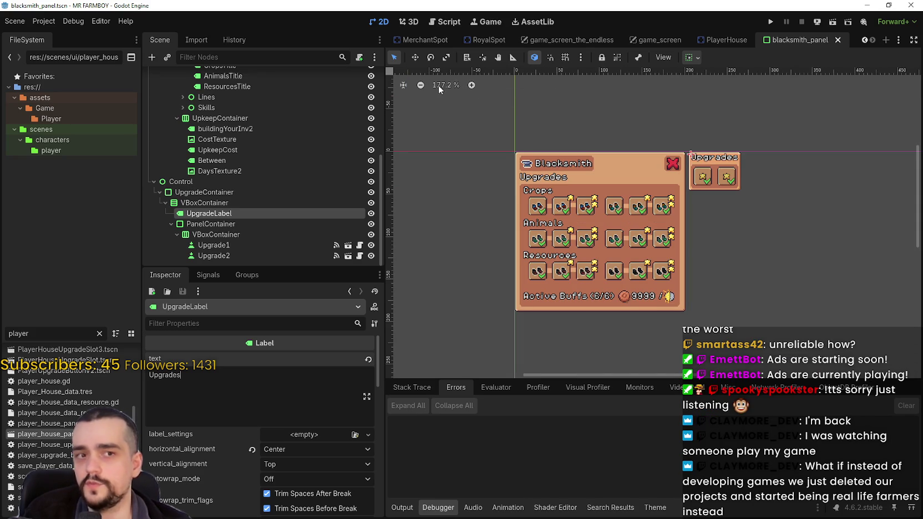
double_click(422, 85)
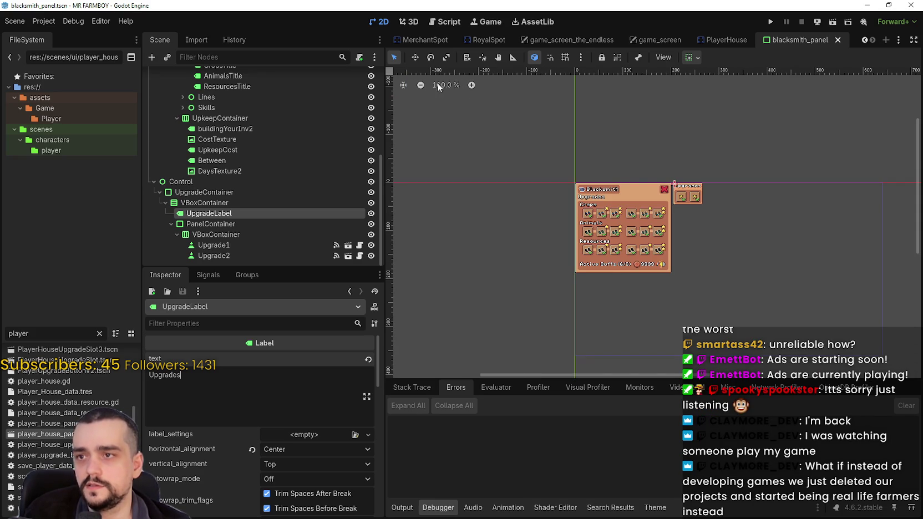
double_click(472, 85)
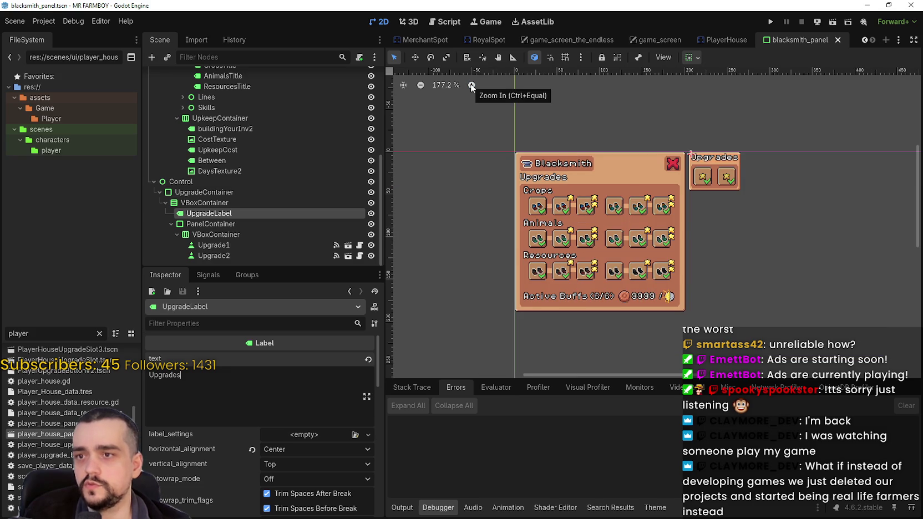
double_click(471, 86)
double_click(420, 85)
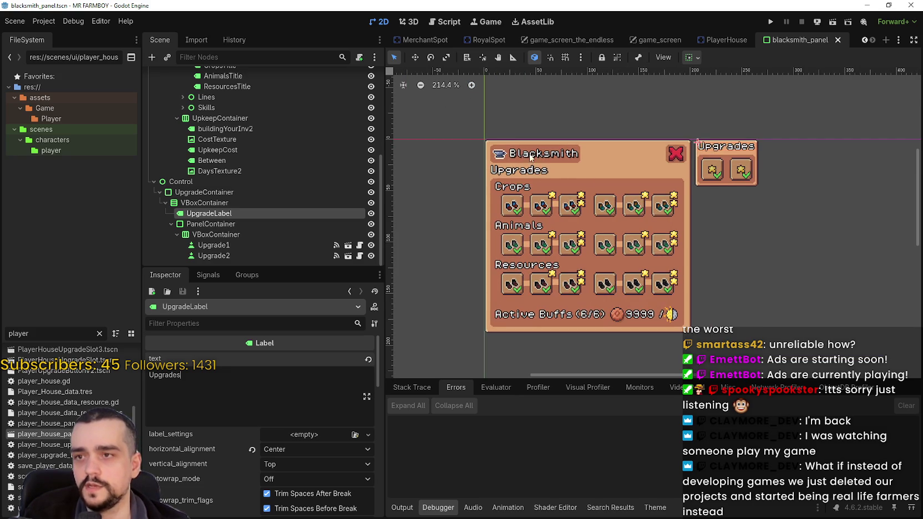
scroll(656, 211, up, 1)
scroll(519, 148, up, 1)
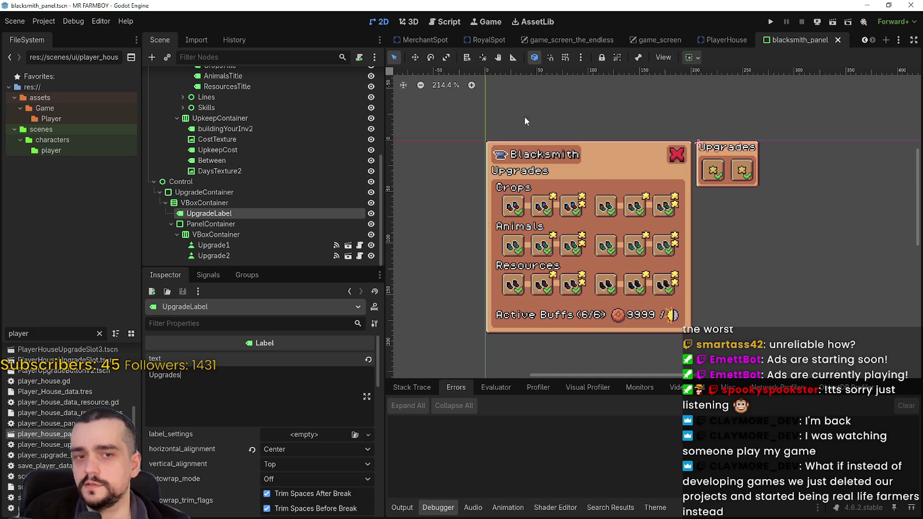
click(440, 85)
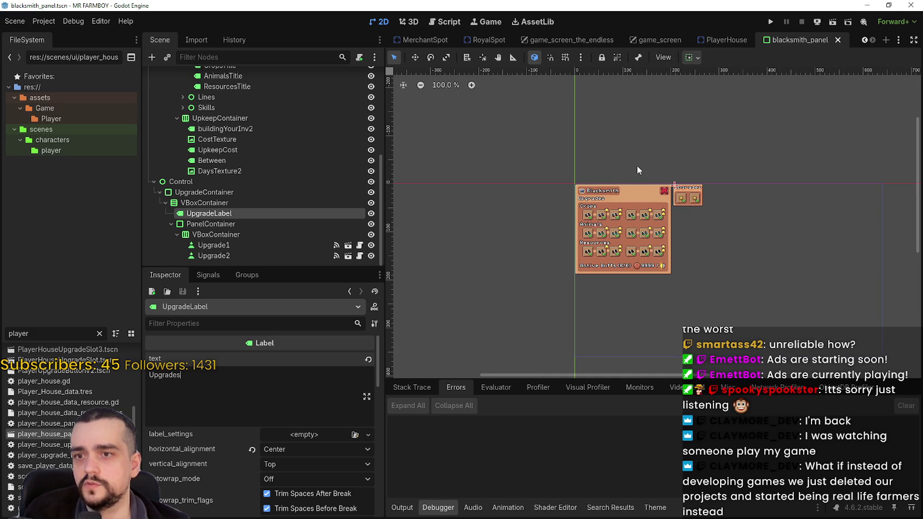
scroll(624, 229, up, 4)
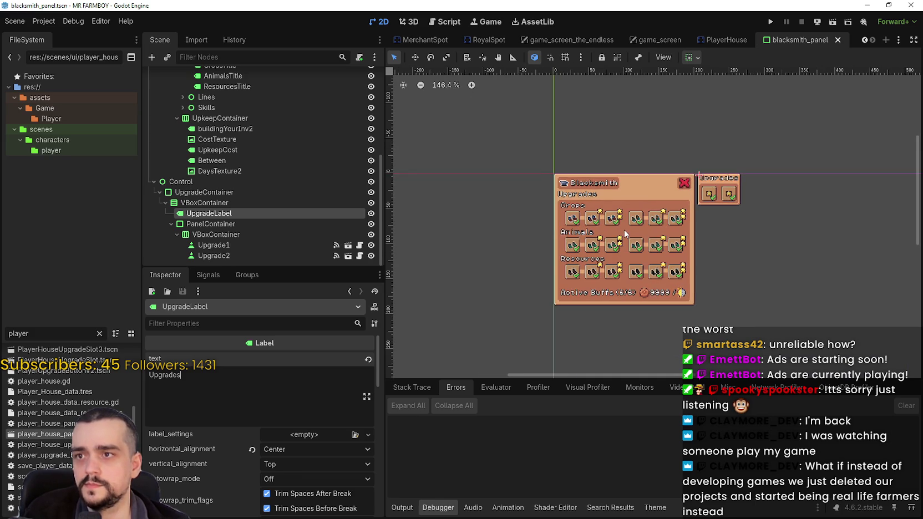
scroll(623, 229, up, 4)
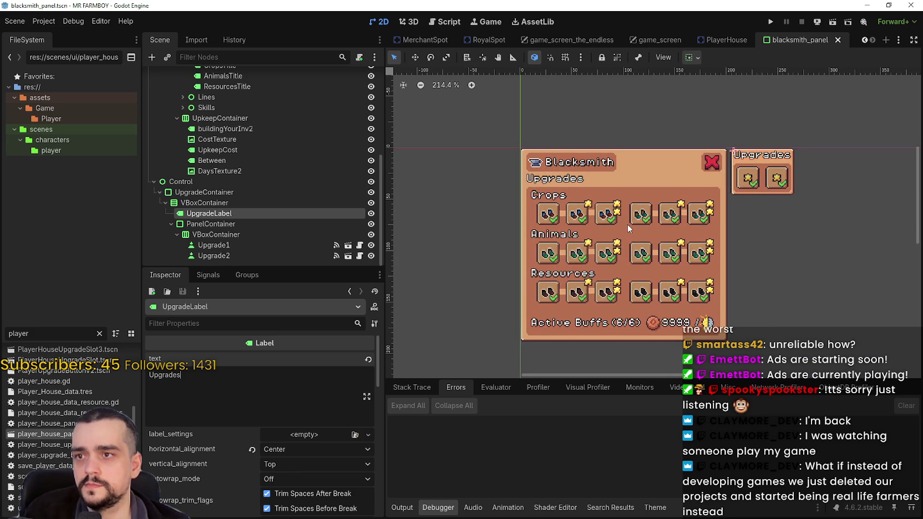
scroll(671, 232, down, 1)
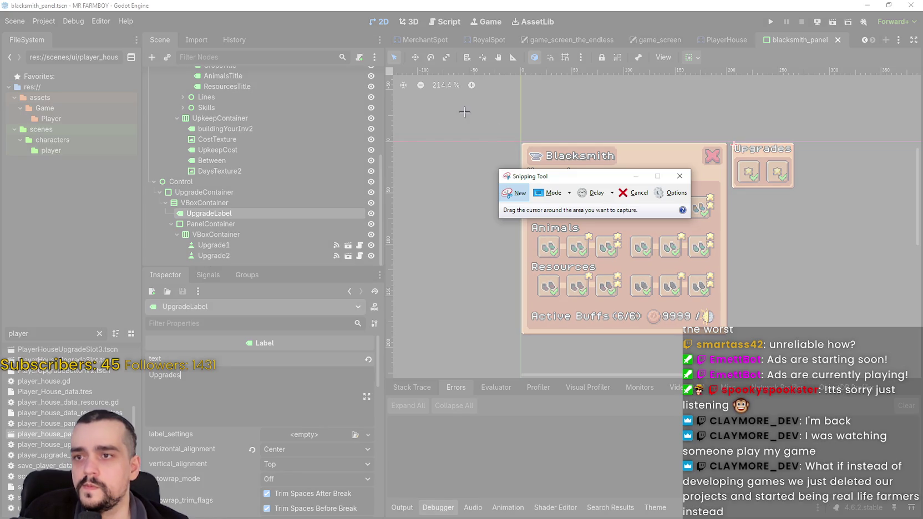
Step: Snip the Blacksmith panel with its Upgrades side menu, then minimize Snipping Tool
mouse_move(487, 121)
mouse_down()
mouse_move(509, 152)
mouse_move(835, 343)
mouse_move(824, 355)
mouse_up()
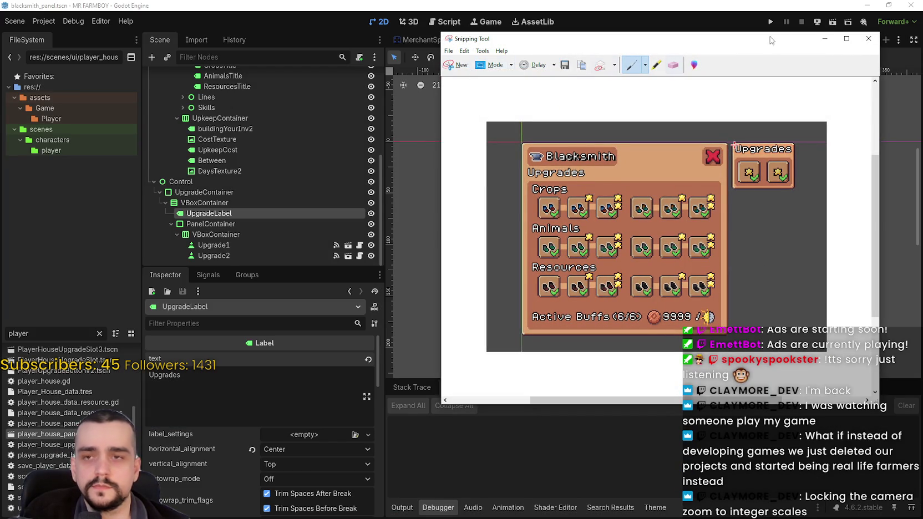
click(824, 39)
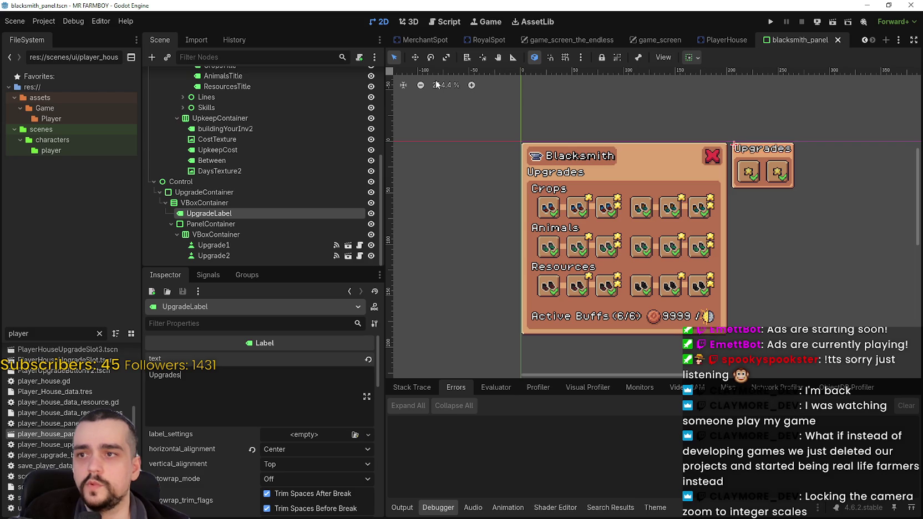
click(406, 85)
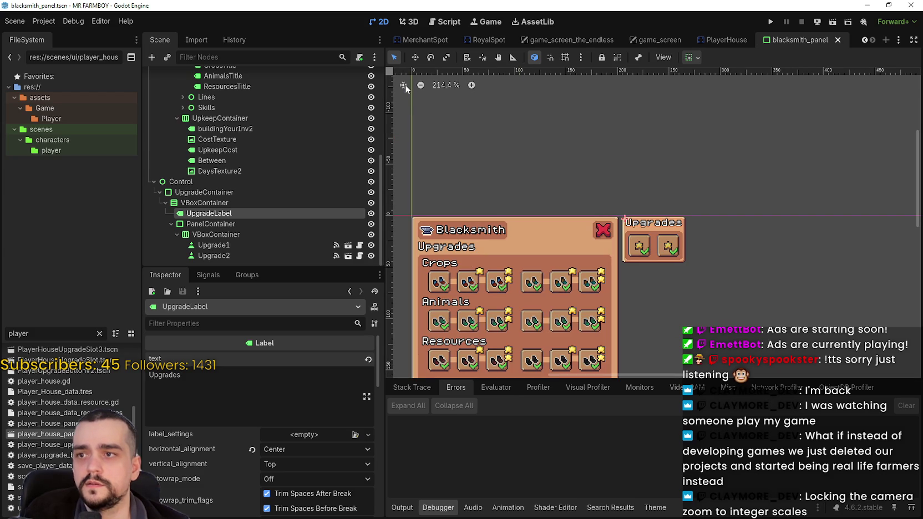
click(403, 84)
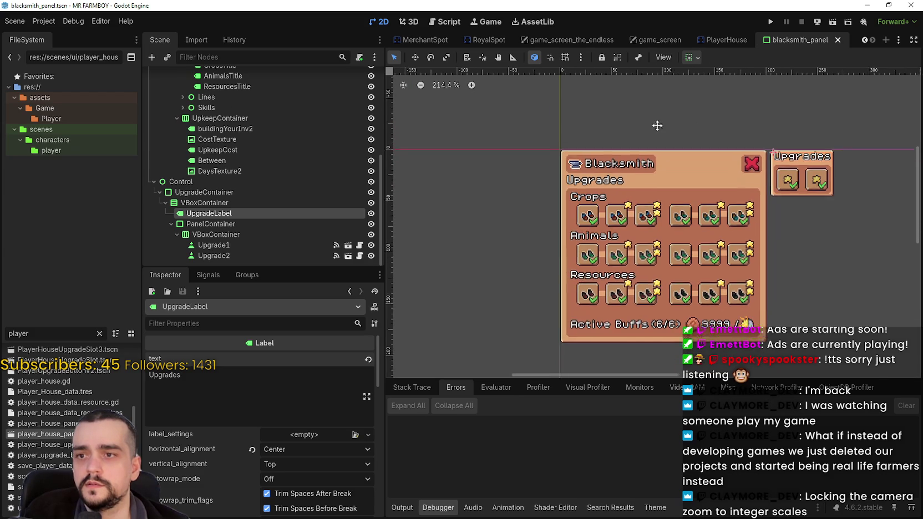
click(439, 86)
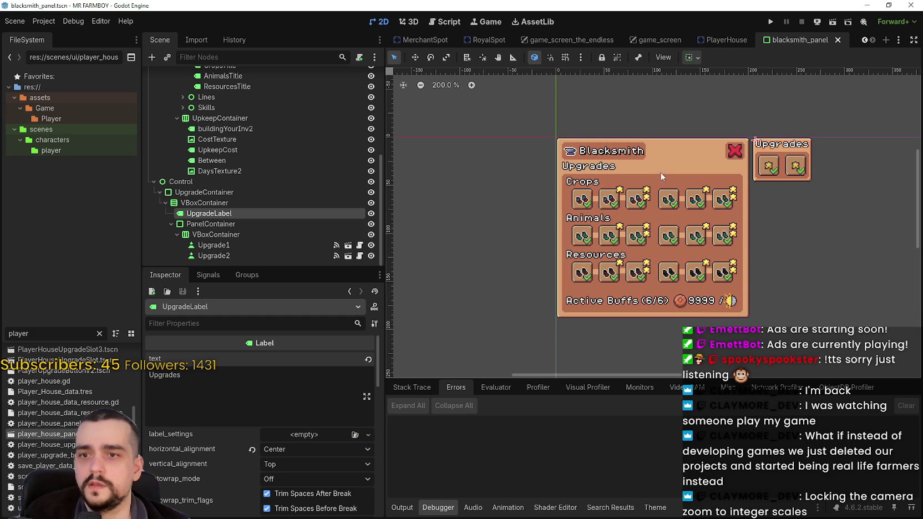
scroll(652, 263, up, 4)
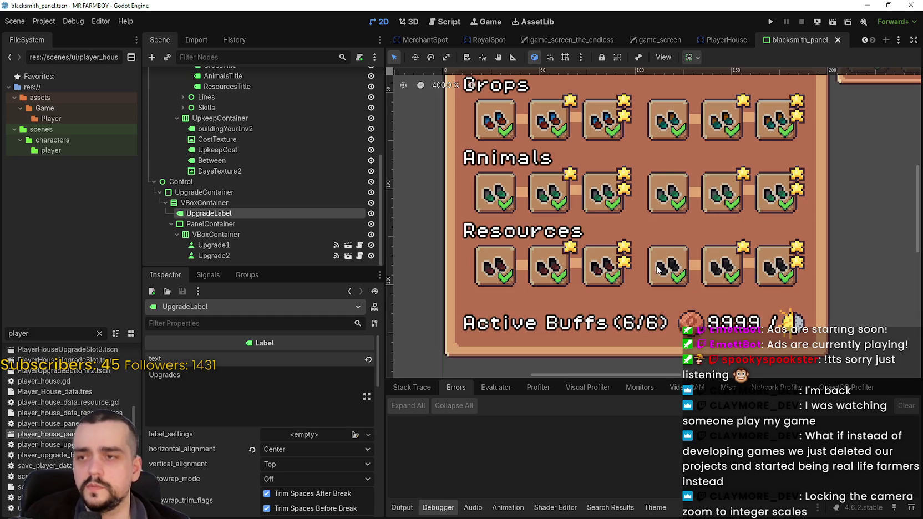
scroll(651, 264, down, 8)
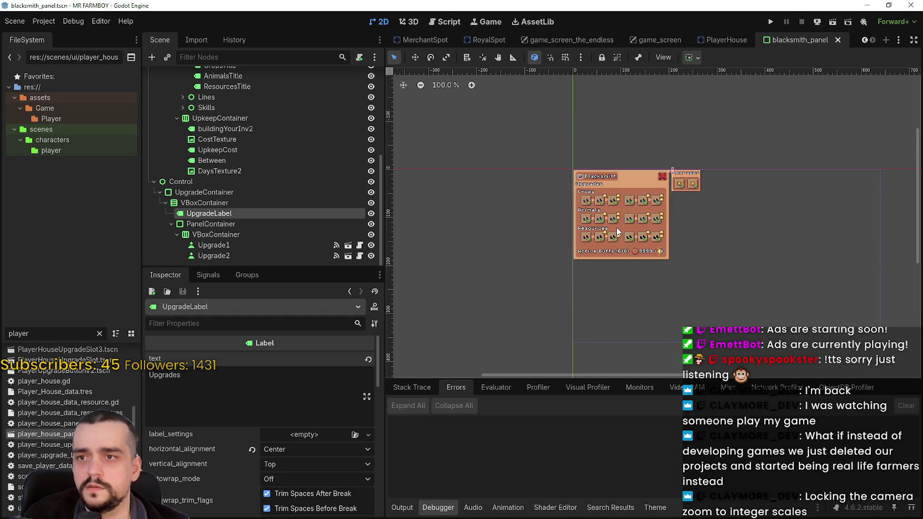
scroll(660, 143, up, 4)
scroll(660, 143, up, 4)
scroll(621, 146, down, 8)
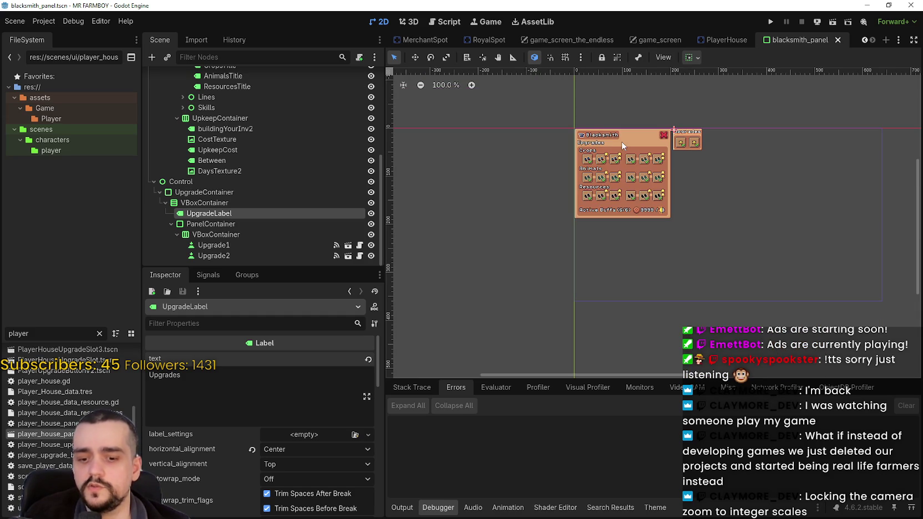
scroll(617, 147, up, 4)
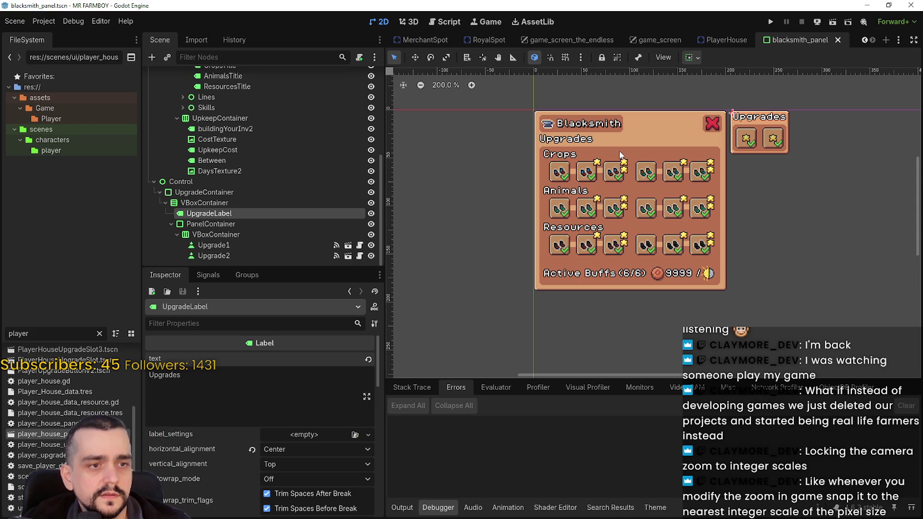
scroll(583, 126, up, 2)
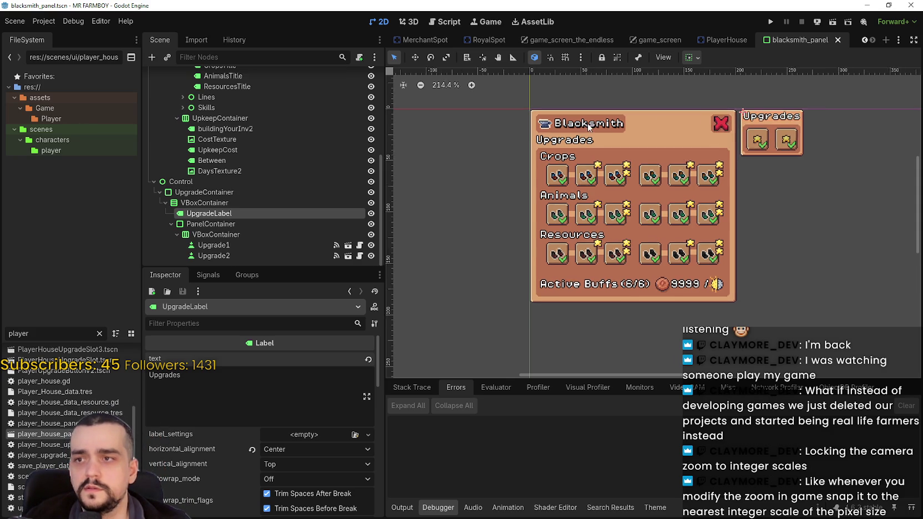
scroll(549, 143, down, 8)
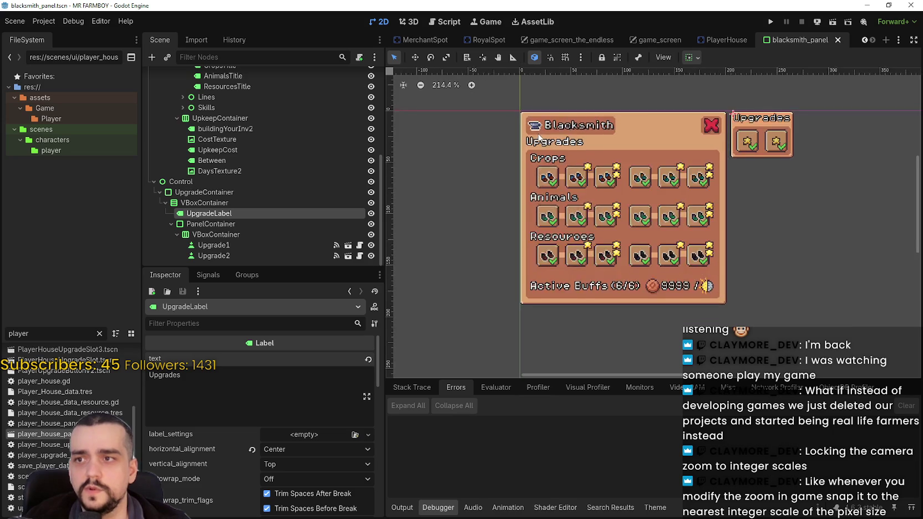
scroll(552, 143, up, 12)
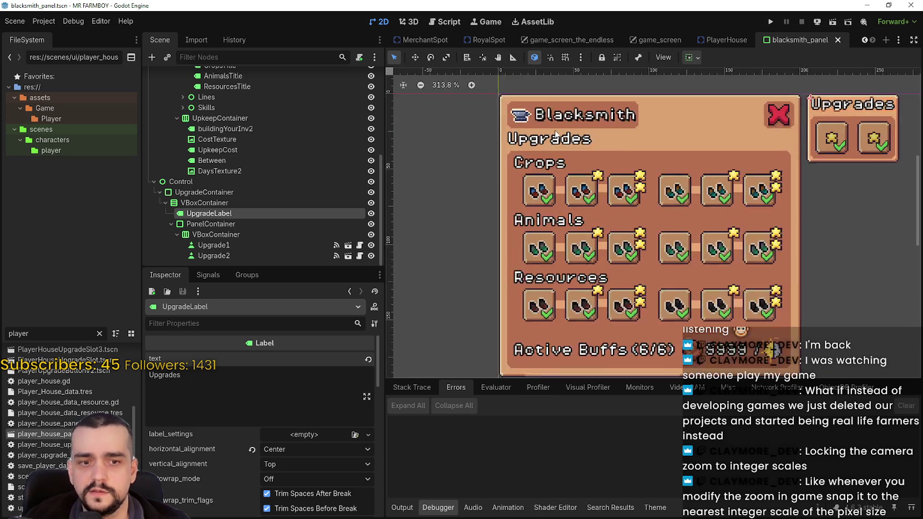
scroll(571, 143, down, 9)
scroll(586, 144, up, 10)
scroll(586, 145, down, 9)
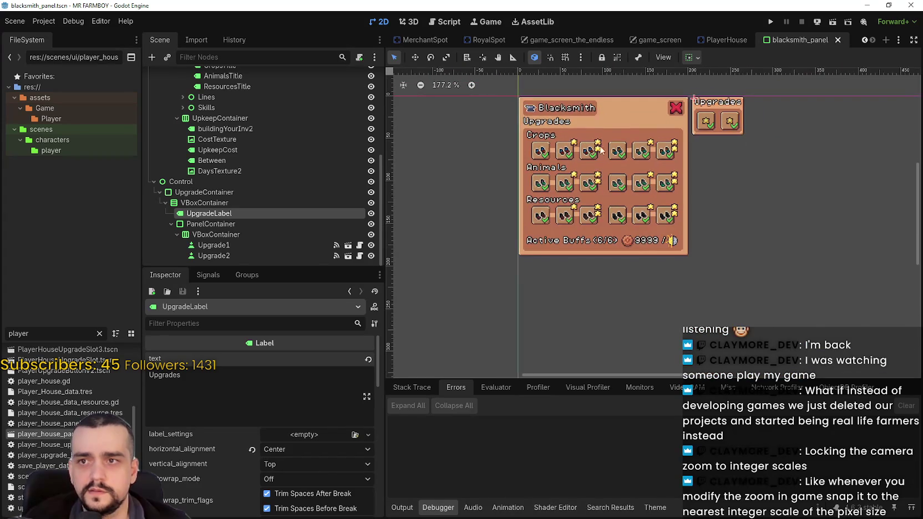
scroll(531, 101, up, 4)
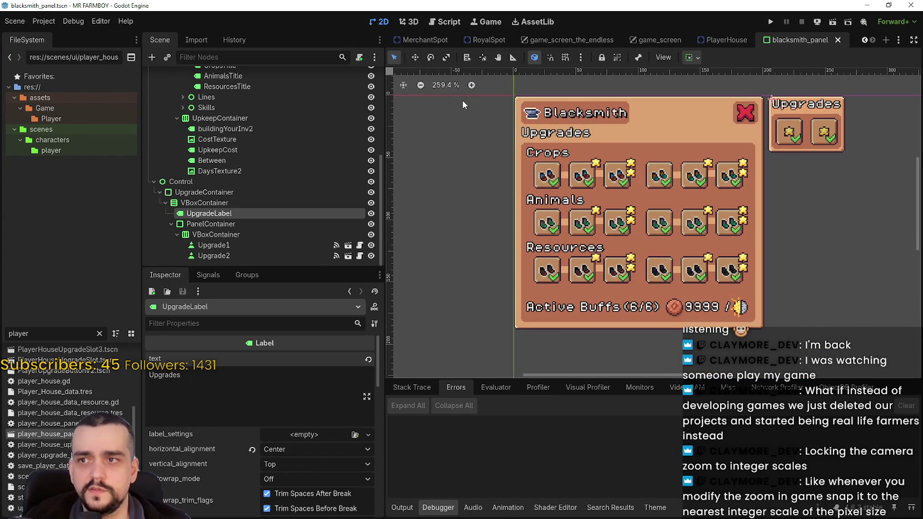
scroll(679, 171, down, 3)
scroll(629, 158, up, 3)
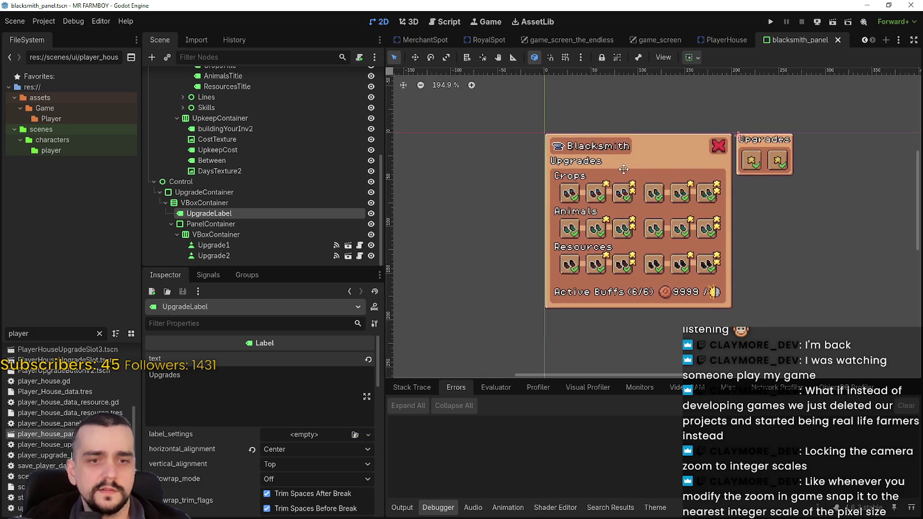
scroll(622, 168, down, 4)
scroll(621, 168, up, 3)
scroll(622, 169, up, 4)
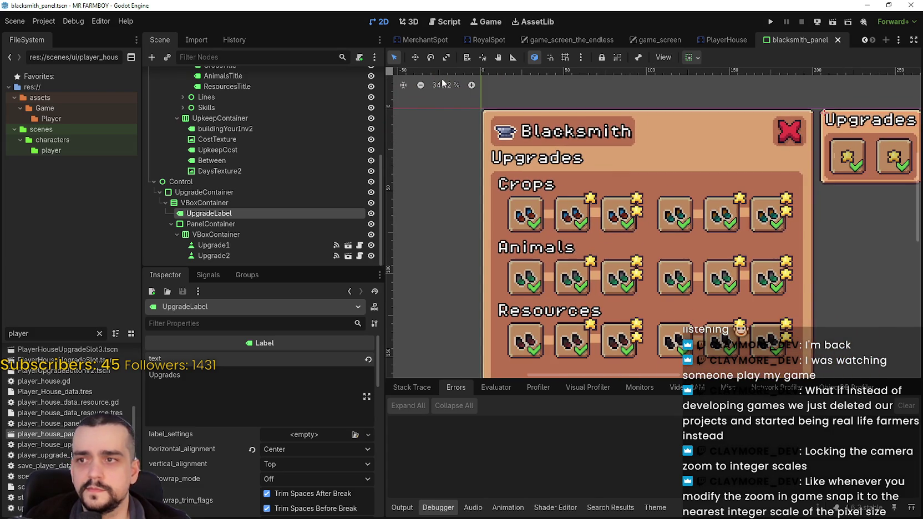
click(446, 85)
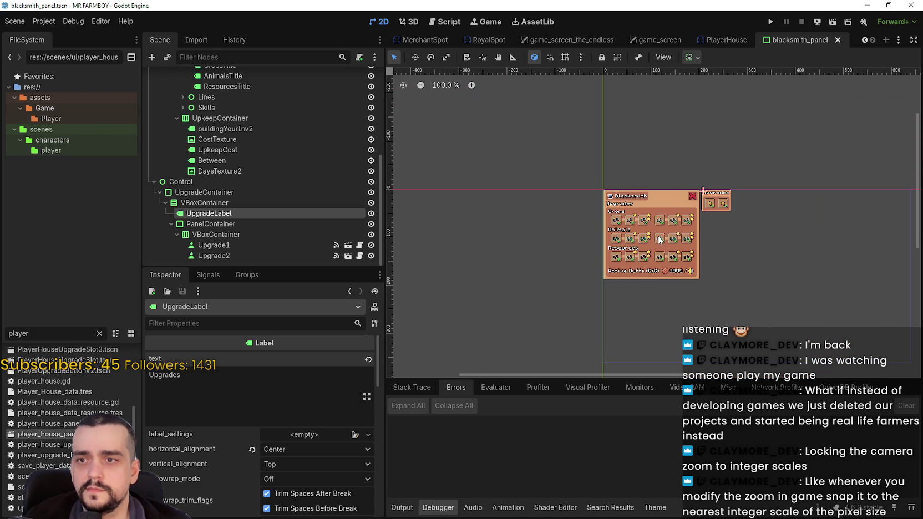
scroll(660, 231, up, 6)
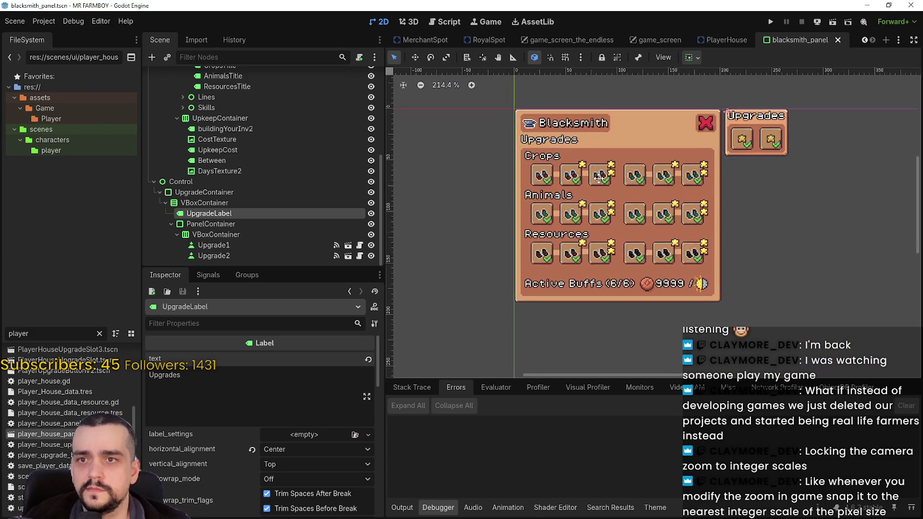
scroll(616, 192, up, 2)
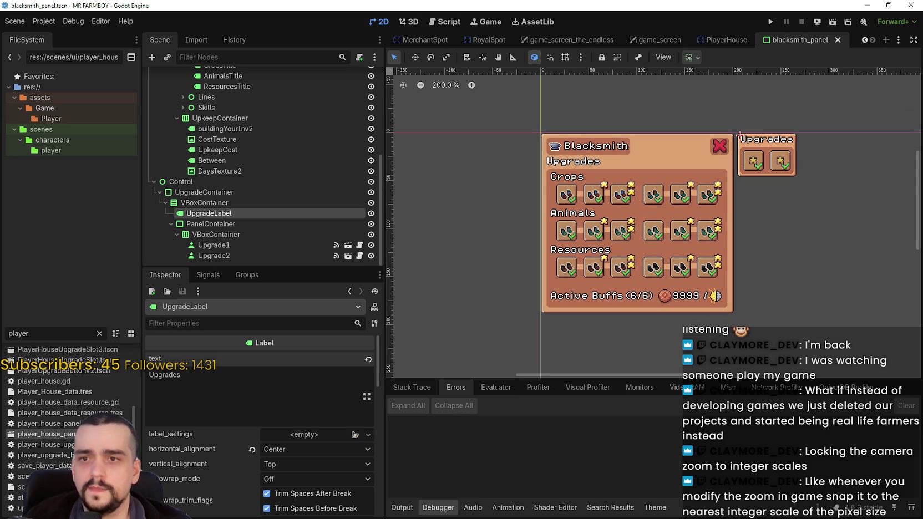
scroll(692, 212, up, 7)
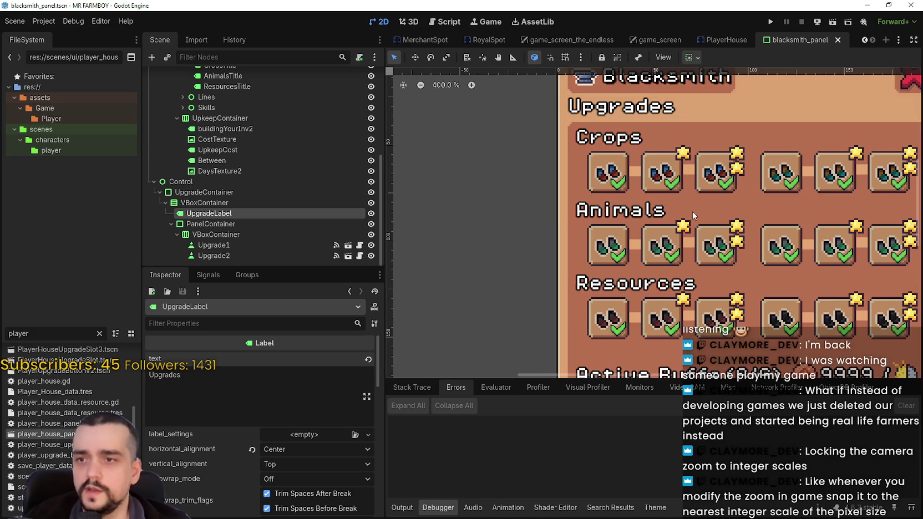
scroll(662, 240, down, 8)
scroll(713, 244, up, 2)
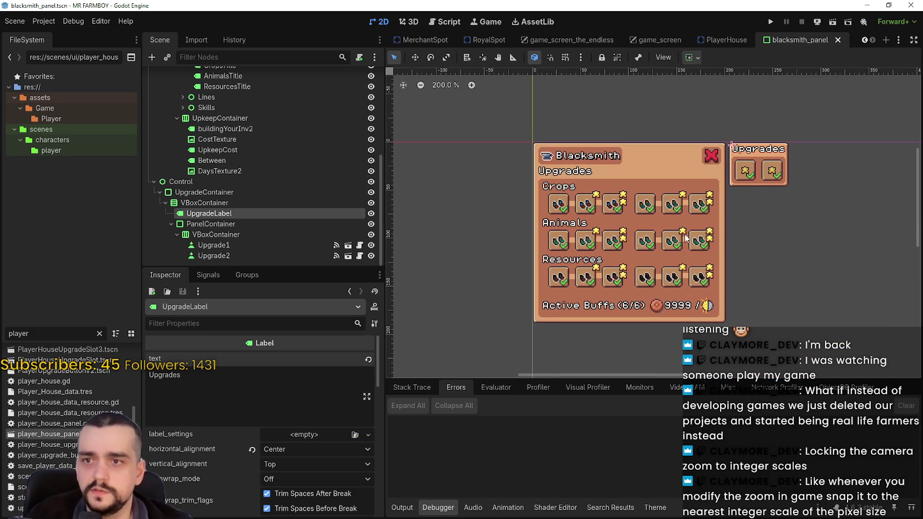
Step: Snip the Blacksmith and Upgrades panels, copy it to the clipboard, then take a fresh snip
drag(499, 120, 816, 334)
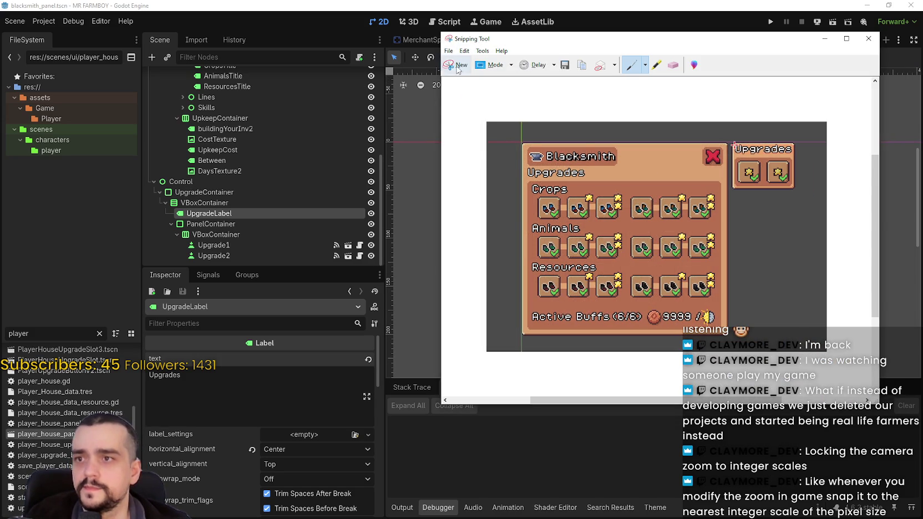
click(458, 65)
drag(524, 137, 816, 331)
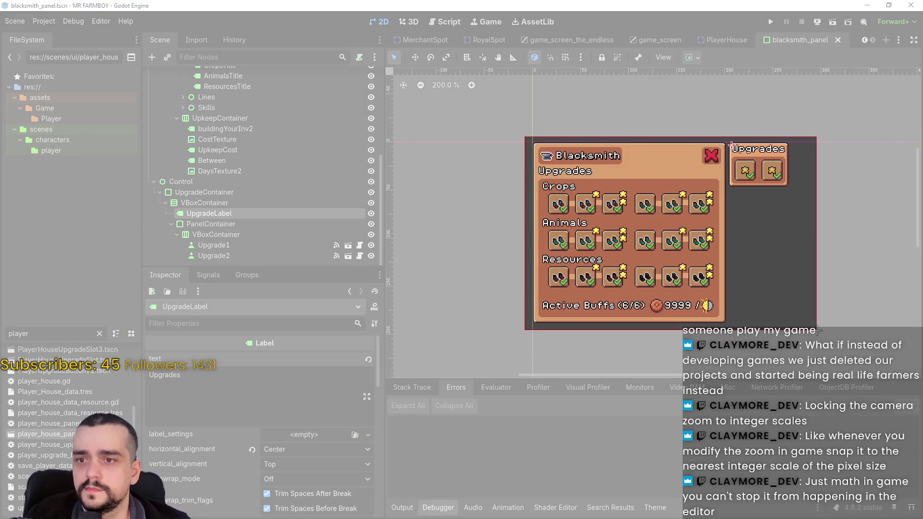
click(503, 66)
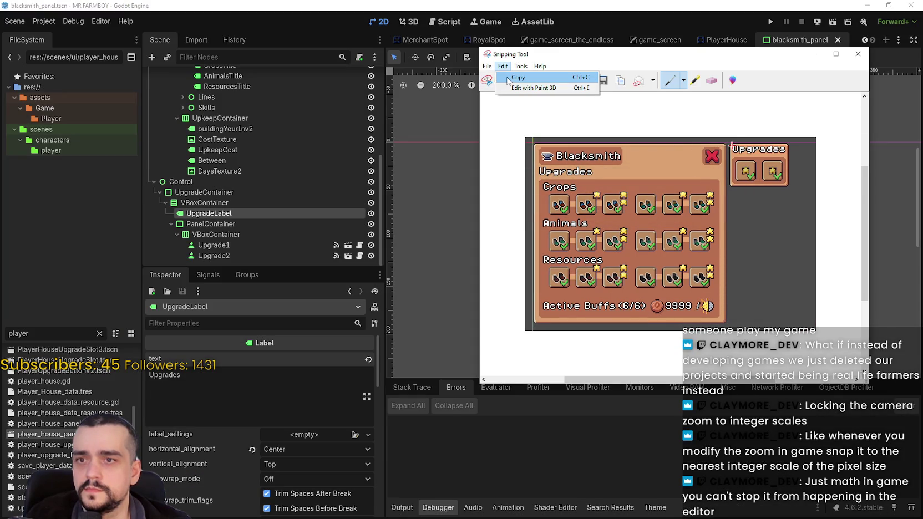
click(508, 81)
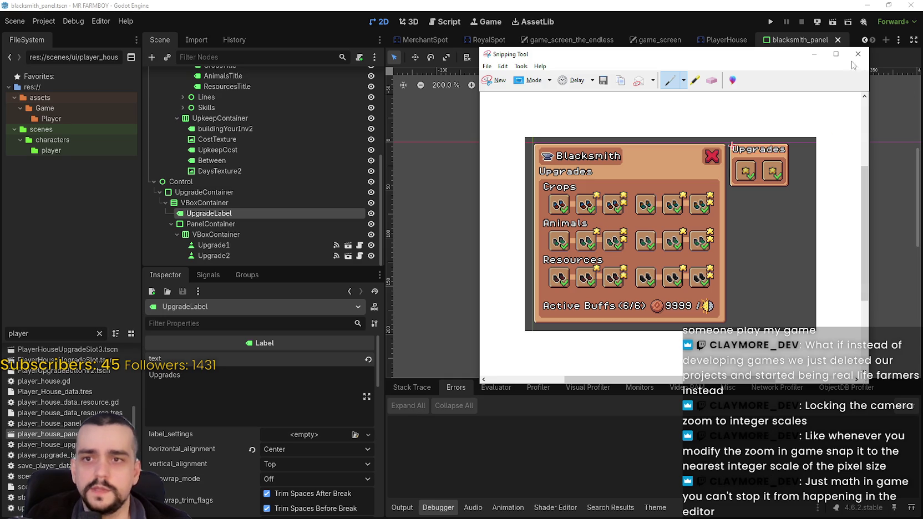
key(alt+Tab)
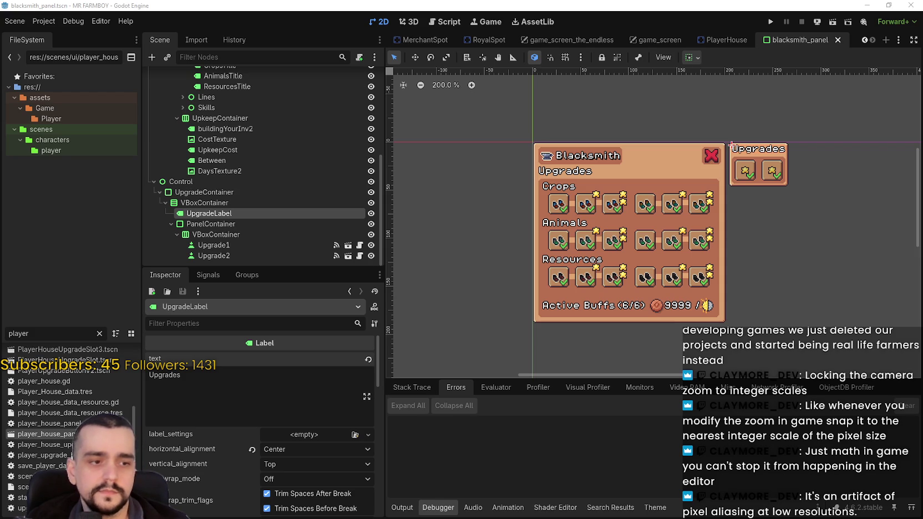
drag(525, 137, 816, 331)
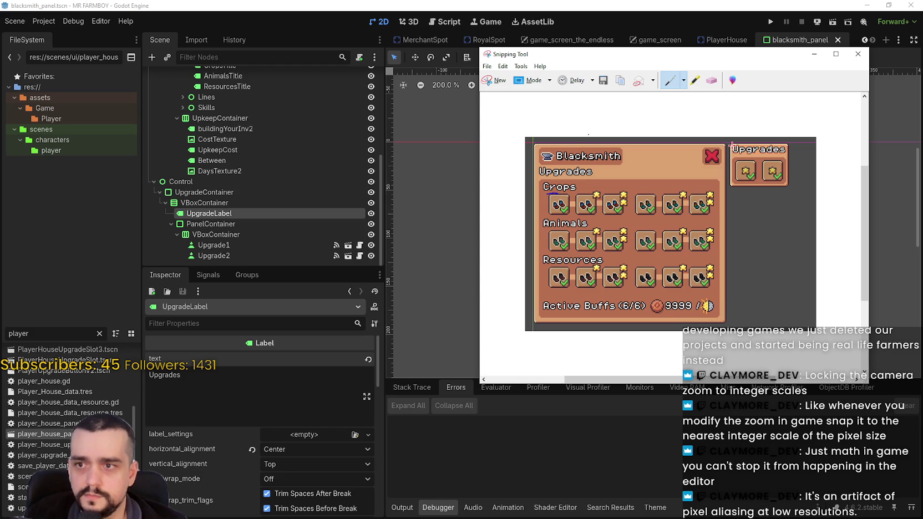
Step: With the red pen, circle the first and sixth Crops, fourth Animals, and first and fifth Resources icons
click(712, 81)
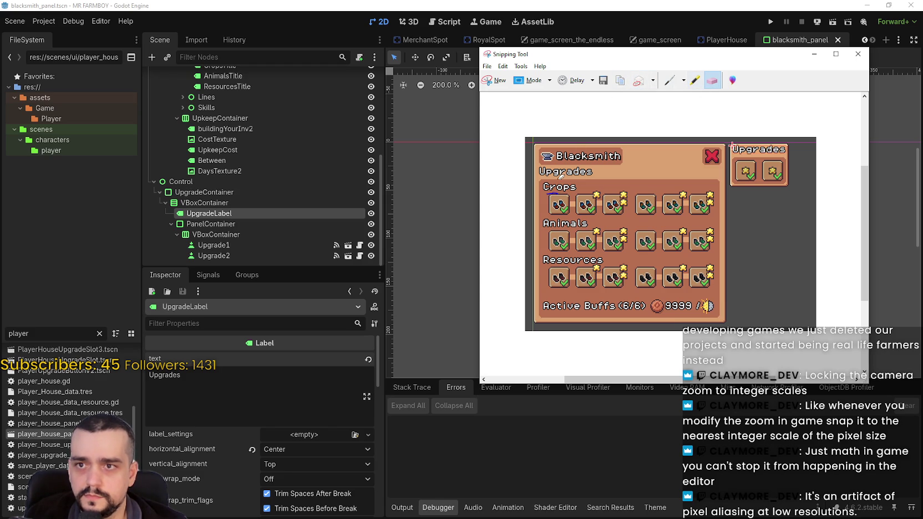
click(685, 81)
click(688, 106)
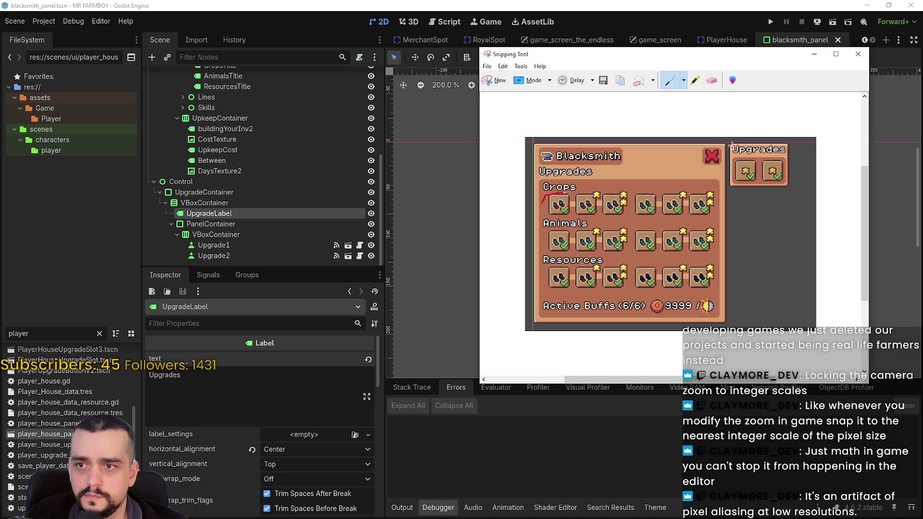
mouse_move(563, 192)
mouse_down()
mouse_move(575, 214)
mouse_move(553, 219)
mouse_move(545, 207)
mouse_up()
mouse_move(686, 195)
mouse_down()
mouse_move(691, 218)
mouse_move(717, 204)
mouse_move(713, 193)
mouse_move(689, 193)
mouse_up()
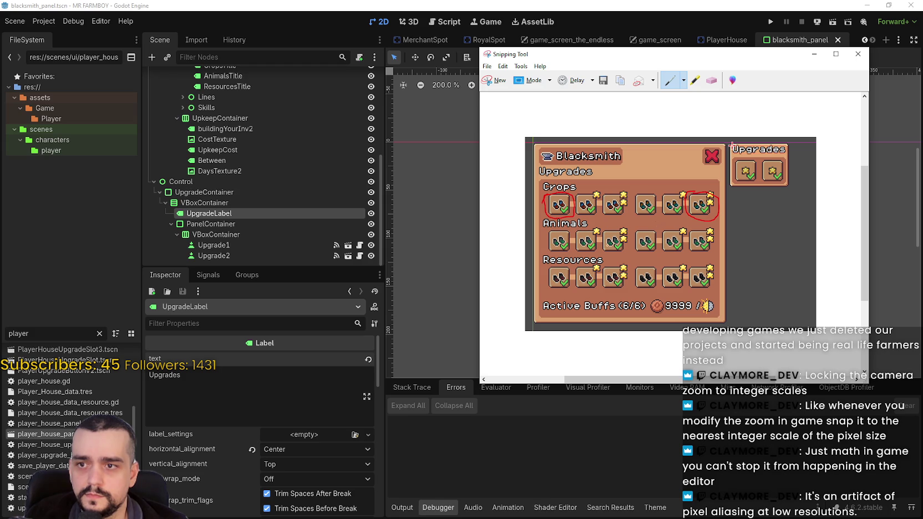
mouse_move(656, 229)
mouse_down()
mouse_move(650, 260)
mouse_move(635, 244)
mouse_move(654, 237)
mouse_up()
mouse_move(662, 289)
mouse_down()
mouse_move(664, 266)
mouse_move(689, 260)
mouse_move(680, 293)
mouse_move(659, 280)
mouse_up()
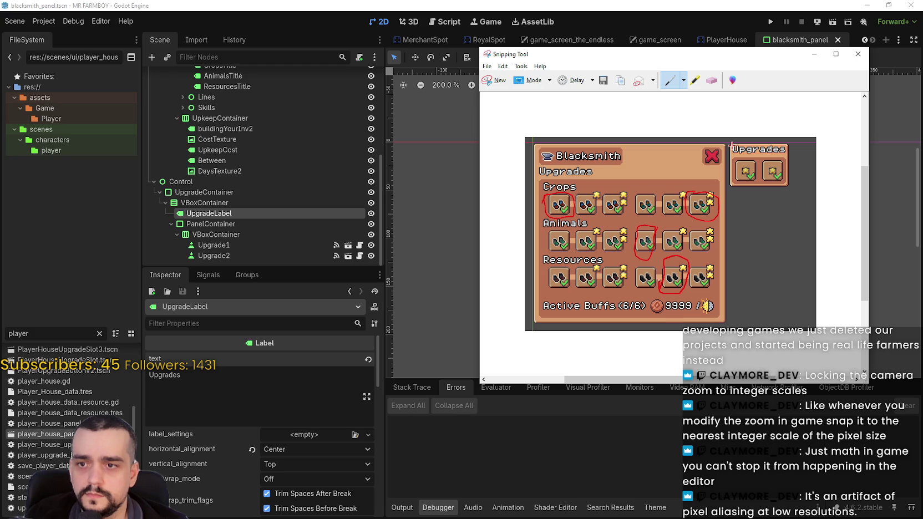
drag(568, 267, 558, 293)
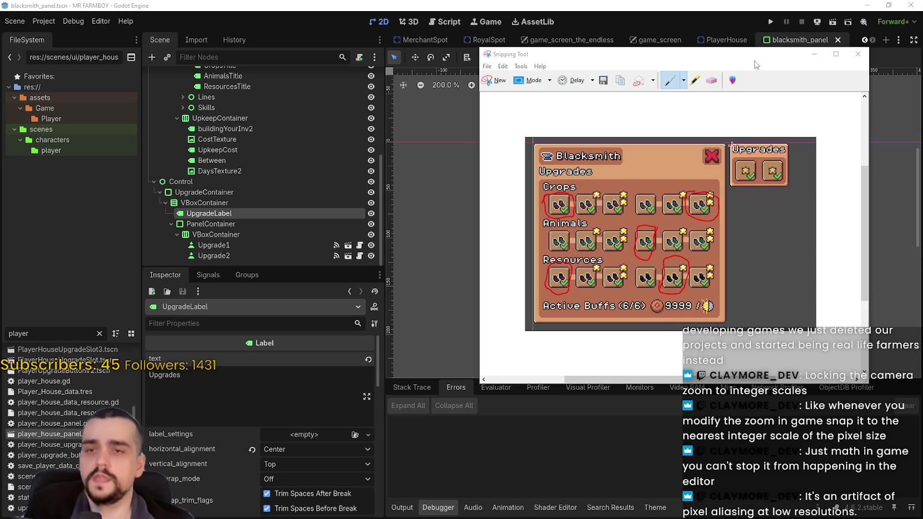
Step: Minimize the Snipping Tool capture, then zoom in and out to inspect the Blacksmith panel's upgrade rows and Upgrades box
click(812, 55)
scroll(542, 216, up, 4)
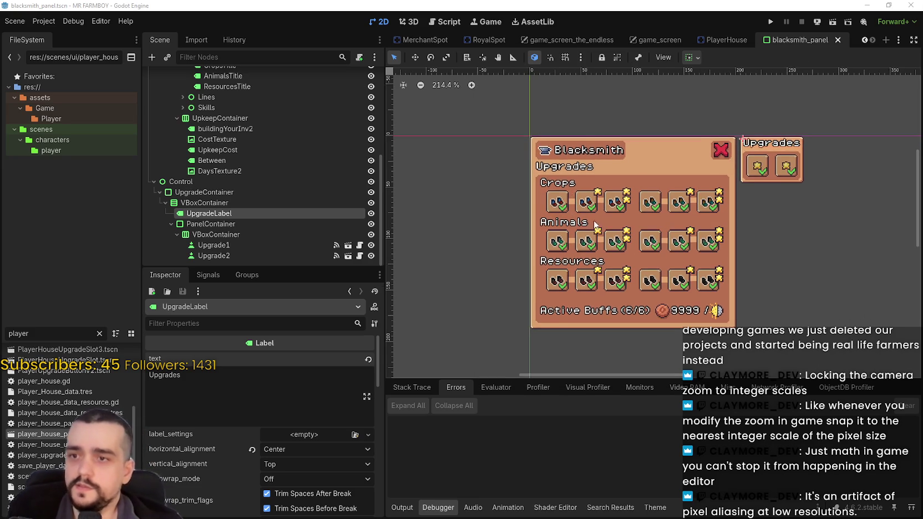
scroll(539, 205, up, 4)
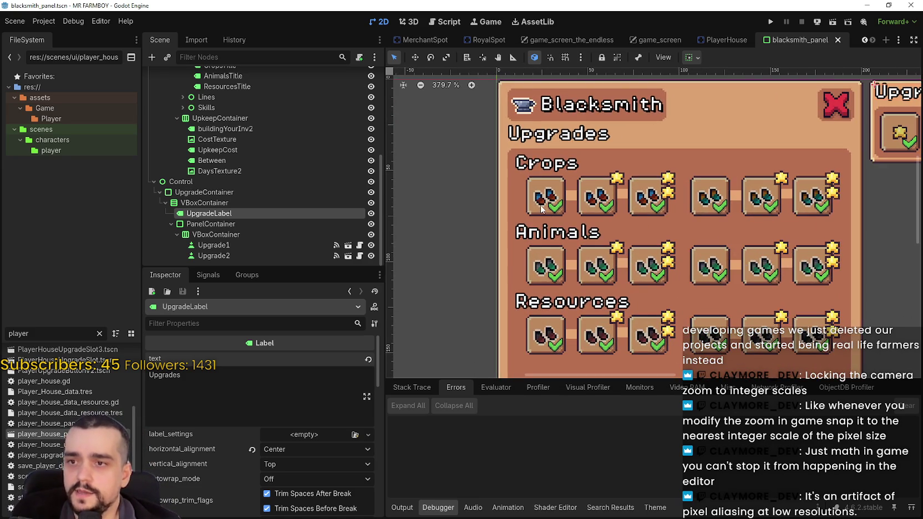
scroll(619, 219, down, 3)
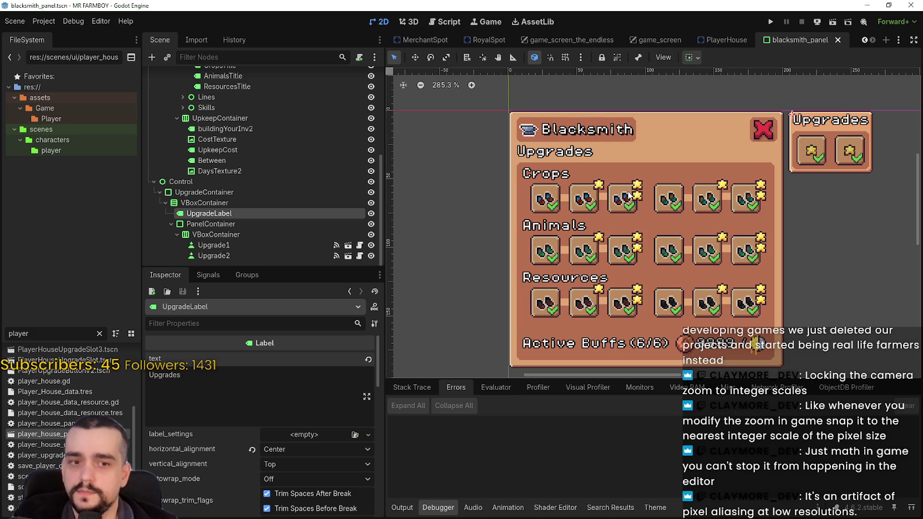
scroll(602, 222, up, 2)
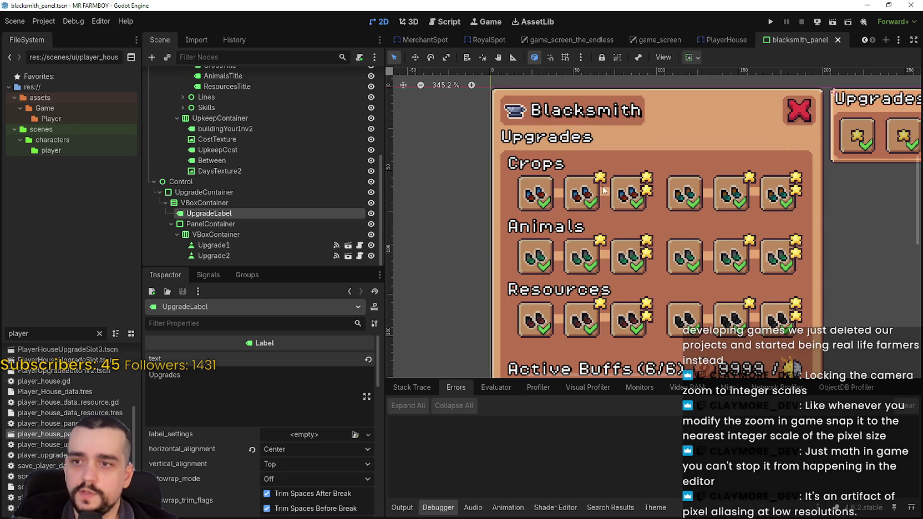
scroll(630, 202, down, 1)
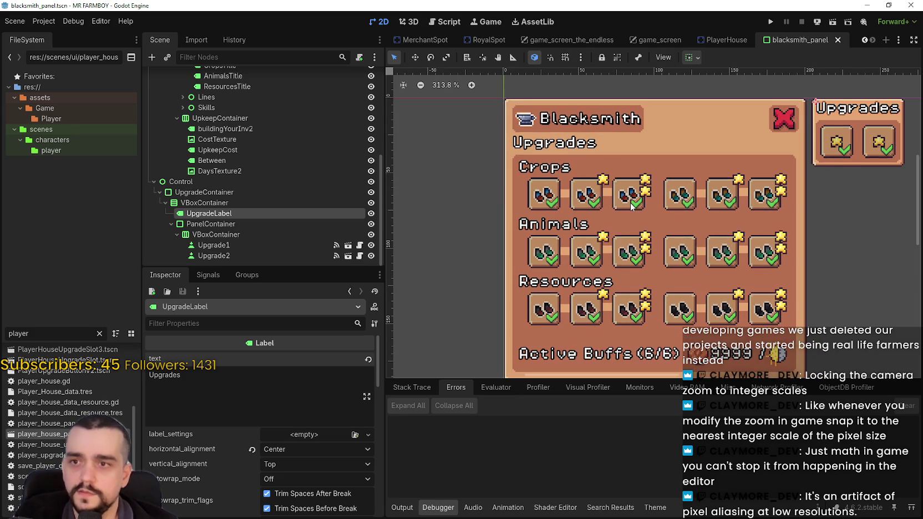
scroll(629, 204, down, 1)
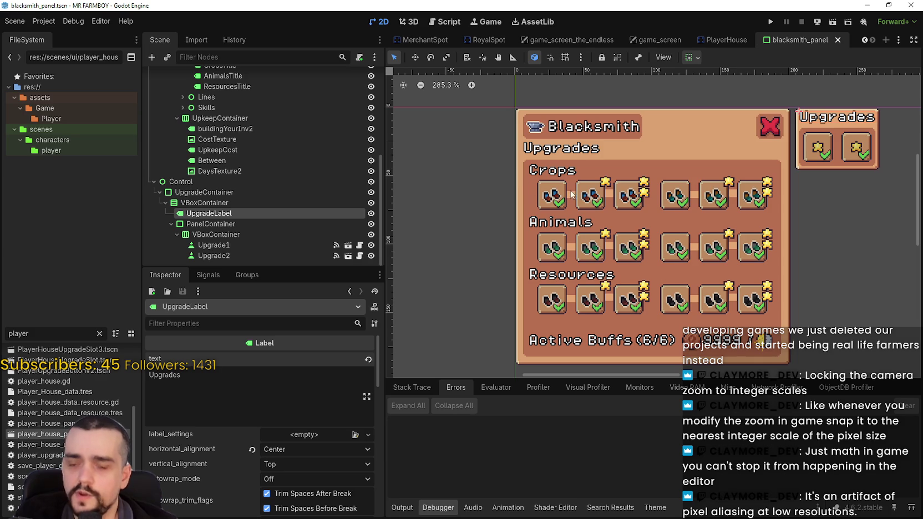
scroll(648, 191, up, 1)
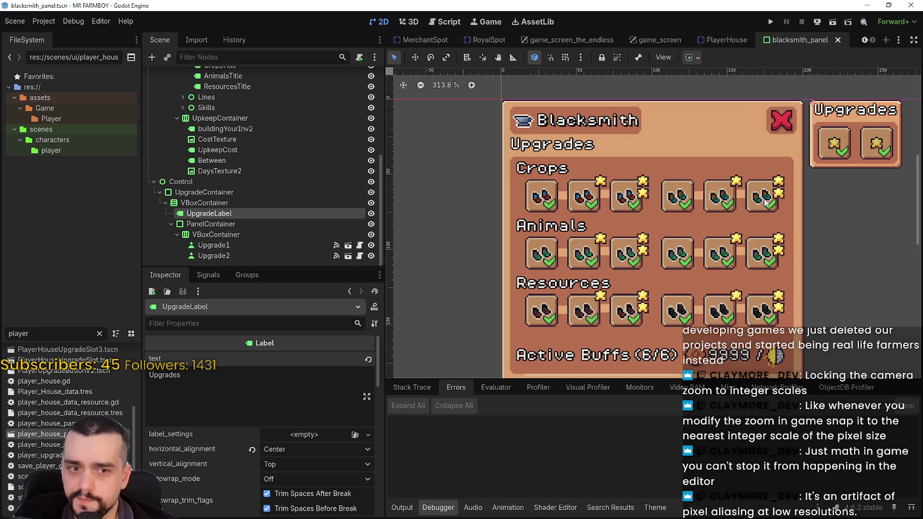
scroll(690, 193, down, 1)
scroll(602, 265, up, 1)
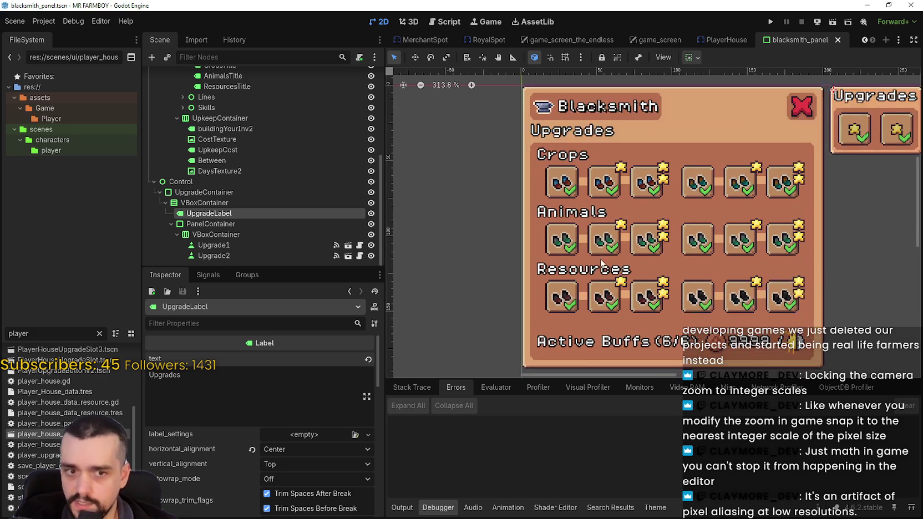
scroll(613, 239, up, 1)
scroll(612, 238, down, 3)
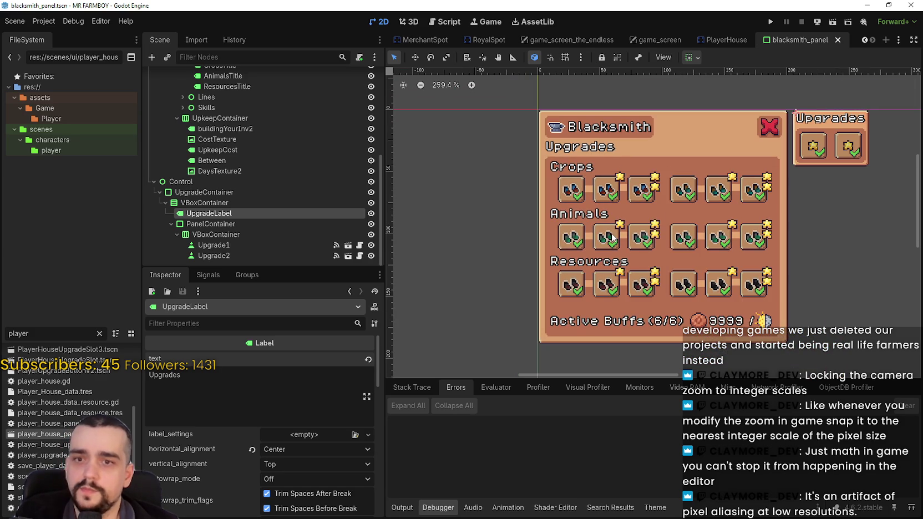
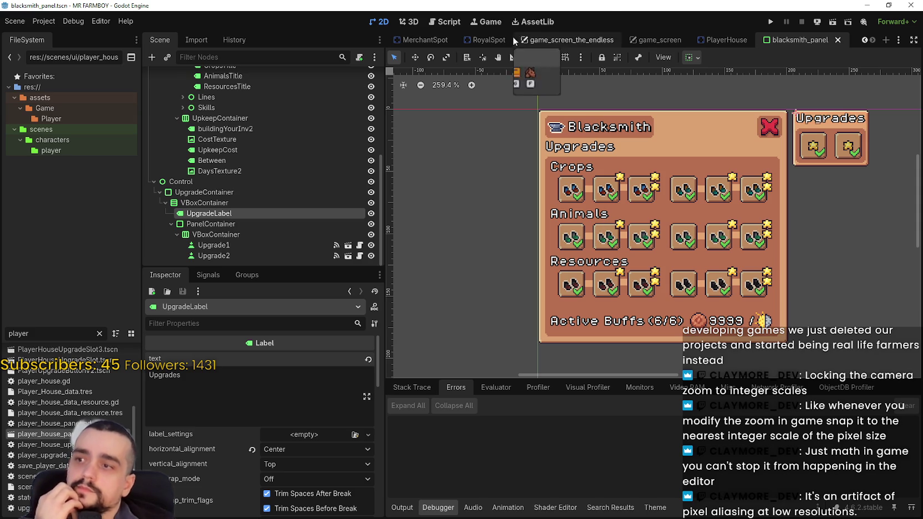
Step: Expand Skills, select FarmerBoots, and bring its BaseButton properties into view in the Inspector
scroll(249, 218, up, 3)
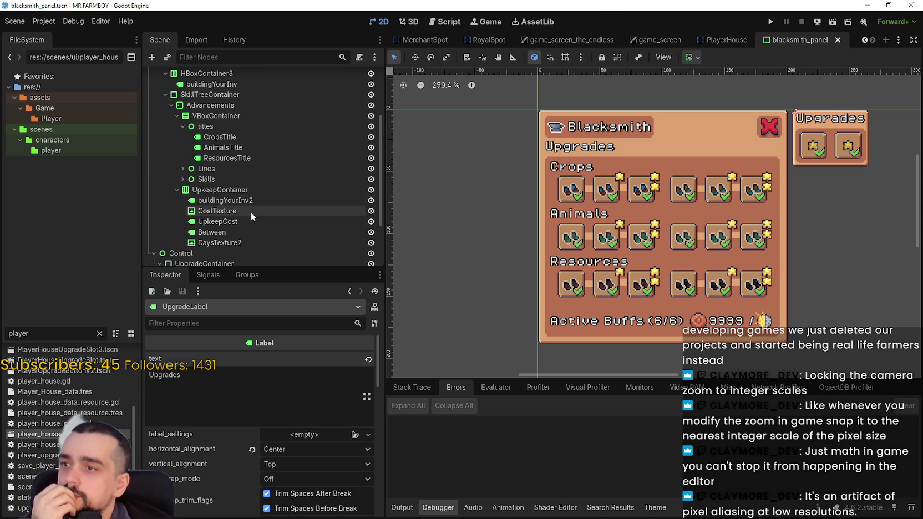
scroll(251, 211, down, 1)
click(183, 157)
scroll(211, 178, down, 1)
scroll(211, 177, down, 1)
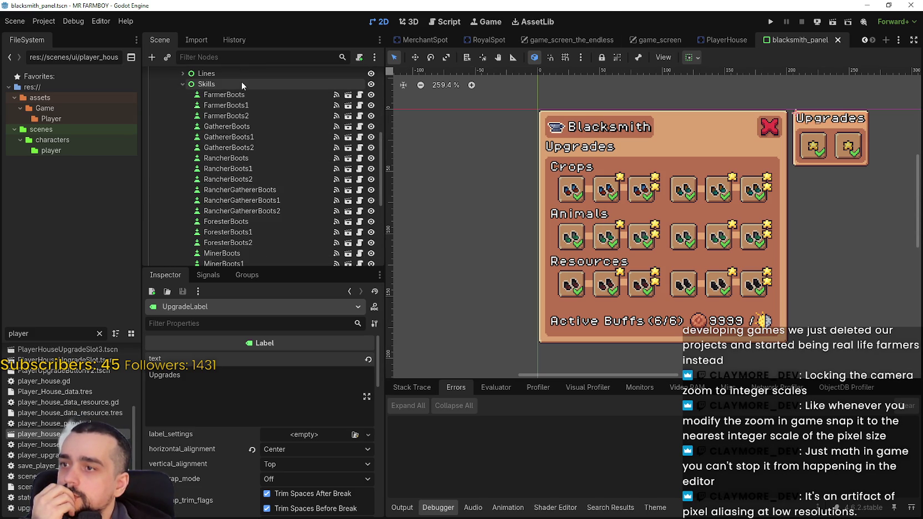
click(224, 94)
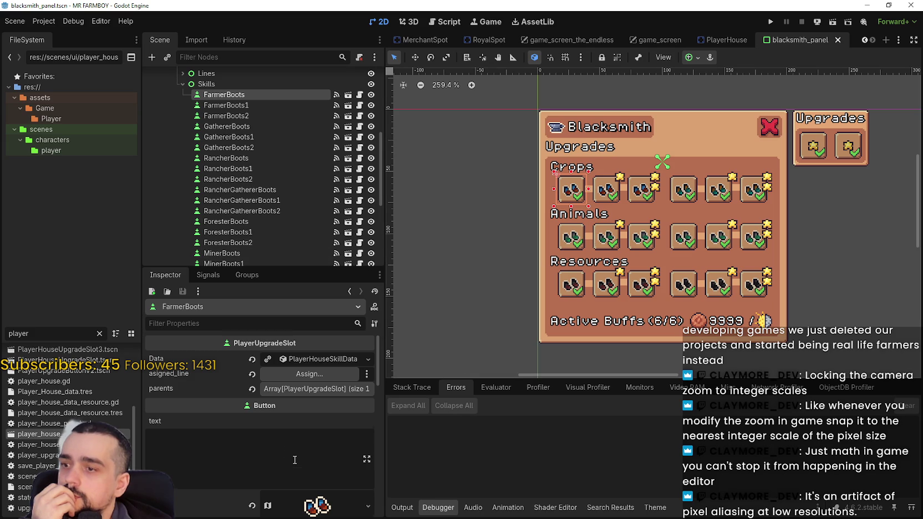
scroll(293, 453, down, 4)
scroll(294, 431, down, 2)
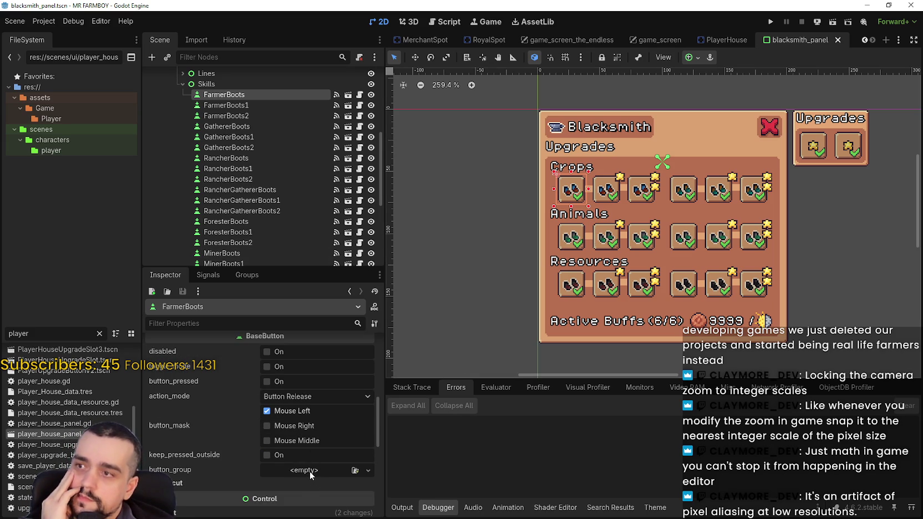
Step: Give FarmerBoots a New ButtonGroup in its button_group property
click(310, 471)
click(310, 479)
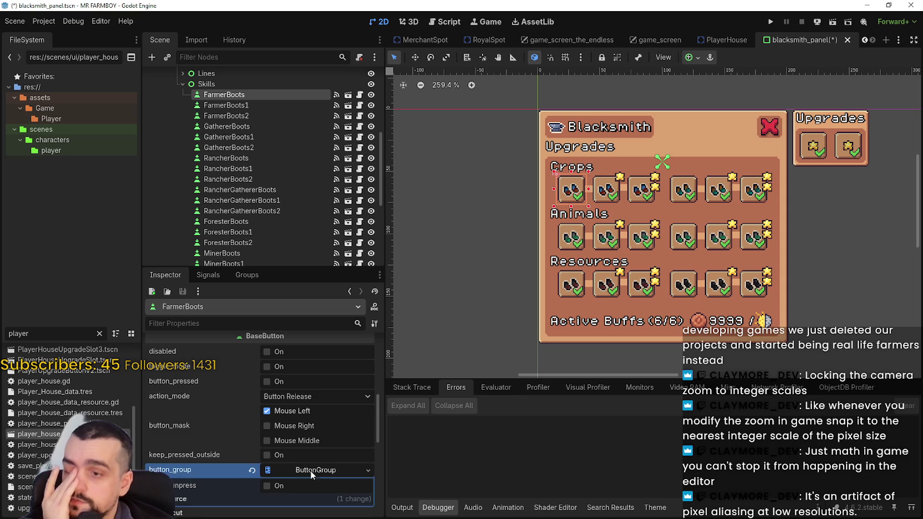
right_click(310, 470)
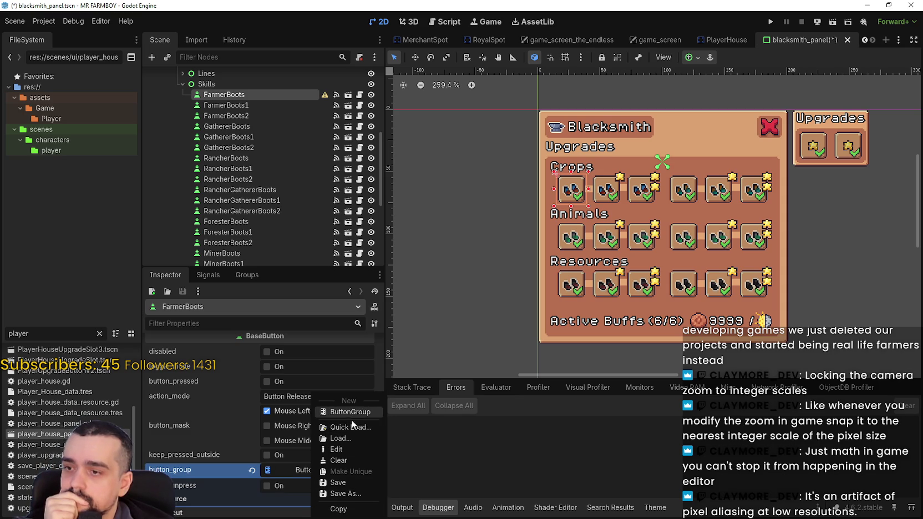
Step: Save the button group as blacksmith_farmer_upgrades.tres in the tilesets folder
click(352, 492)
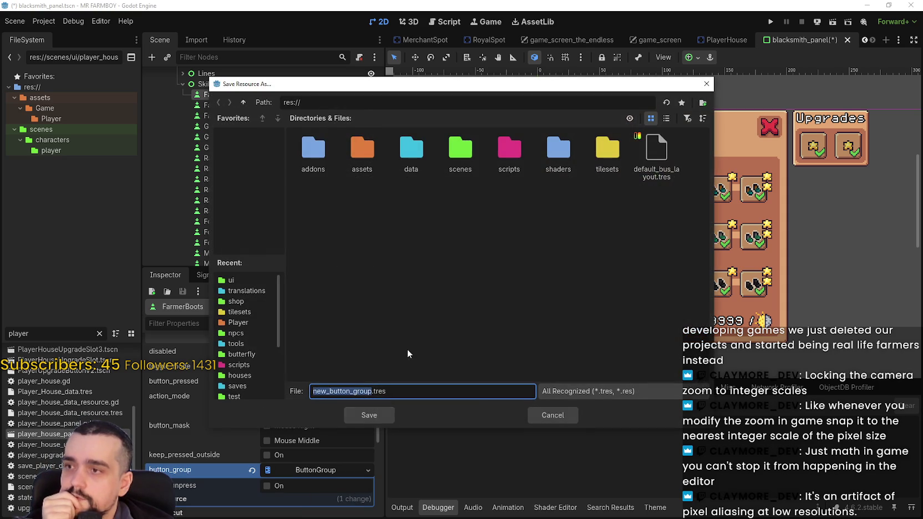
drag(440, 88, 449, 106)
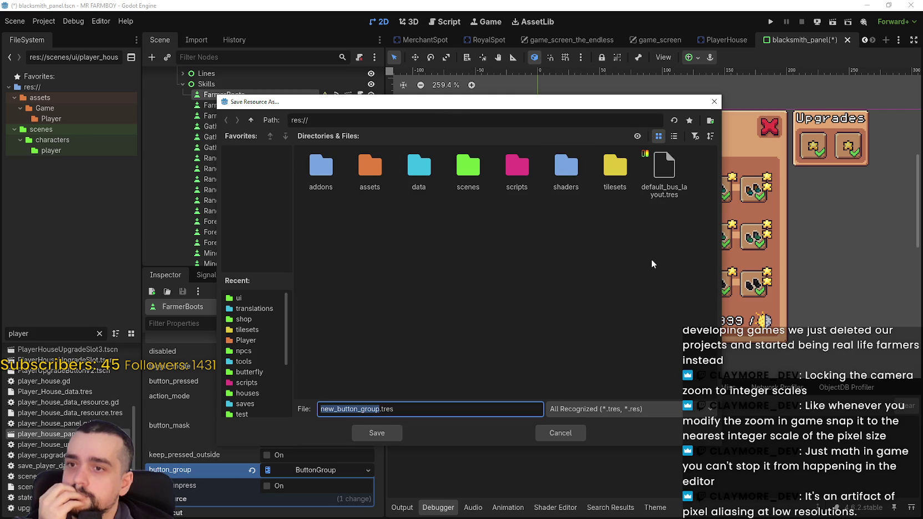
double_click(610, 169)
click(674, 136)
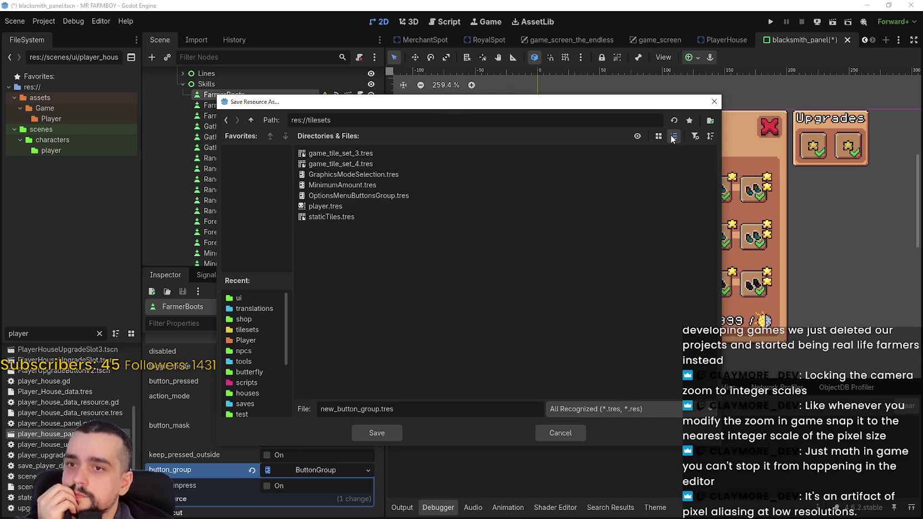
double_click(376, 409)
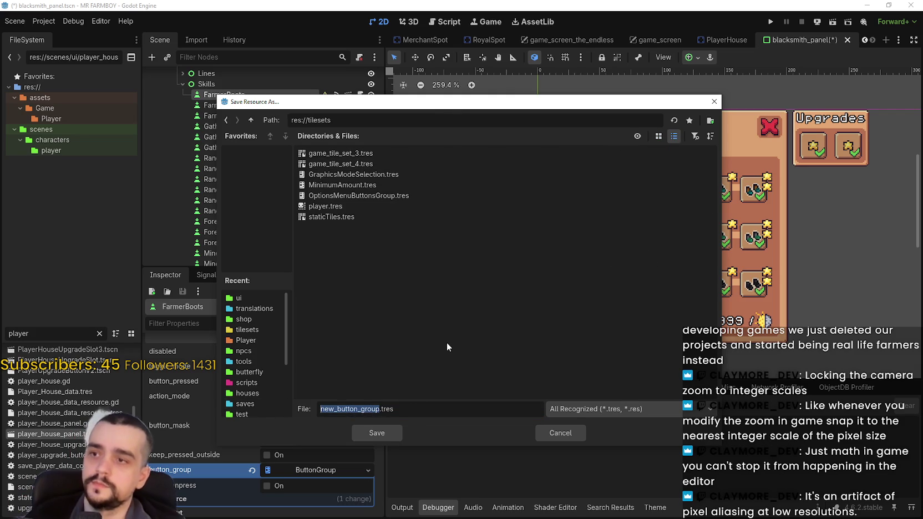
text(blacksmith_)
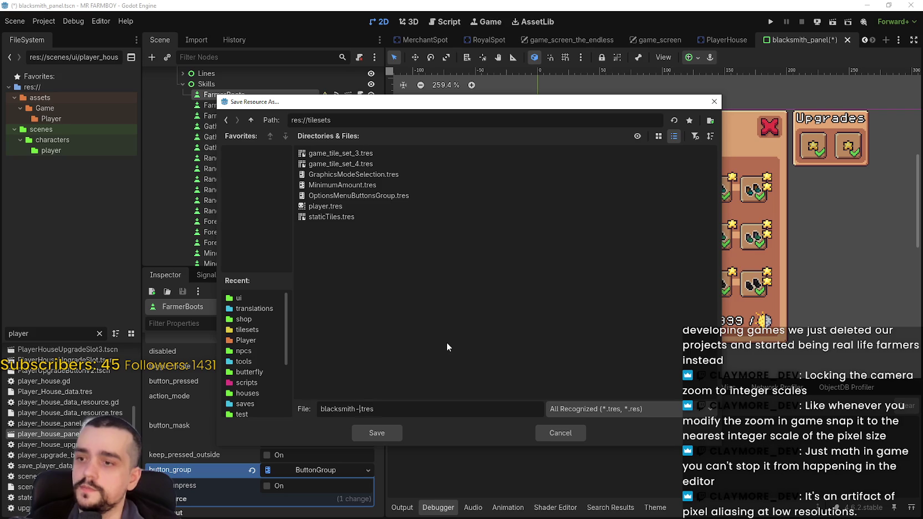
key(BackSpace)
text(_)
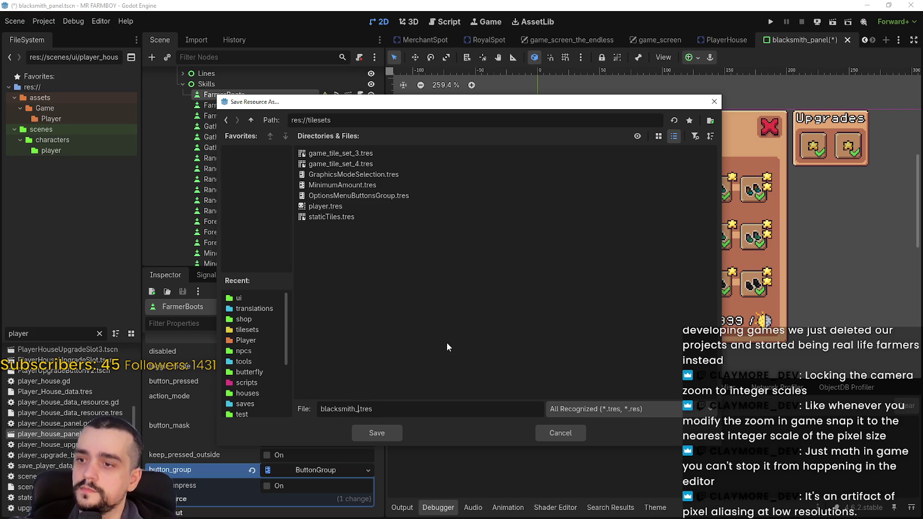
text(farmer_upg)
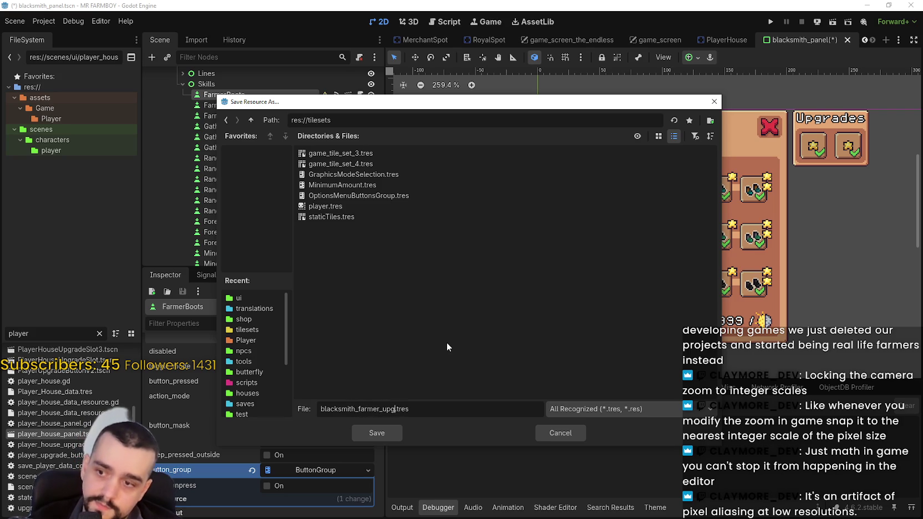
text(rades)
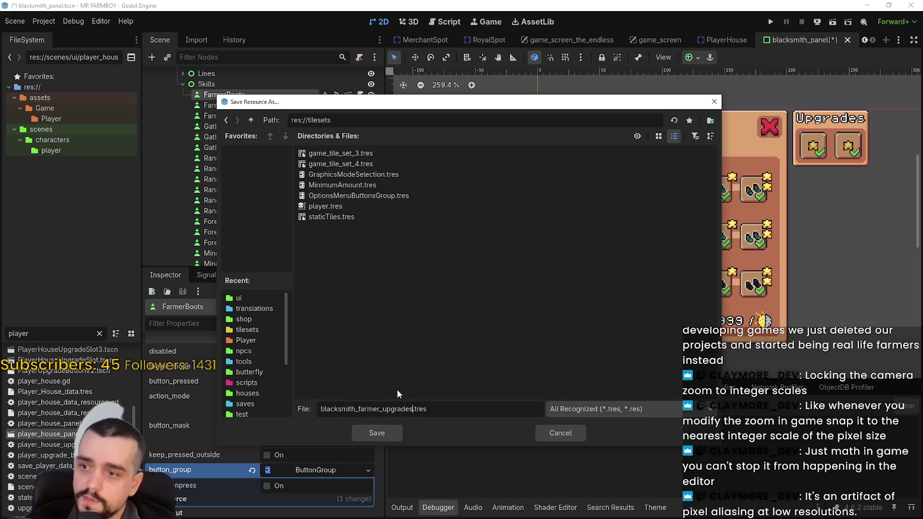
click(377, 432)
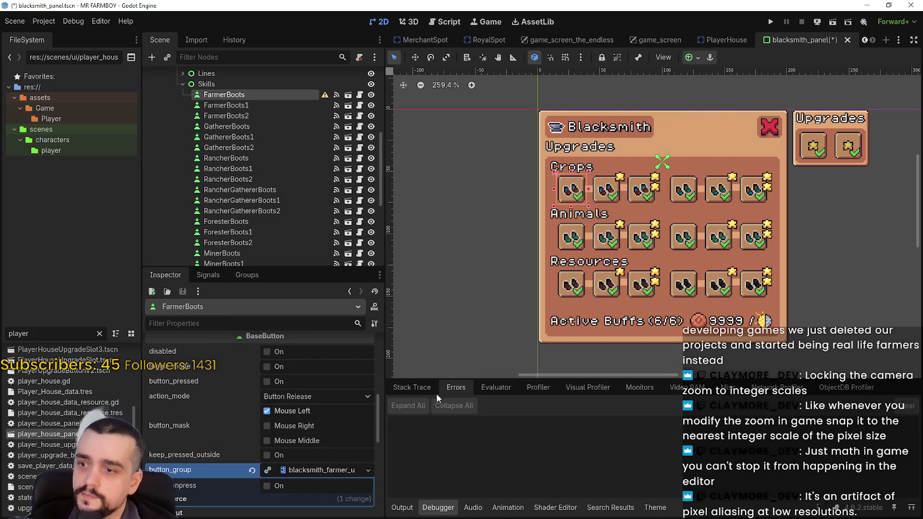
Step: Copy the farmer upgrades button group and enable toggle_mode on FarmerBoots
right_click(308, 469)
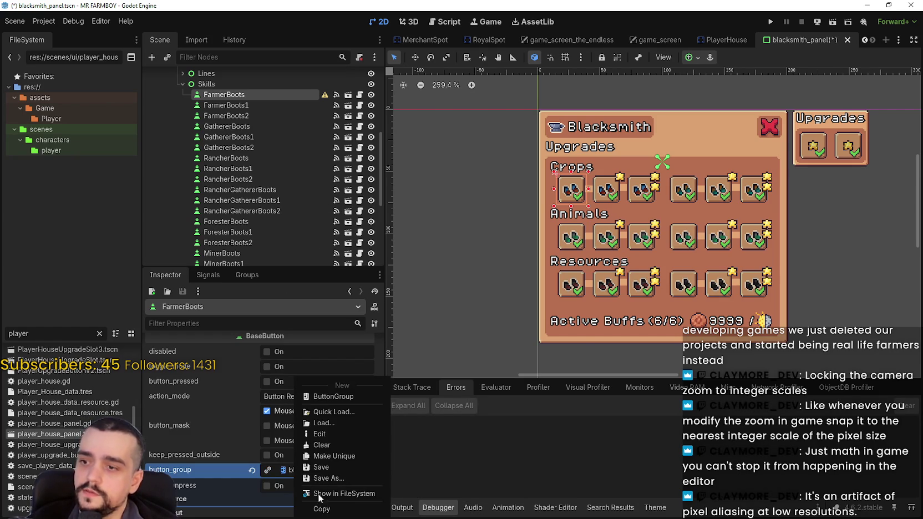
click(322, 508)
click(252, 107)
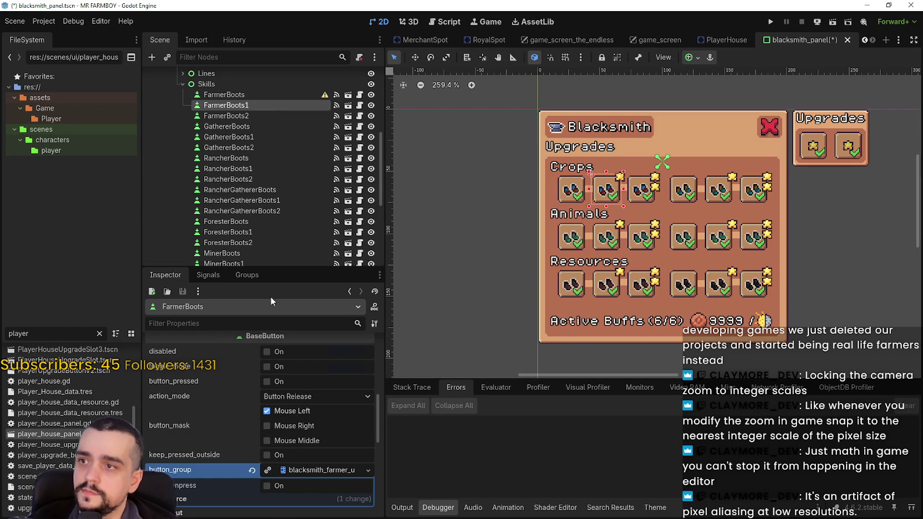
click(271, 96)
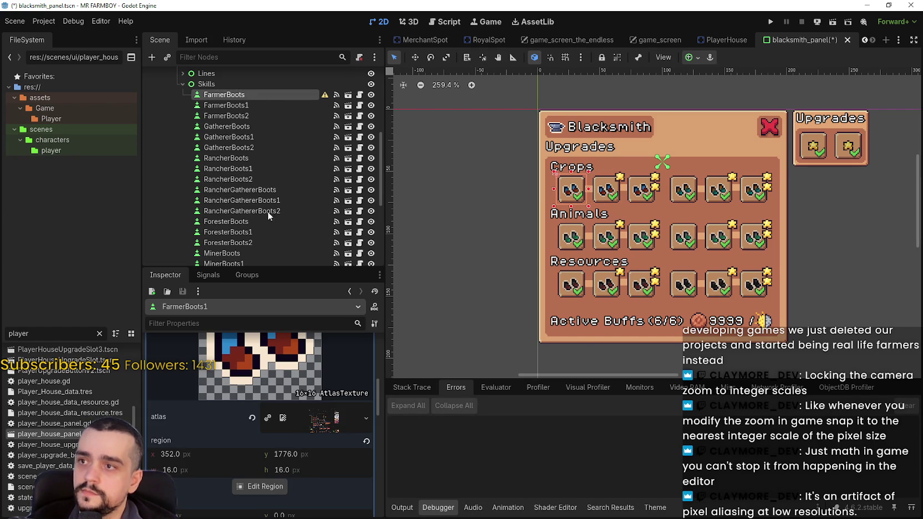
scroll(302, 473, down, 5)
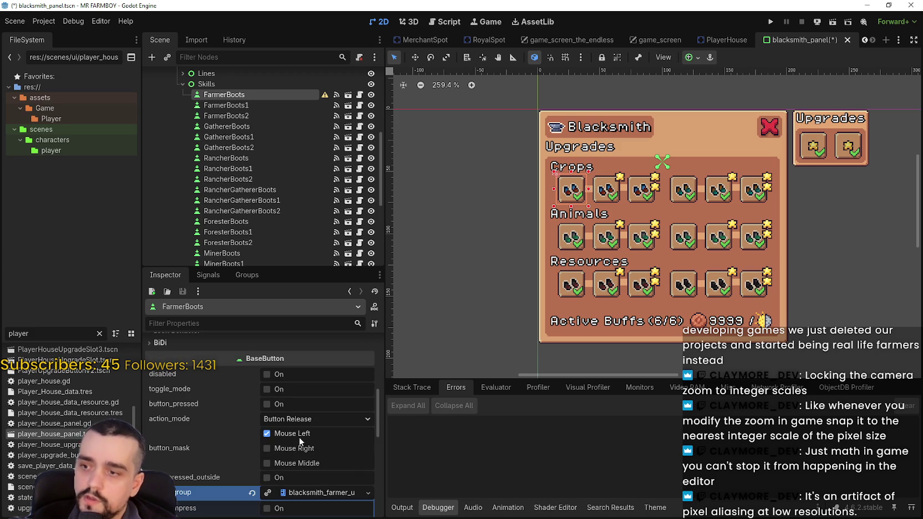
click(271, 390)
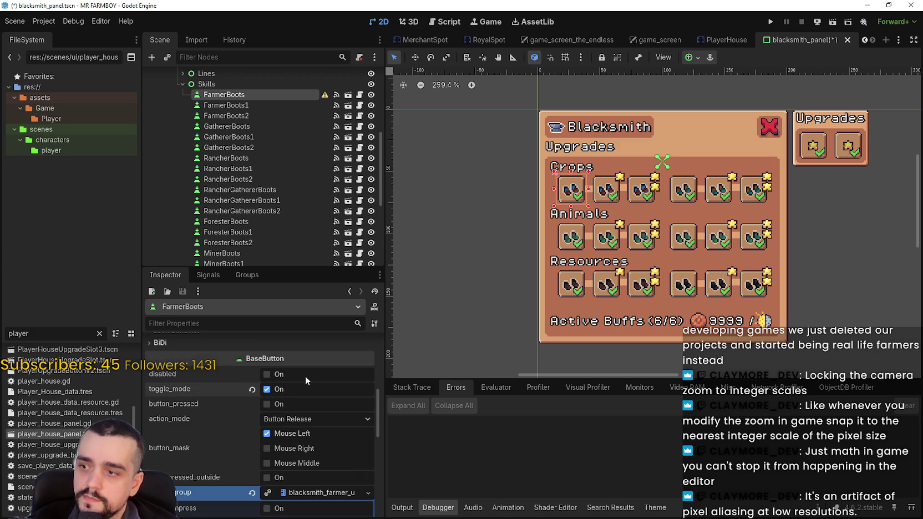
Step: Paste the farmer upgrades button group into FarmerBoots1's button_group
click(273, 108)
scroll(326, 458, down, 3)
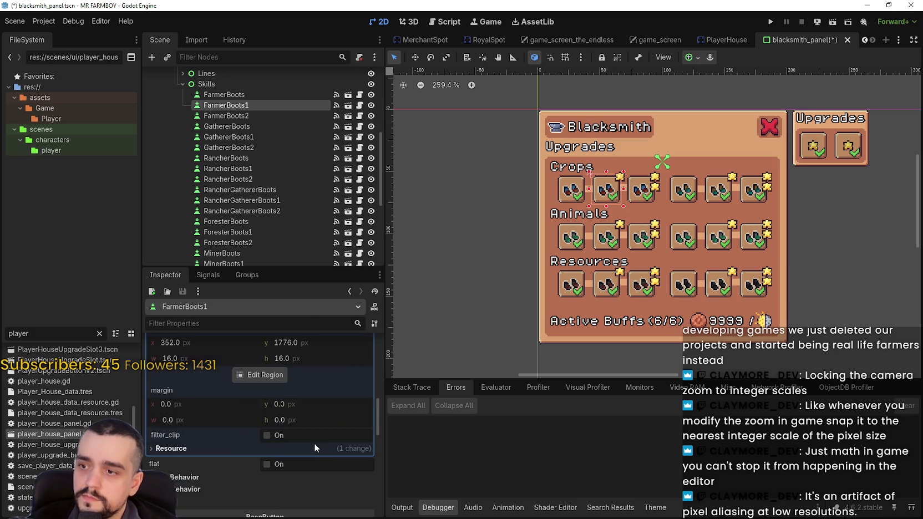
scroll(314, 444, up, 5)
scroll(292, 436, up, 5)
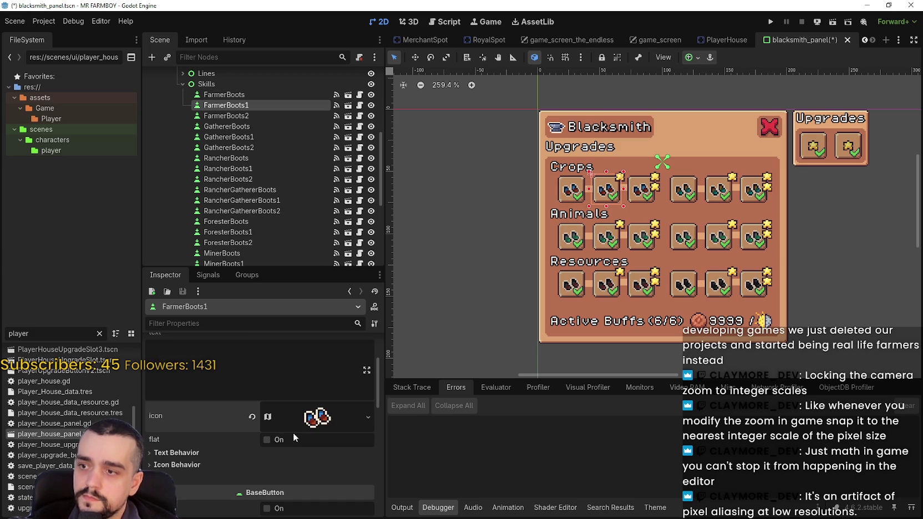
scroll(278, 427, down, 5)
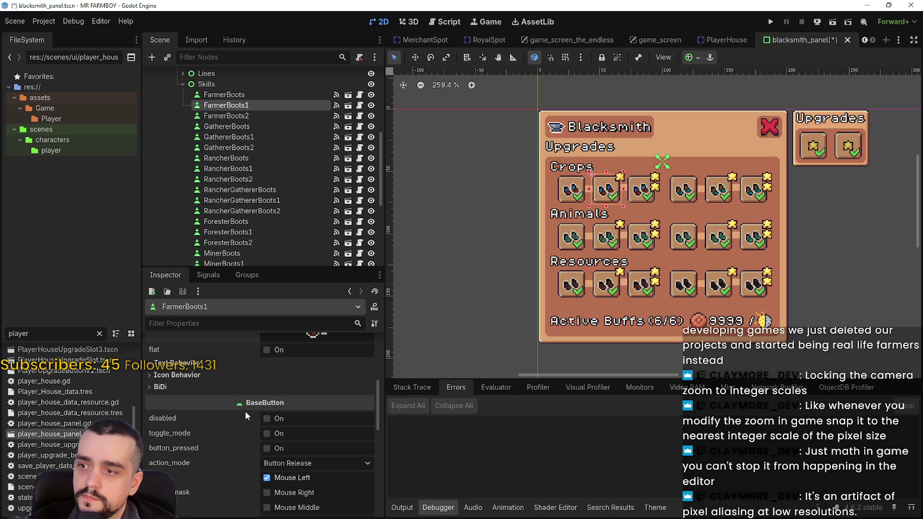
scroll(283, 434, down, 5)
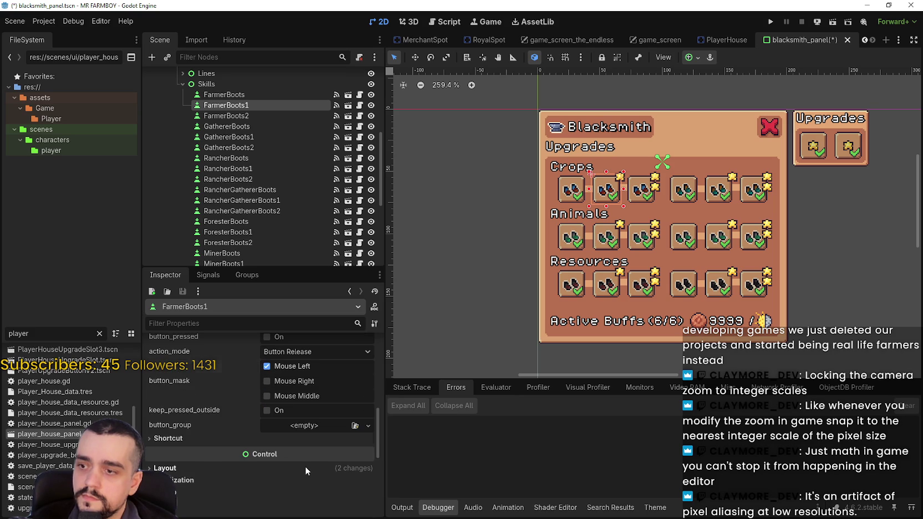
click(305, 426)
click(341, 495)
Step: Give FarmerBoots2 toggle_mode and the farmer upgrades button group, then save the scene
click(250, 115)
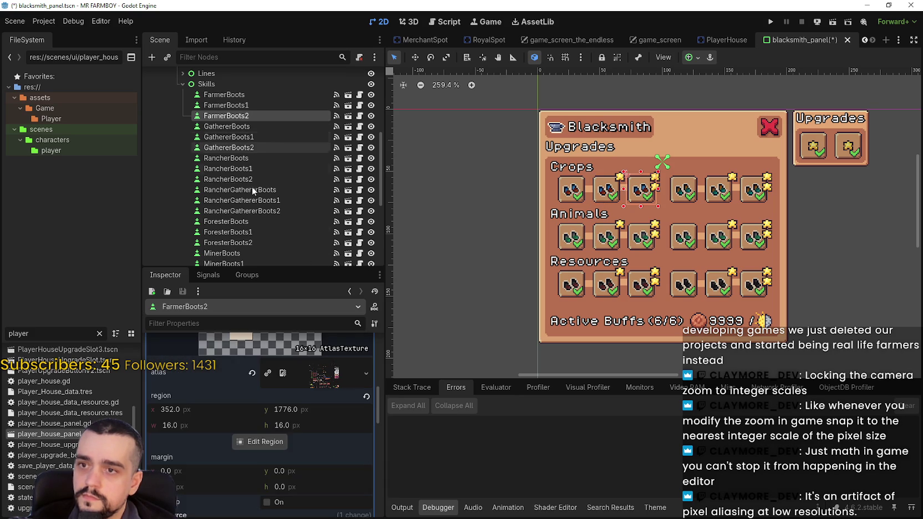
scroll(306, 423, up, 3)
scroll(307, 424, down, 6)
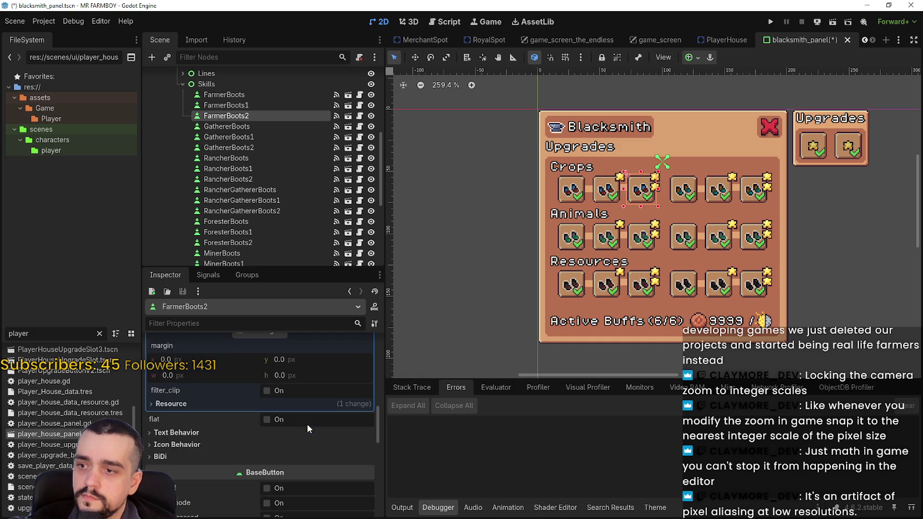
scroll(332, 450, down, 2)
scroll(328, 456, down, 2)
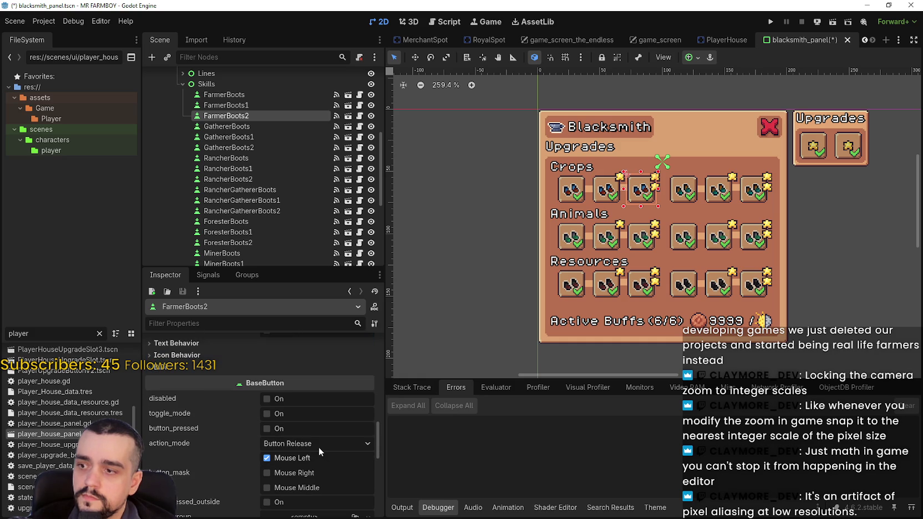
click(284, 415)
scroll(286, 418, down, 3)
scroll(288, 423, down, 2)
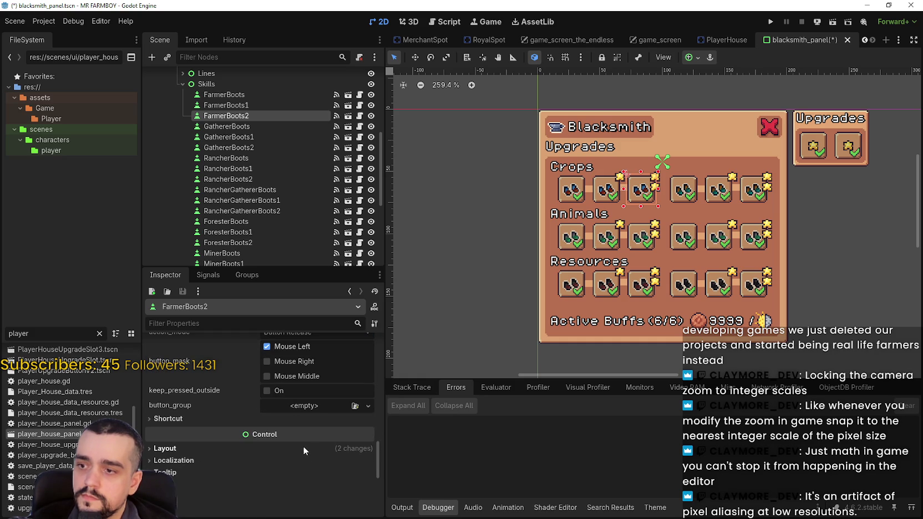
click(299, 407)
click(351, 469)
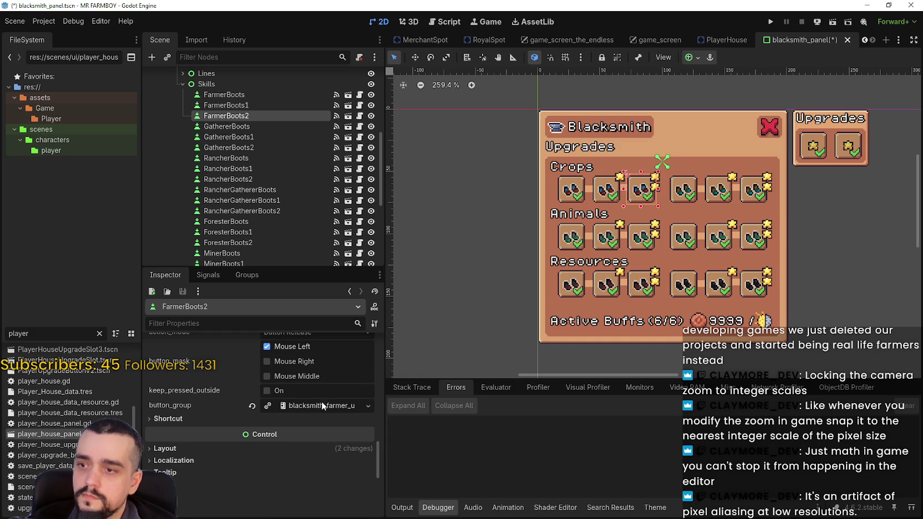
key(ctrl+s)
click(227, 127)
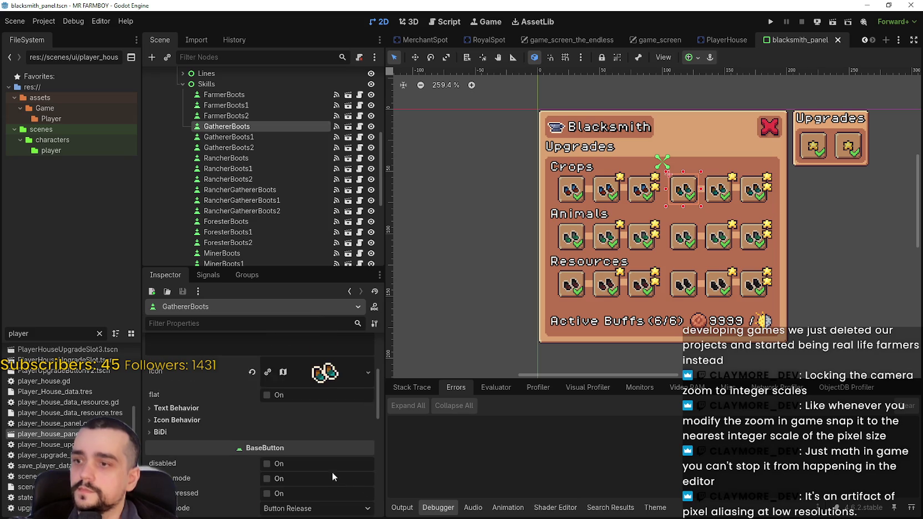
Step: Enable toggle_mode on GathererBoots and give it a New ButtonGroup
scroll(322, 466, down, 5)
scroll(294, 410, up, 5)
click(294, 412)
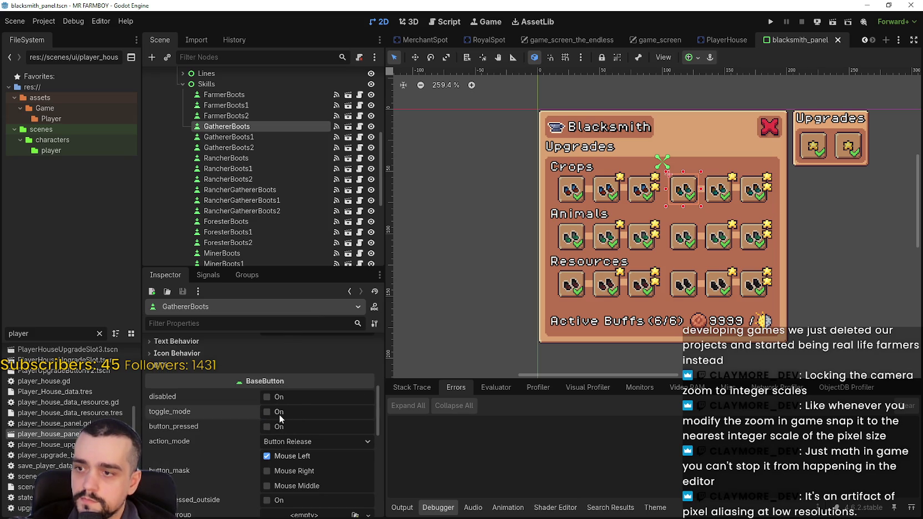
scroll(280, 419, down, 2)
click(290, 468)
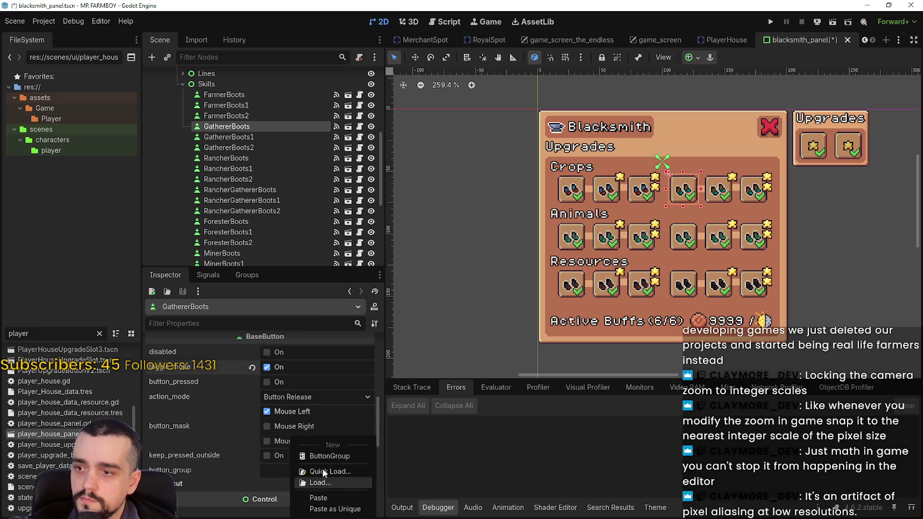
click(324, 456)
click(311, 470)
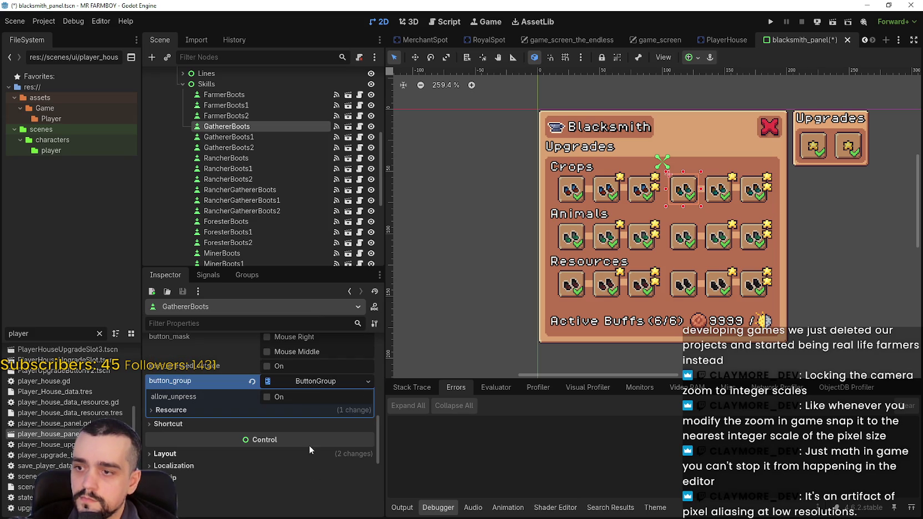
Step: Save the GathererBoots group as blacksmith_gatherer_upgrades.tres
right_click(310, 379)
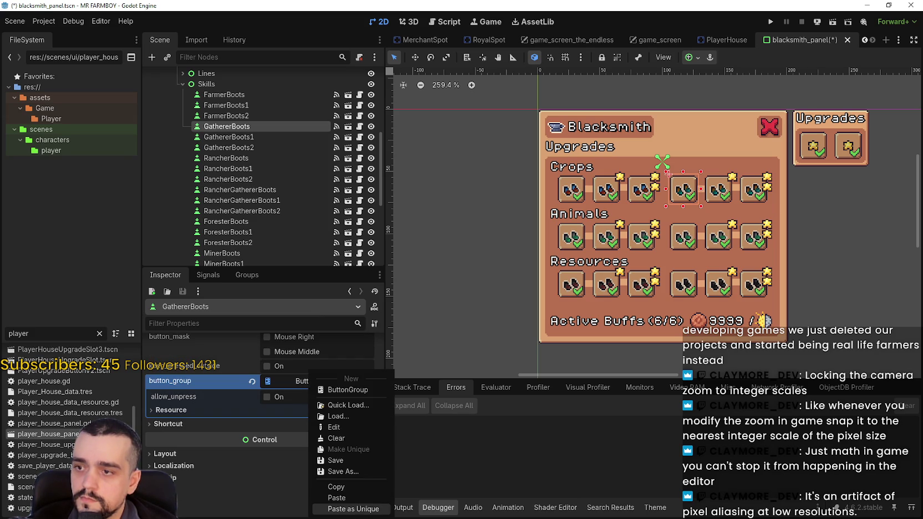
click(351, 467)
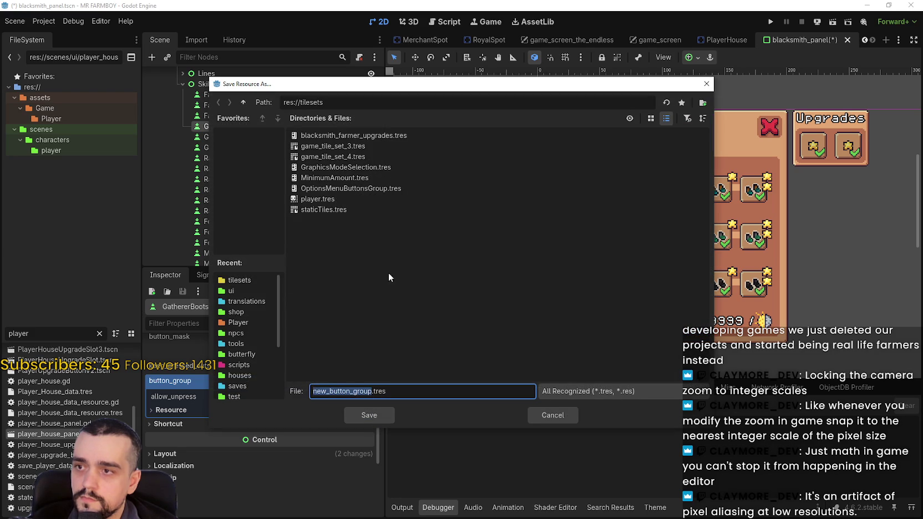
click(320, 137)
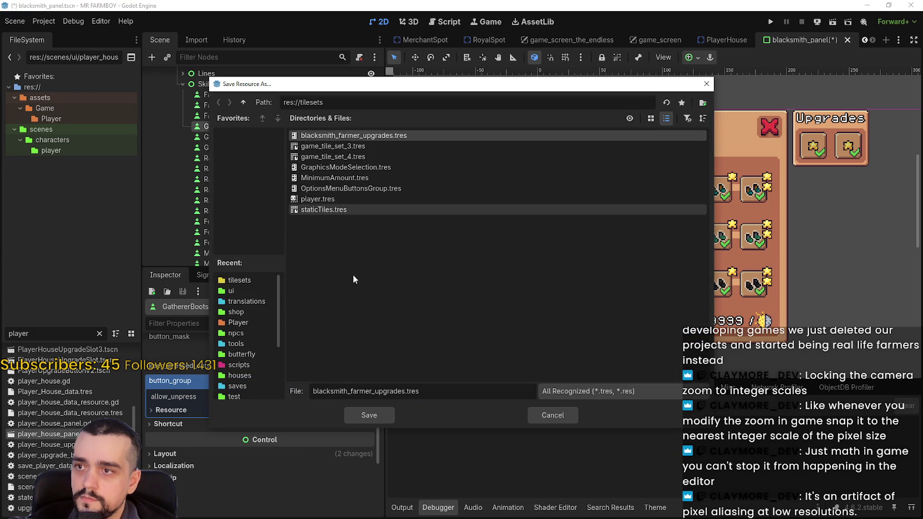
drag(372, 390, 353, 390)
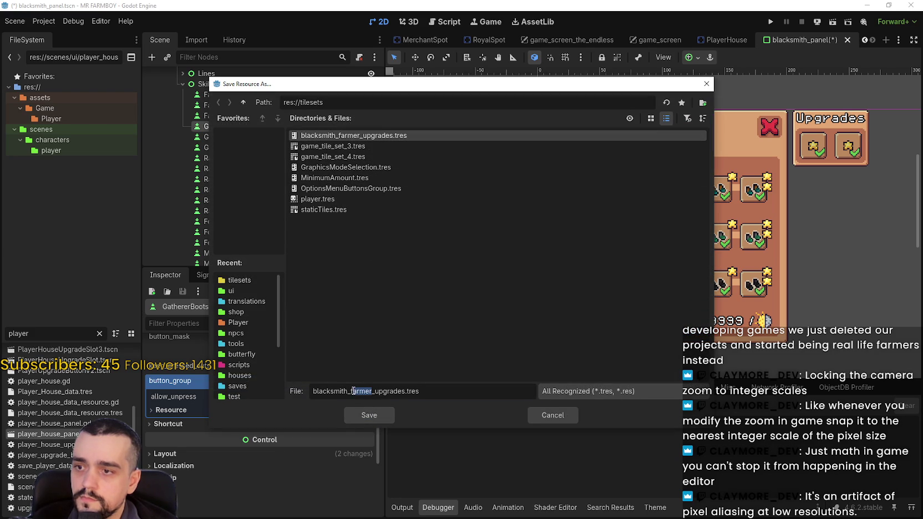
text(gatherer)
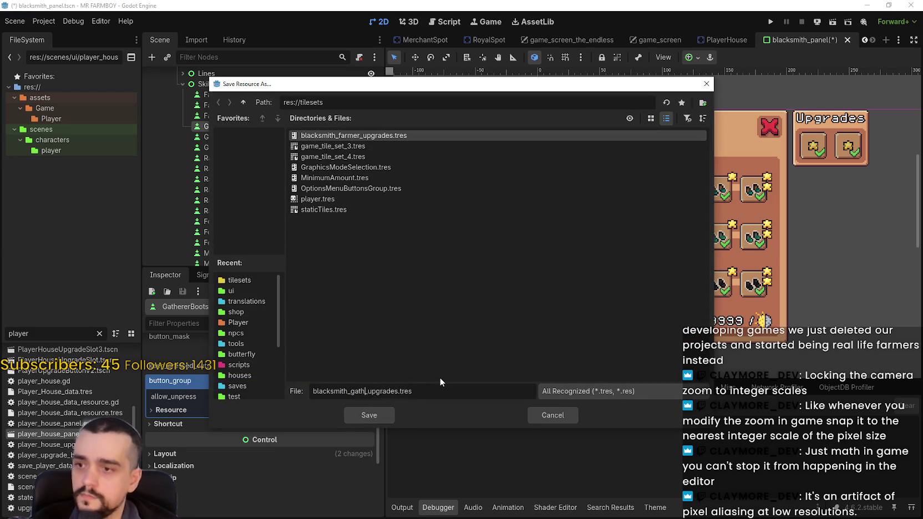
click(375, 415)
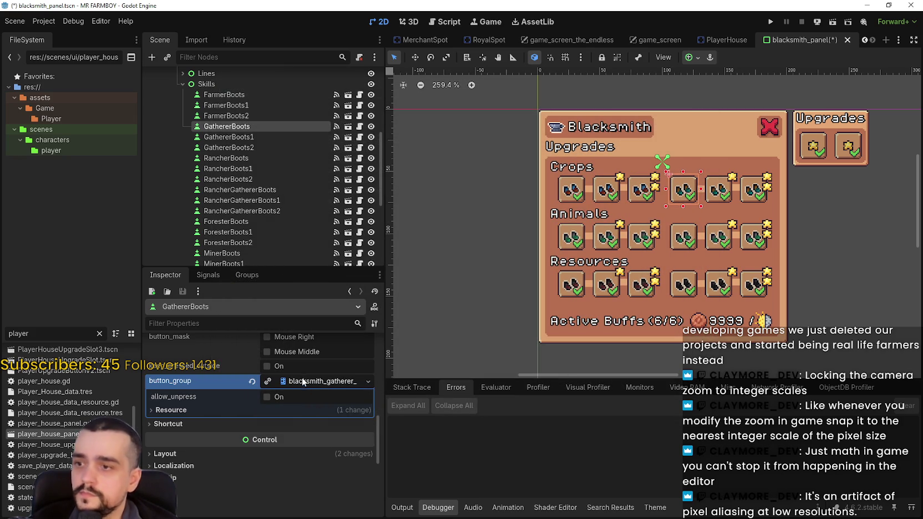
Step: Copy the gatherer group, paste it into GathererBoots1, and enable its toggle_mode
right_click(292, 381)
click(325, 487)
click(263, 136)
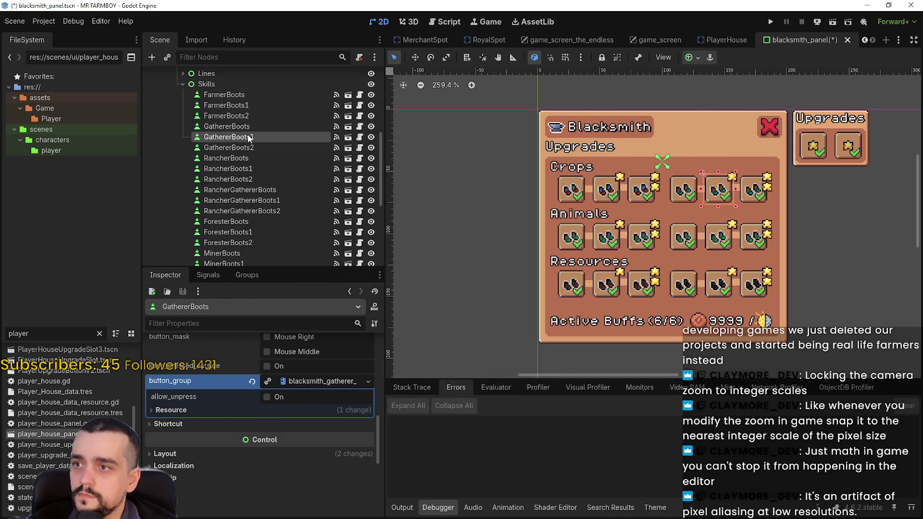
scroll(298, 436, down, 5)
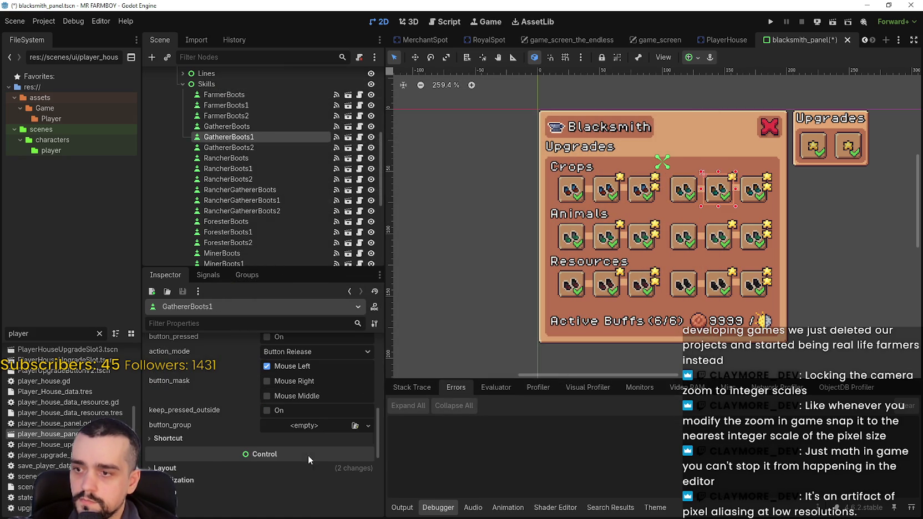
right_click(303, 428)
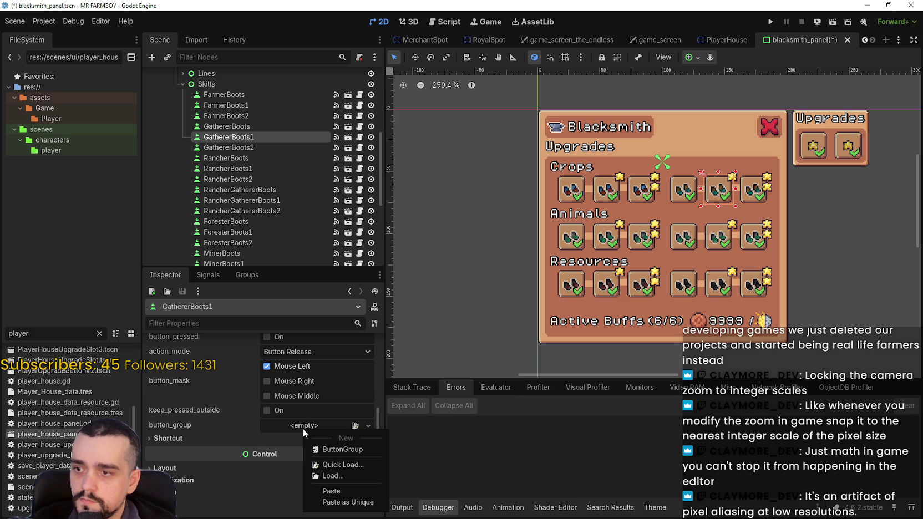
click(330, 492)
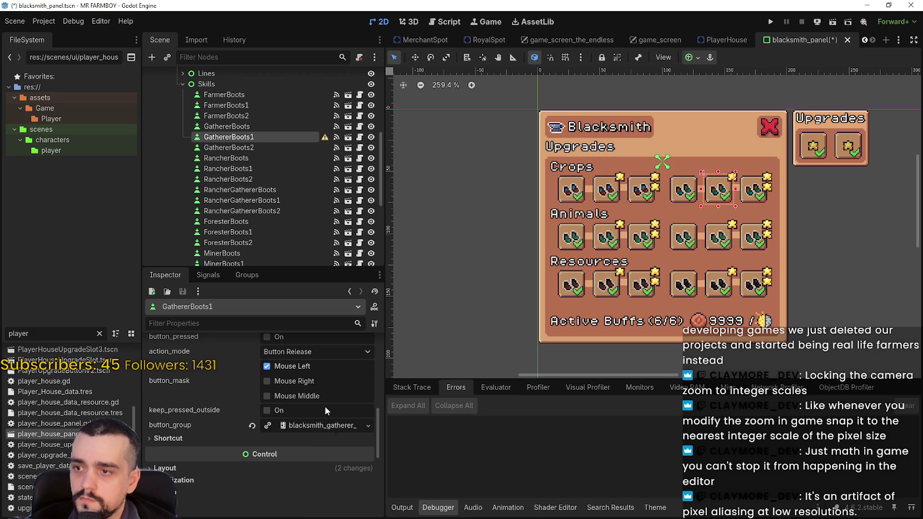
scroll(316, 403, up, 3)
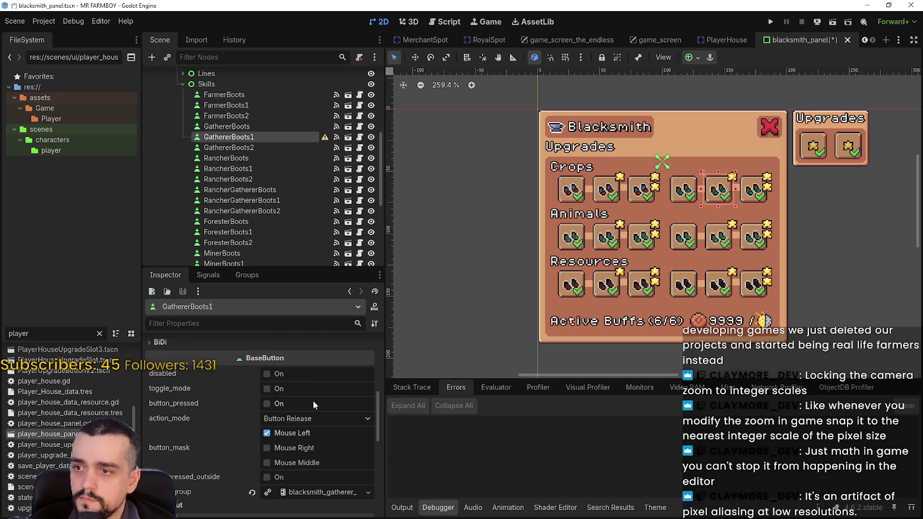
click(281, 389)
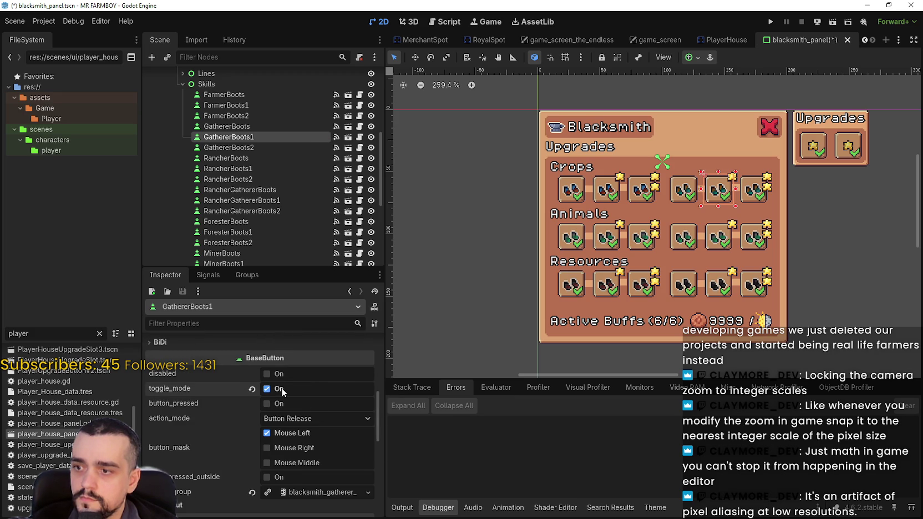
scroll(283, 388, down, 2)
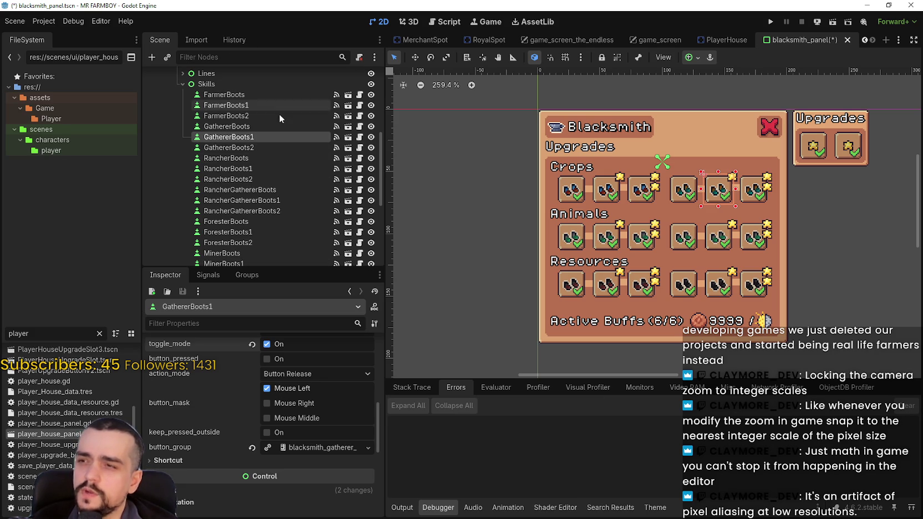
Step: Enable toggle_mode on GathererBoots2 and assign it the shared gatherer button group
click(256, 145)
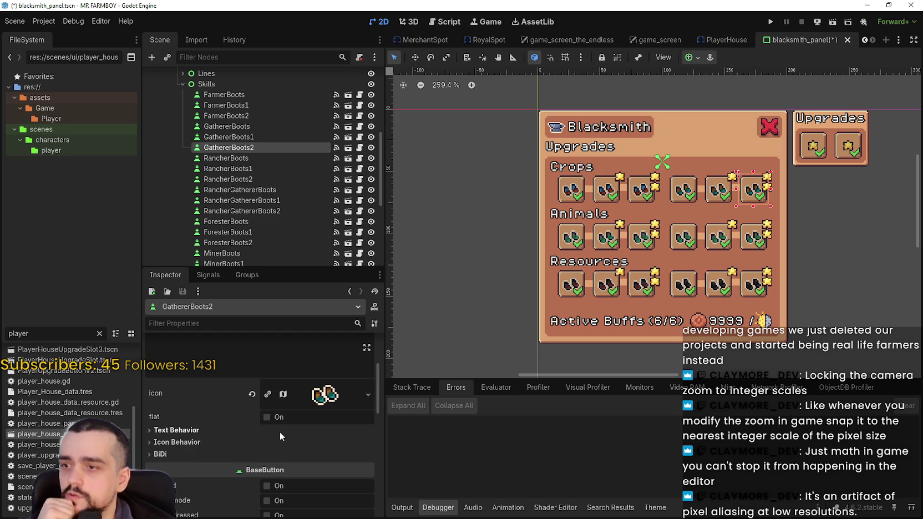
scroll(279, 431, down, 2)
click(279, 412)
scroll(282, 425, down, 2)
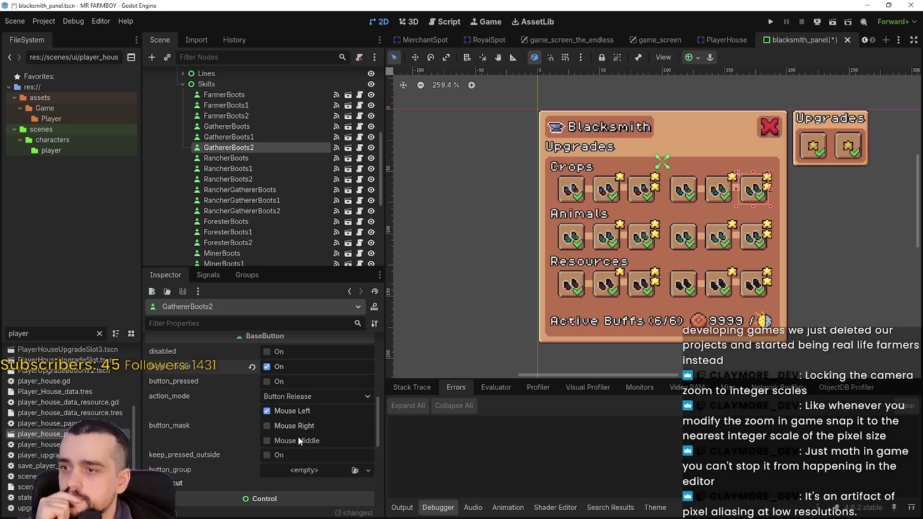
click(302, 471)
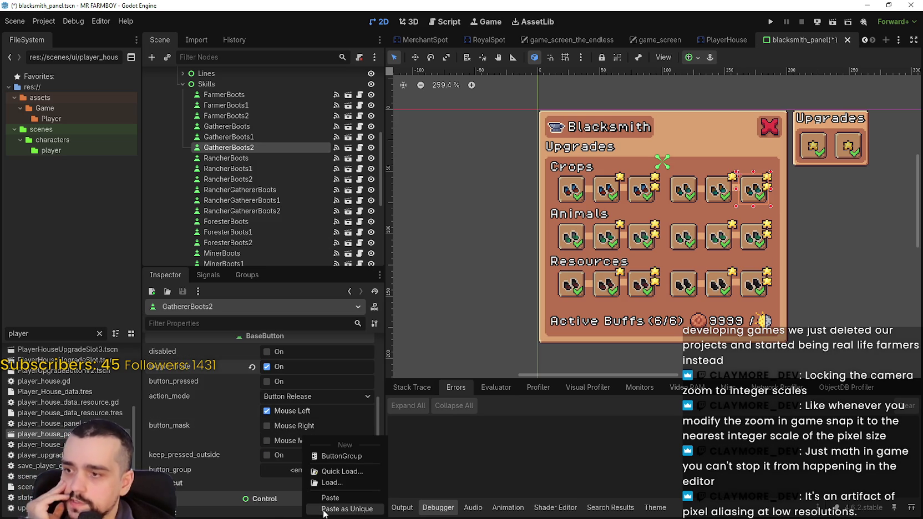
click(325, 509)
click(308, 471)
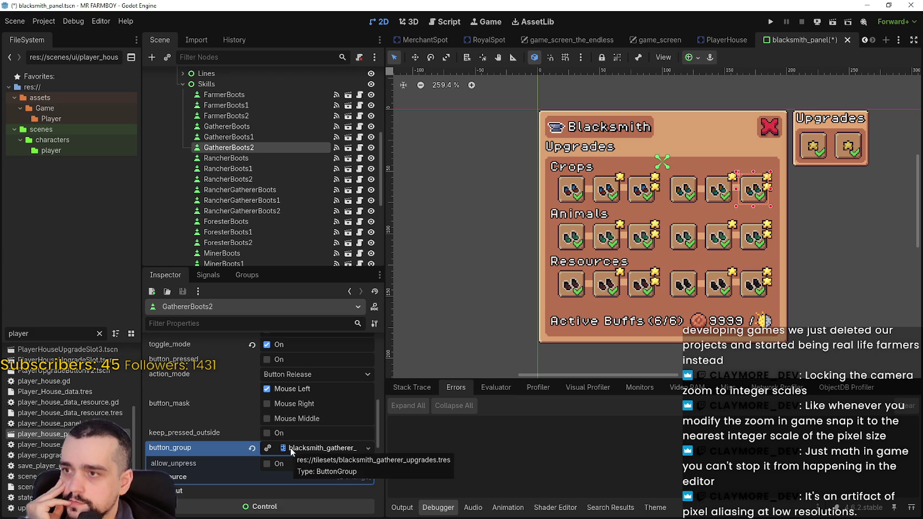
click(242, 161)
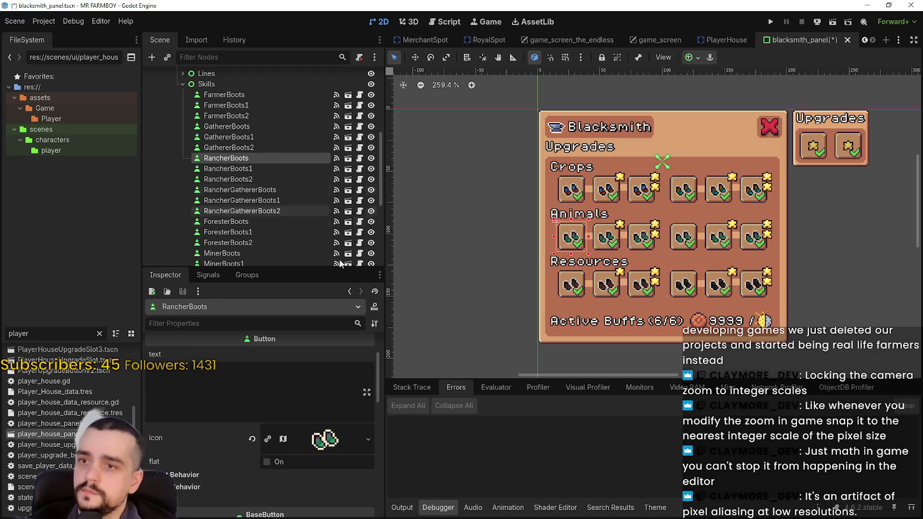
Step: Give RancherBoots a New ButtonGroup in its button_group property
scroll(314, 457, down, 3)
scroll(308, 413, down, 4)
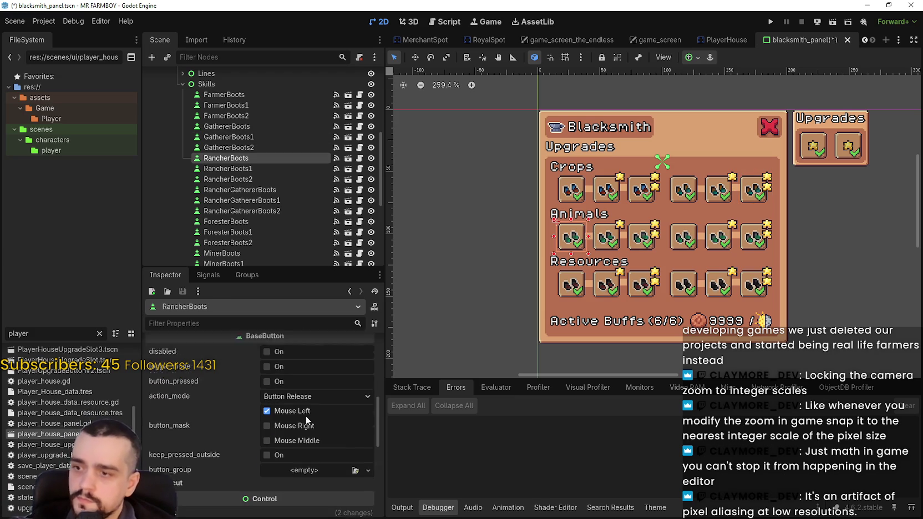
scroll(302, 394, up, 1)
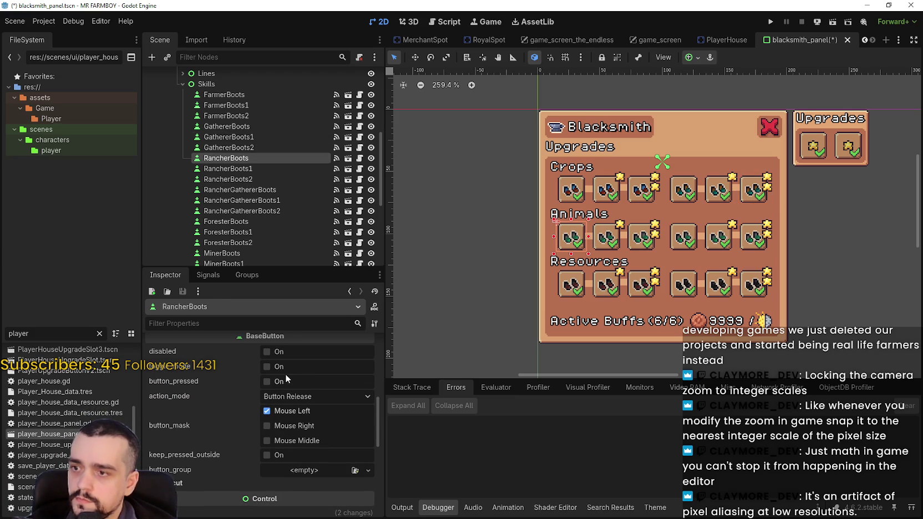
scroll(285, 379, down, 2)
click(301, 425)
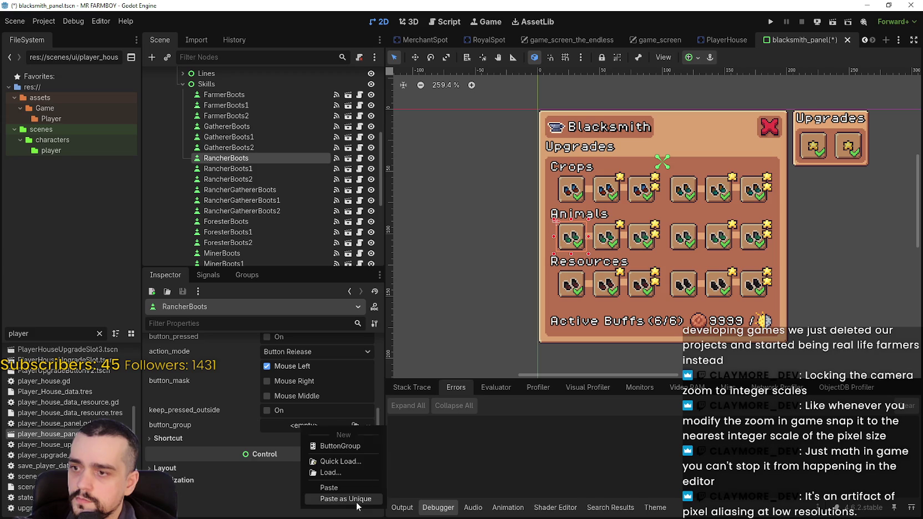
click(328, 447)
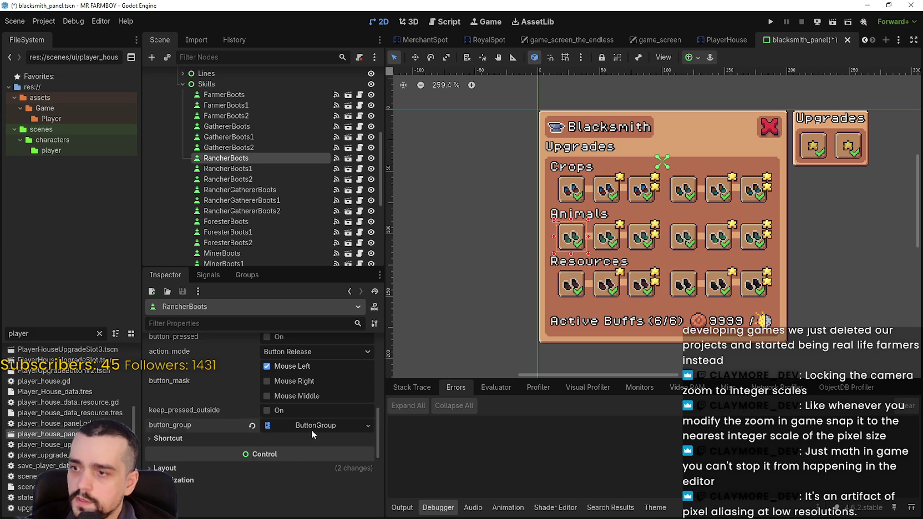
Step: Save the rancher group as blacksmith_rancher_feeder_upgrades.tres
right_click(315, 432)
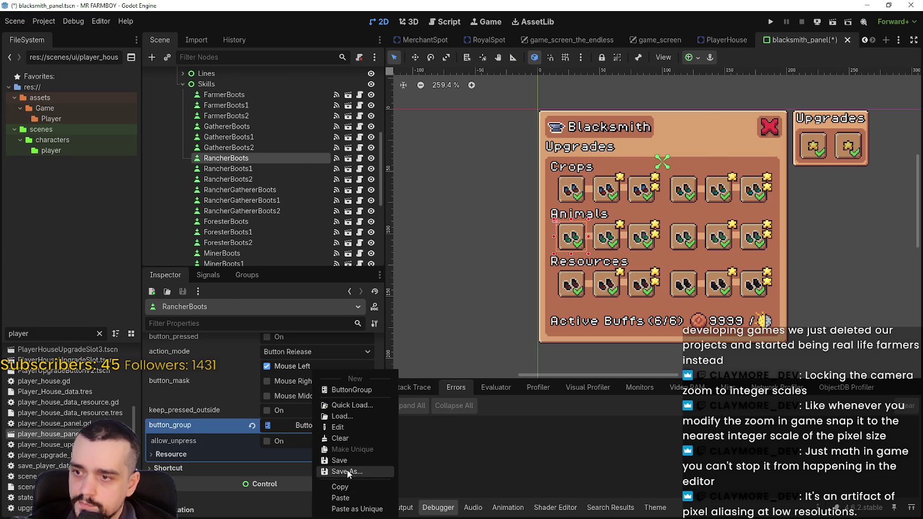
click(347, 469)
click(341, 137)
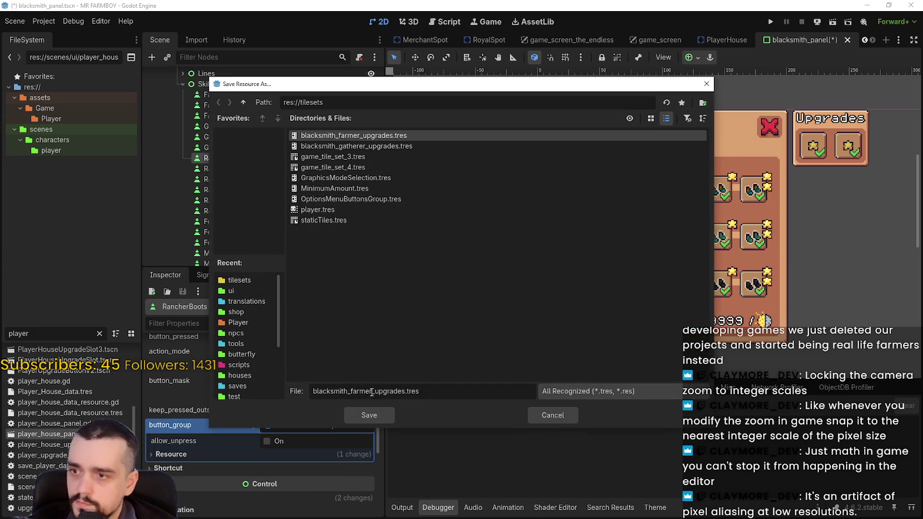
drag(372, 391, 350, 392)
text(ranc)
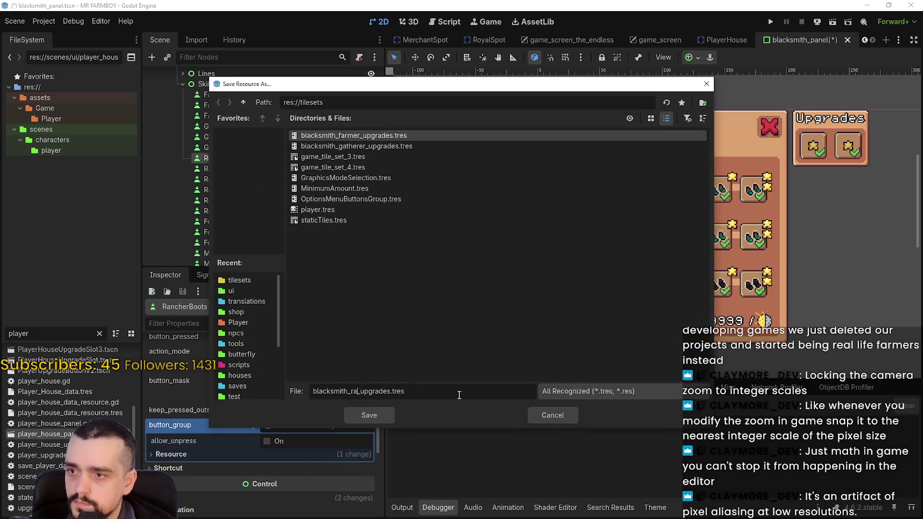
text(her_feeder)
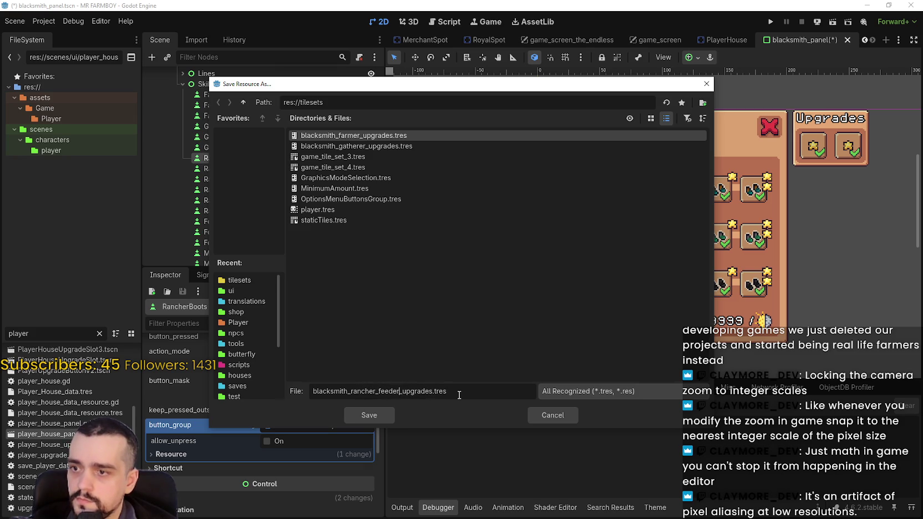
click(363, 415)
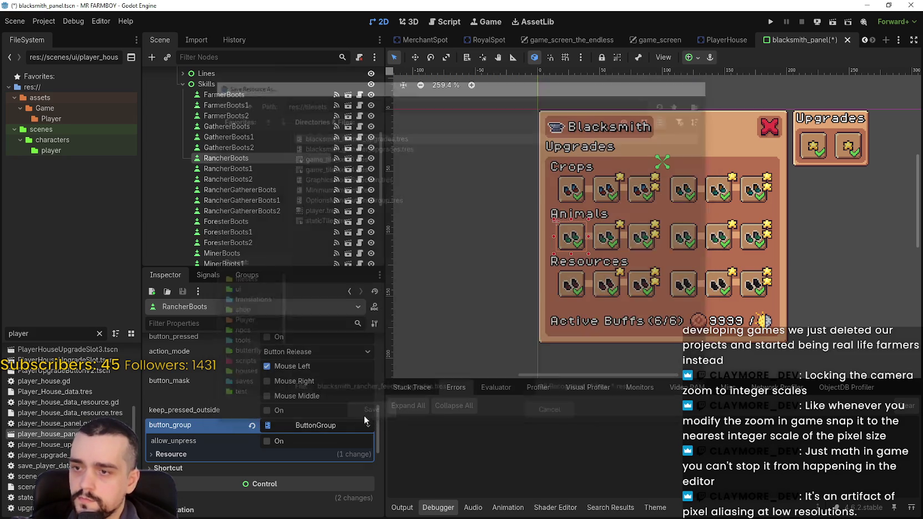
Step: Enable toggle_mode on RancherBoots1 and assign it the rancher button group
right_click(314, 429)
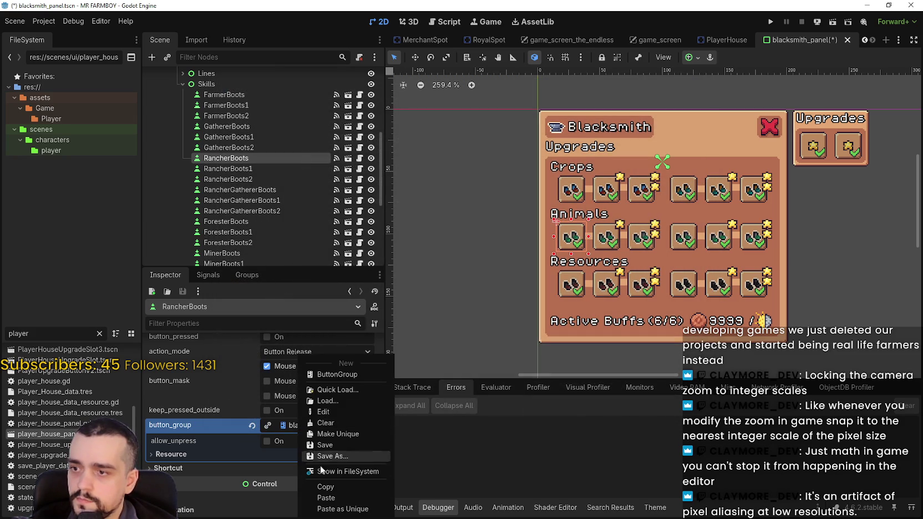
scroll(326, 461, up, 1)
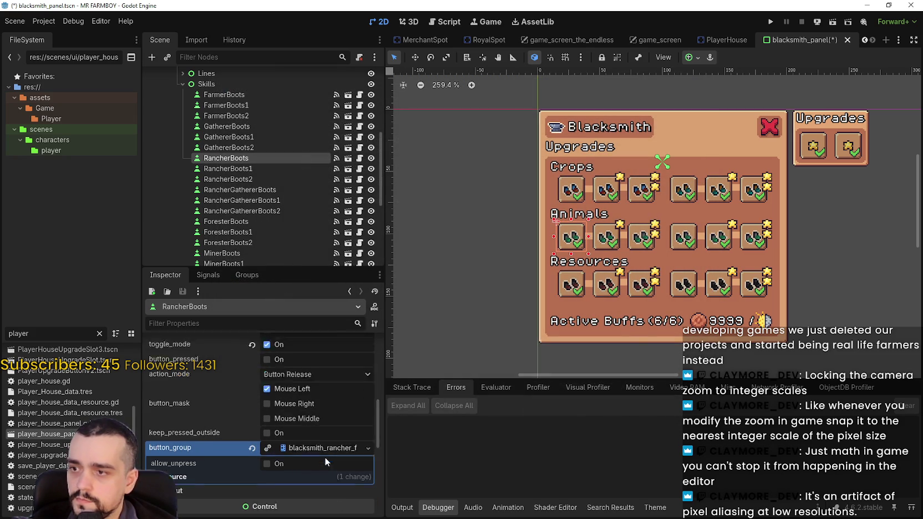
click(269, 169)
scroll(294, 439, down, 5)
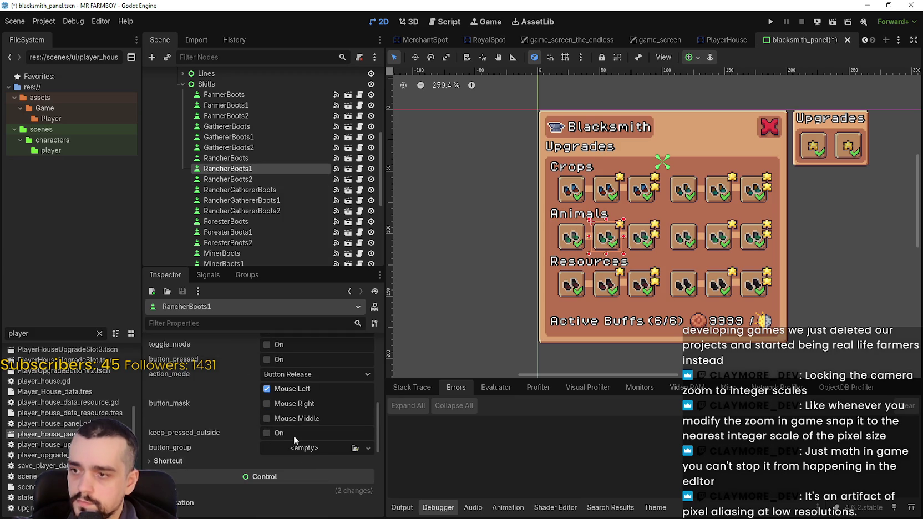
click(278, 346)
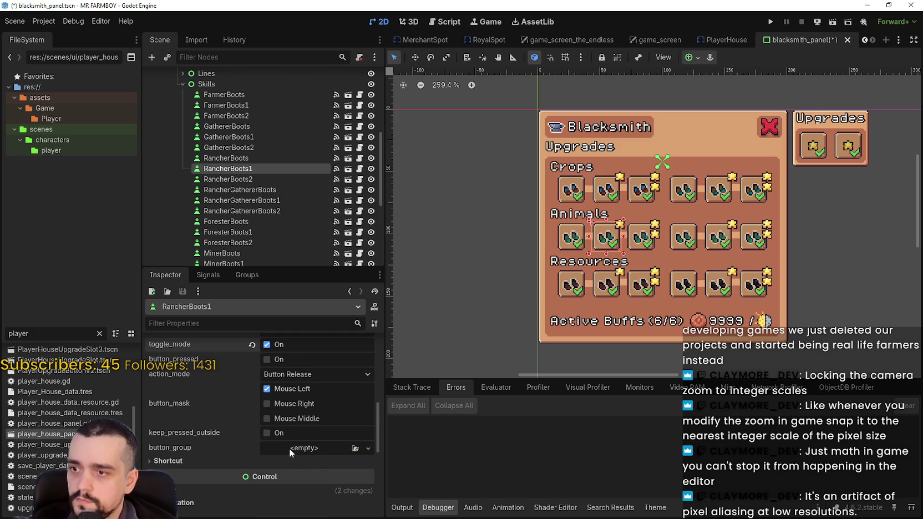
click(291, 447)
click(327, 498)
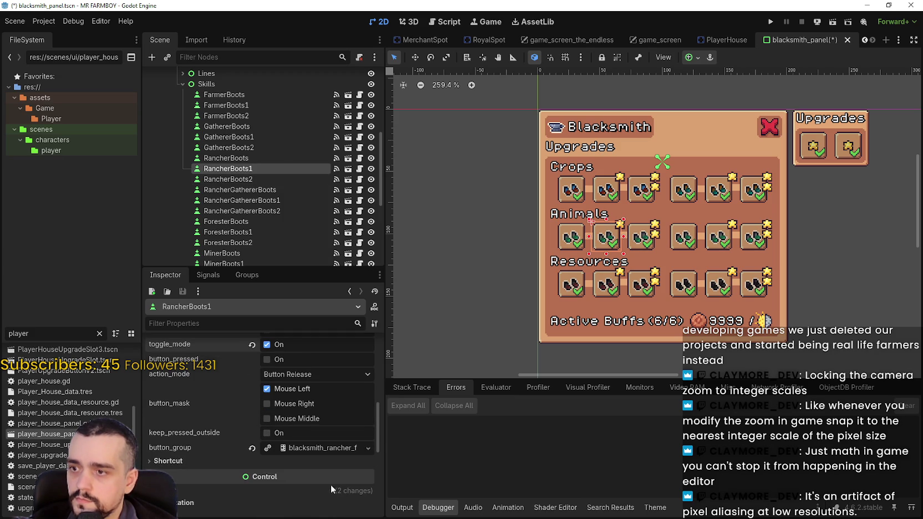
Step: Assign the rancher button group to RancherBoots2 as well
click(253, 180)
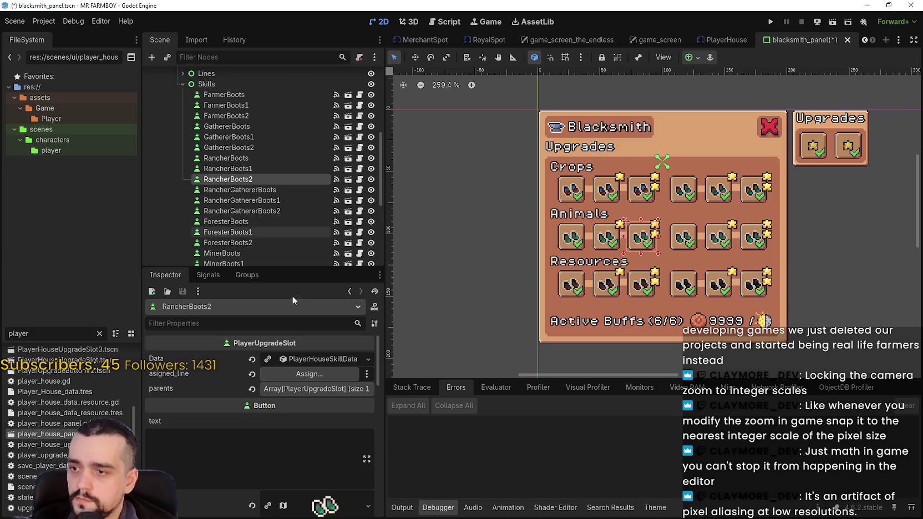
scroll(308, 407, down, 5)
scroll(308, 407, down, 3)
scroll(280, 435, down, 3)
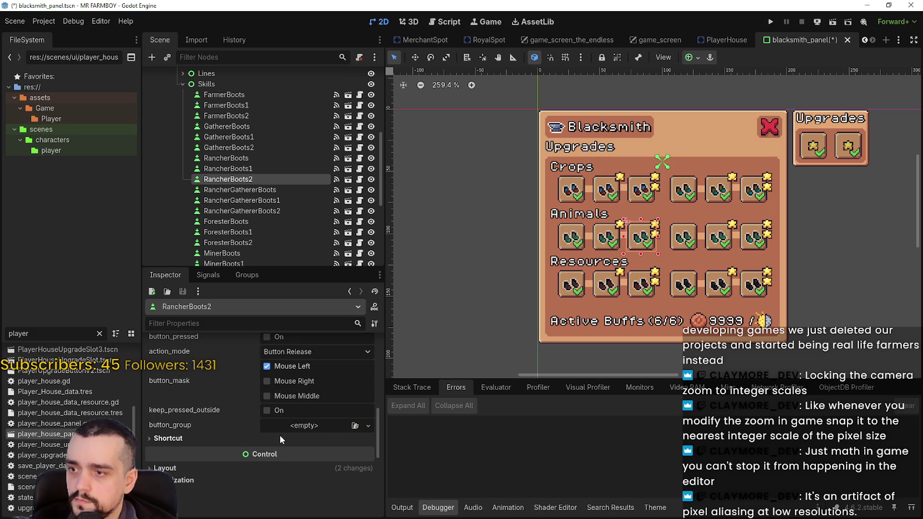
click(287, 424)
click(332, 488)
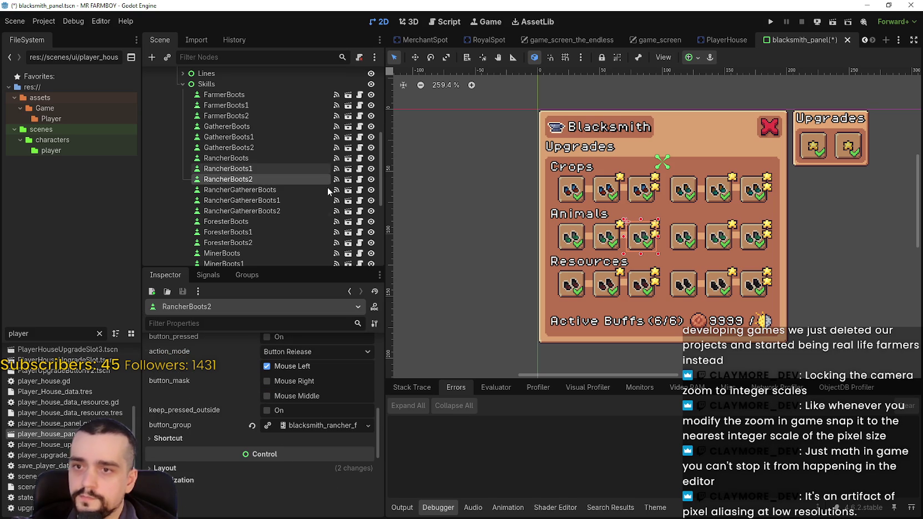
click(249, 189)
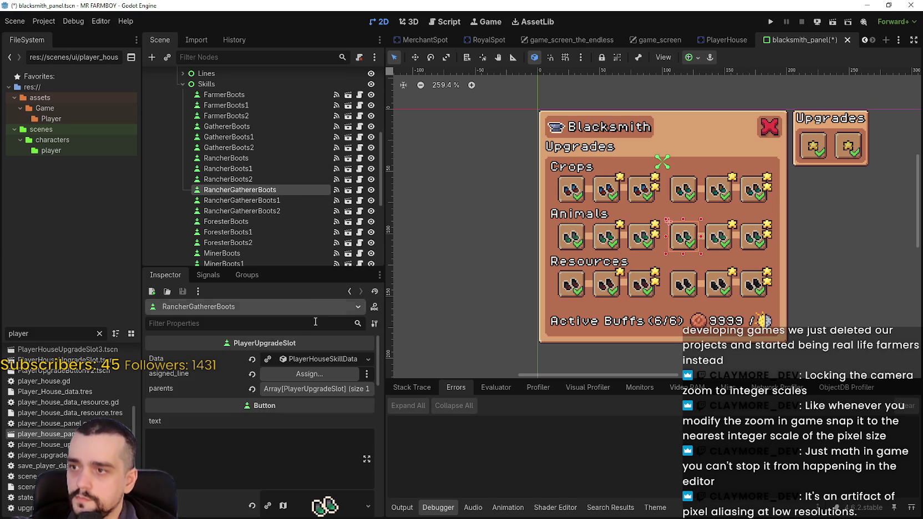
Step: Make RancherGathererBoots a toggle button with a new ButtonGroup saved as the rancher_gatherer upgrades file
scroll(321, 497, down, 5)
scroll(321, 488, down, 4)
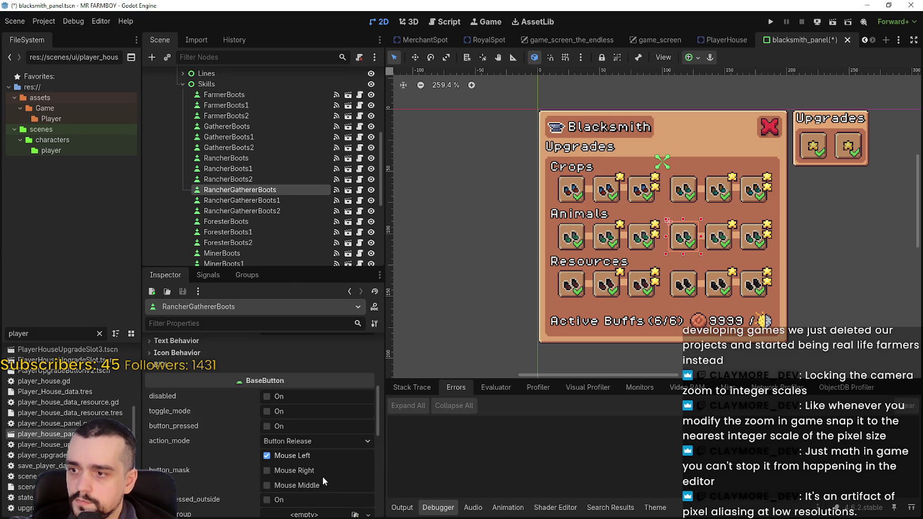
click(280, 412)
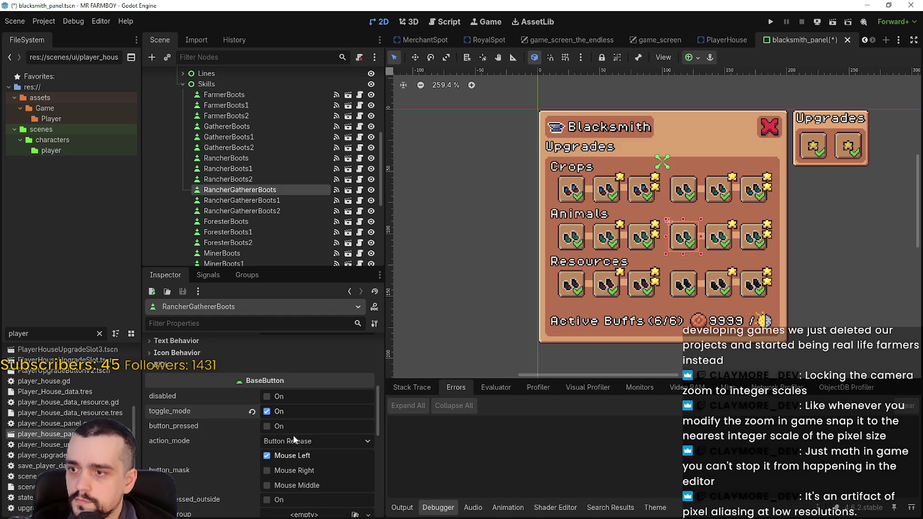
scroll(293, 435, down, 3)
click(303, 448)
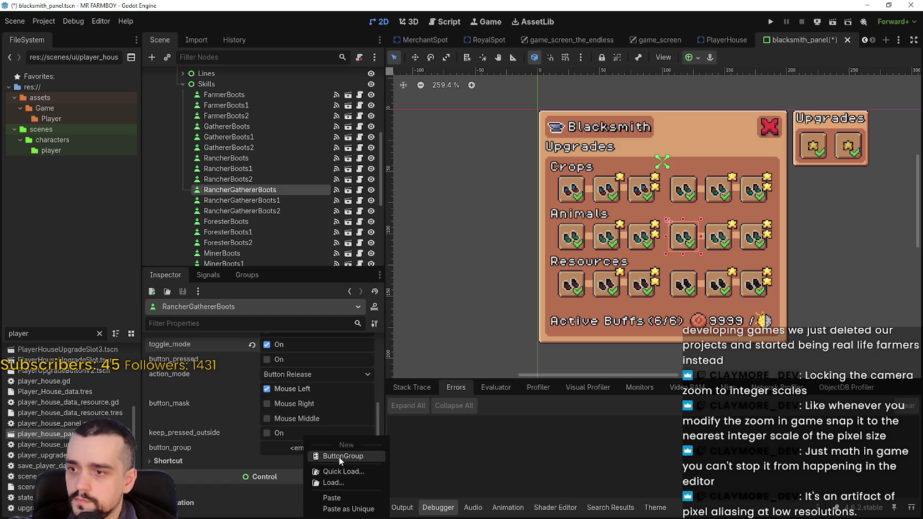
click(340, 457)
click(305, 449)
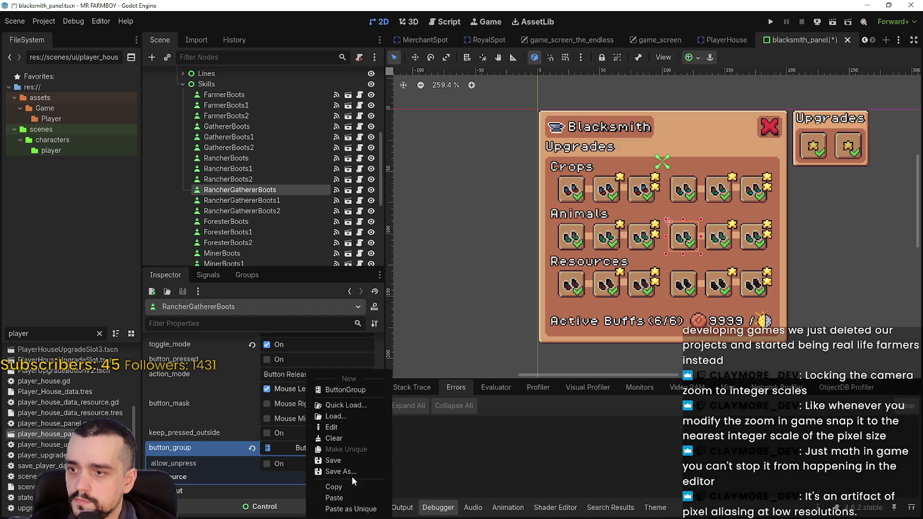
click(351, 472)
click(344, 157)
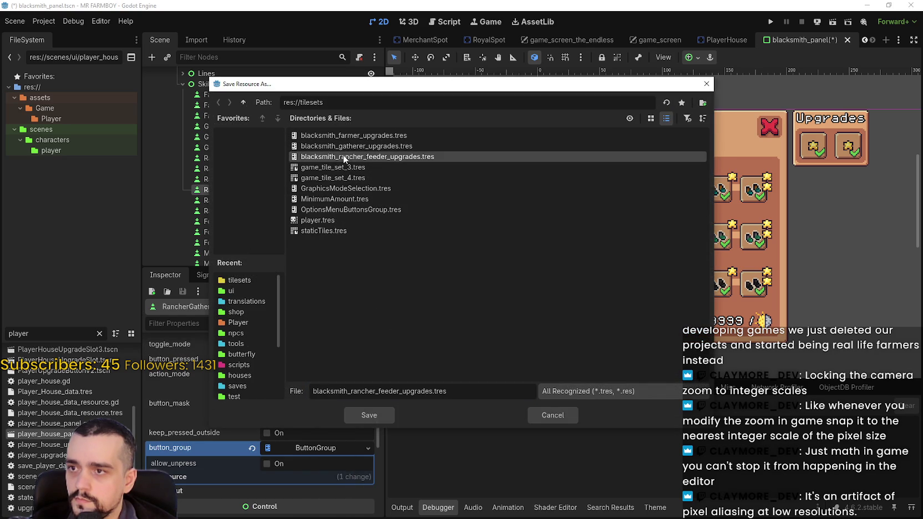
drag(400, 392, 380, 392)
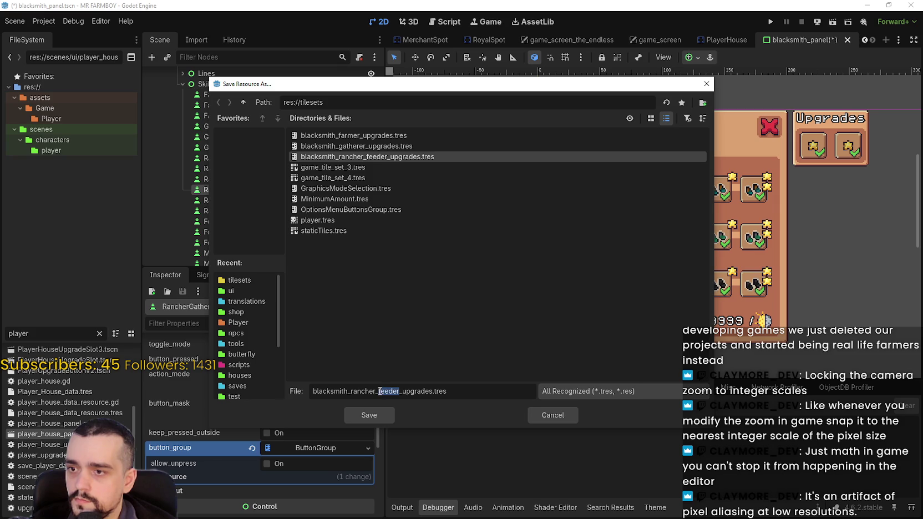
text(gatherer)
click(391, 413)
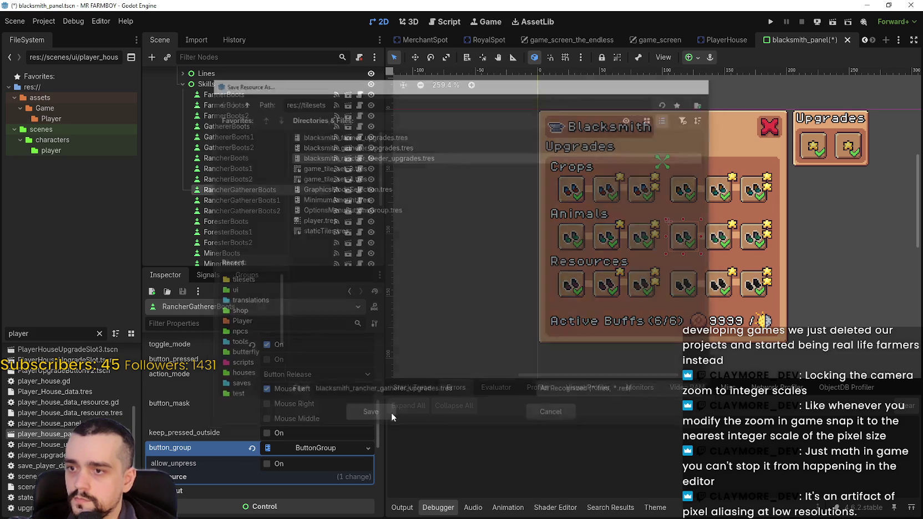
Step: Copy the rancher gatherer button group resource from RancherGathererBoots
scroll(312, 438, up, 3)
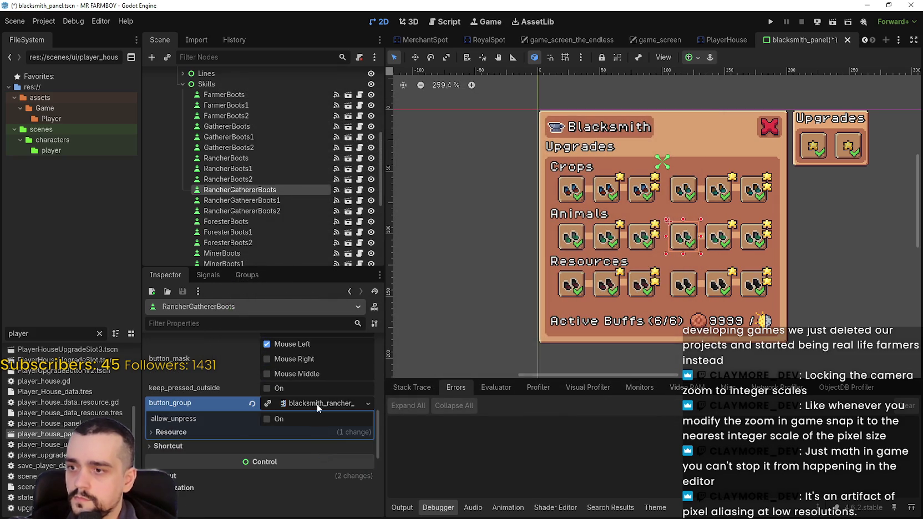
scroll(319, 410, up, 5)
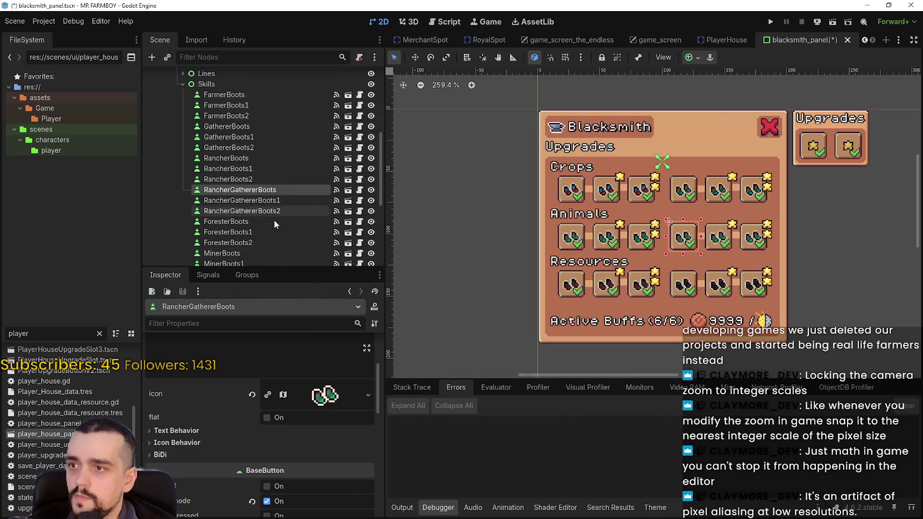
scroll(309, 409, down, 5)
click(288, 383)
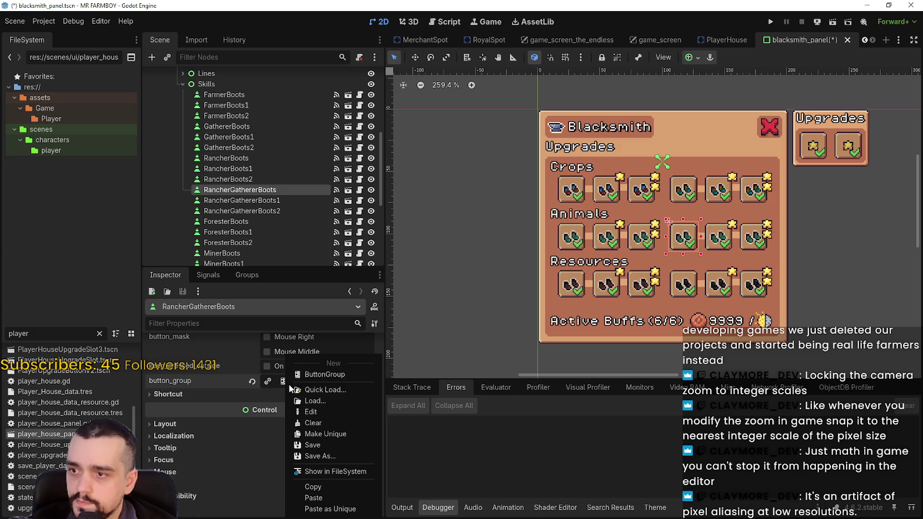
click(284, 384)
click(286, 380)
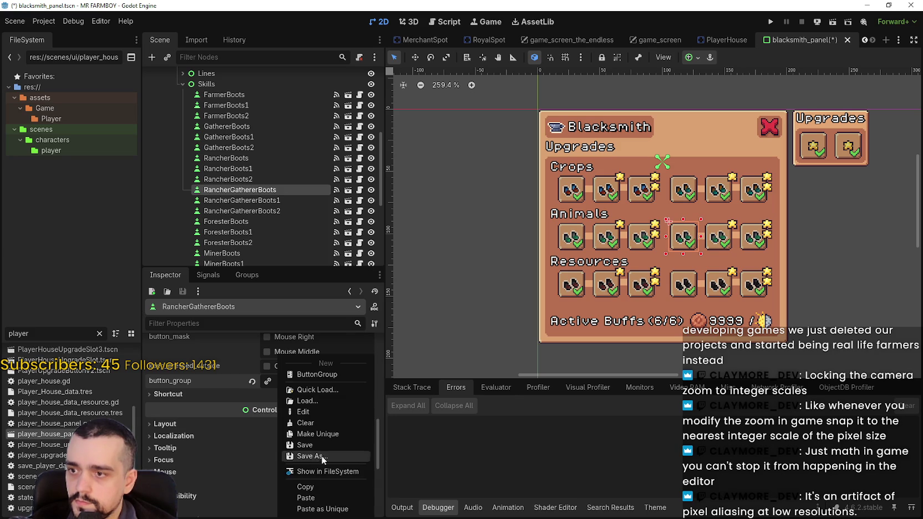
Step: Paste the gatherer button group into RancherGathererBoots1 and make it a toggle button
click(316, 487)
click(291, 200)
scroll(282, 417, down, 5)
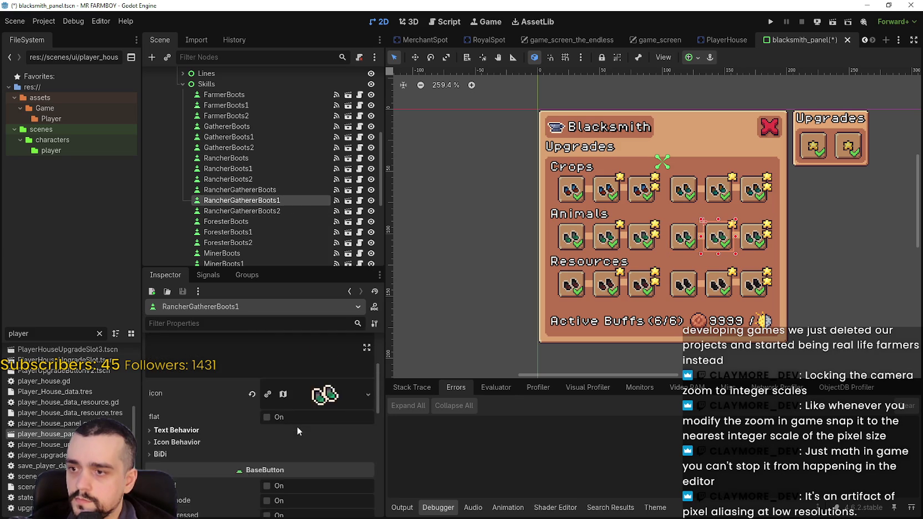
scroll(297, 423, down, 5)
click(297, 425)
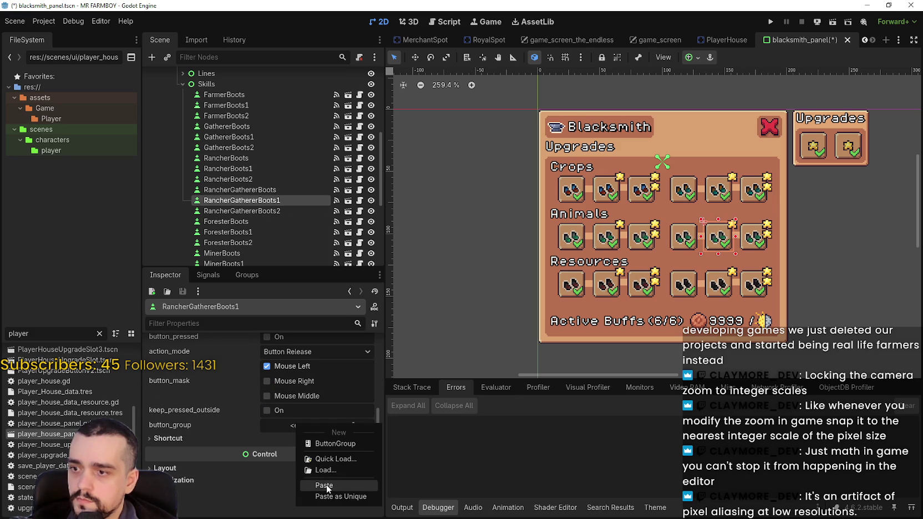
click(325, 485)
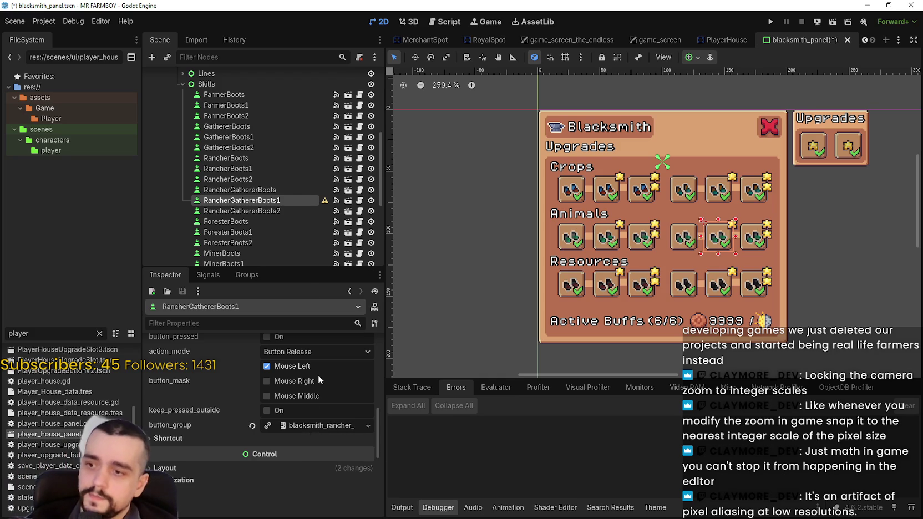
scroll(308, 441, up, 1)
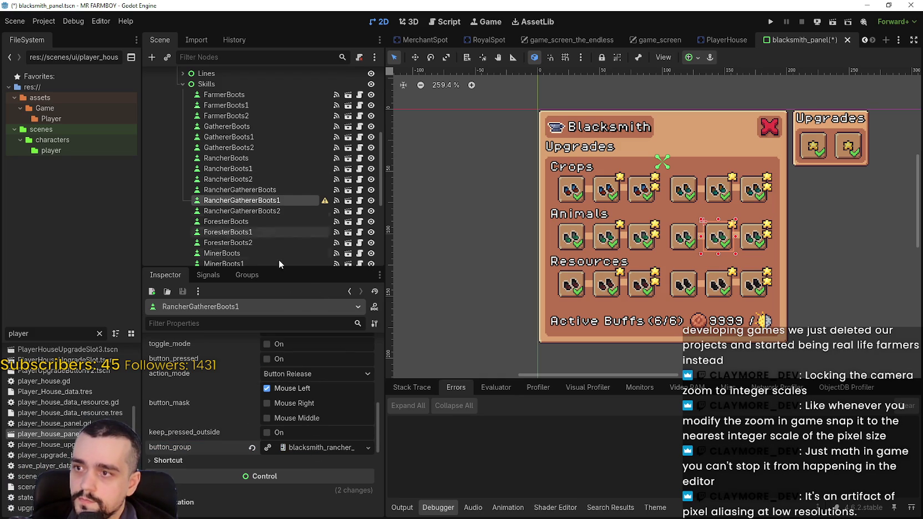
scroll(323, 465, up, 3)
click(276, 411)
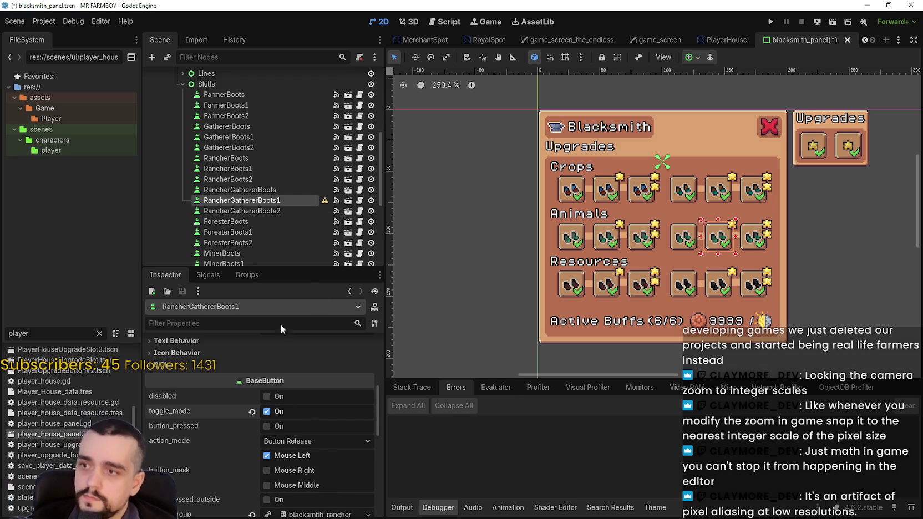
Step: Select RancherGathererBoots2, comparing it against RancherGathererBoots1's button settings
scroll(281, 343, down, 2)
click(254, 214)
scroll(312, 459, up, 6)
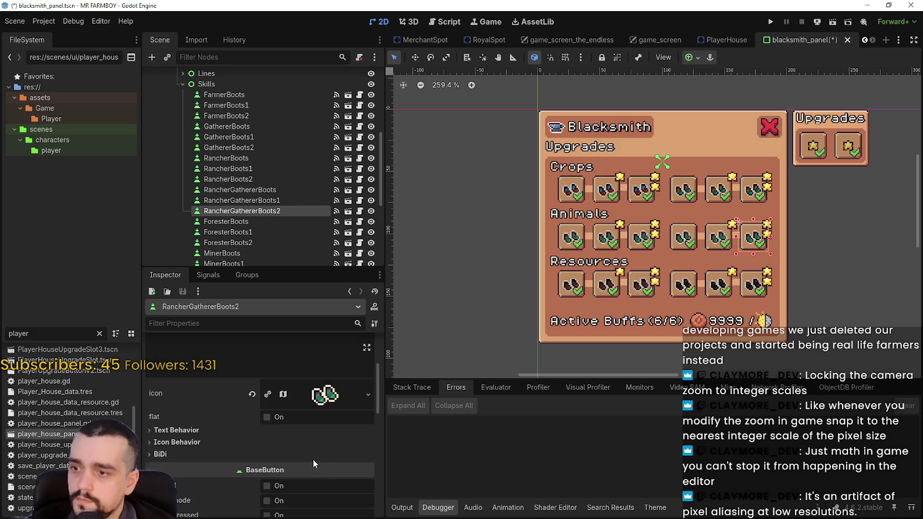
scroll(299, 428, down, 5)
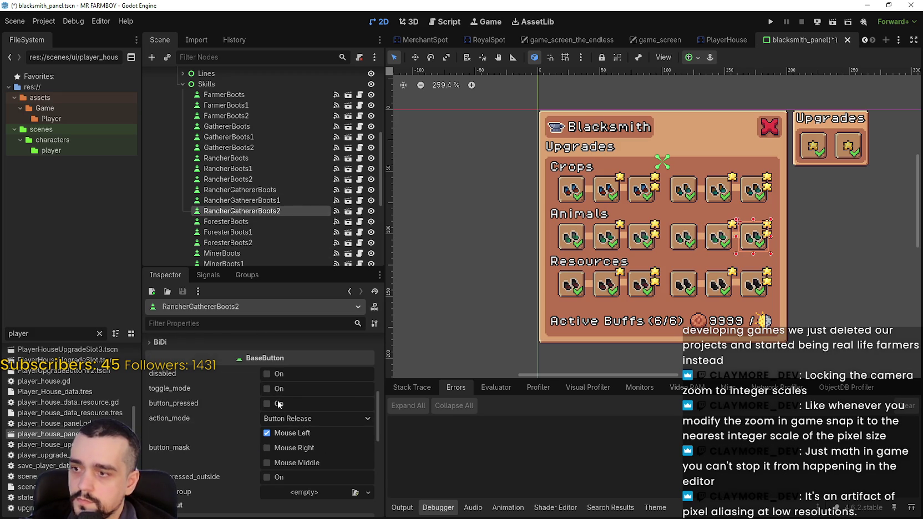
scroll(283, 400, down, 1)
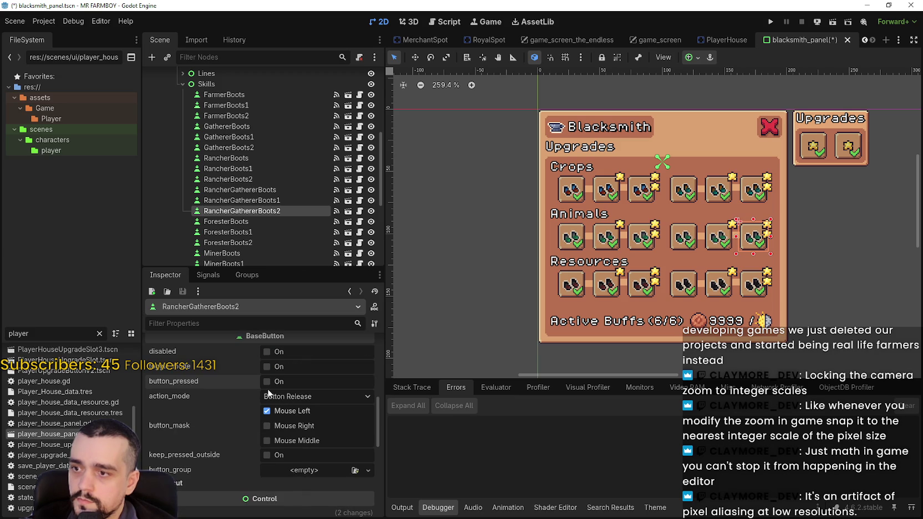
scroll(270, 384, down, 3)
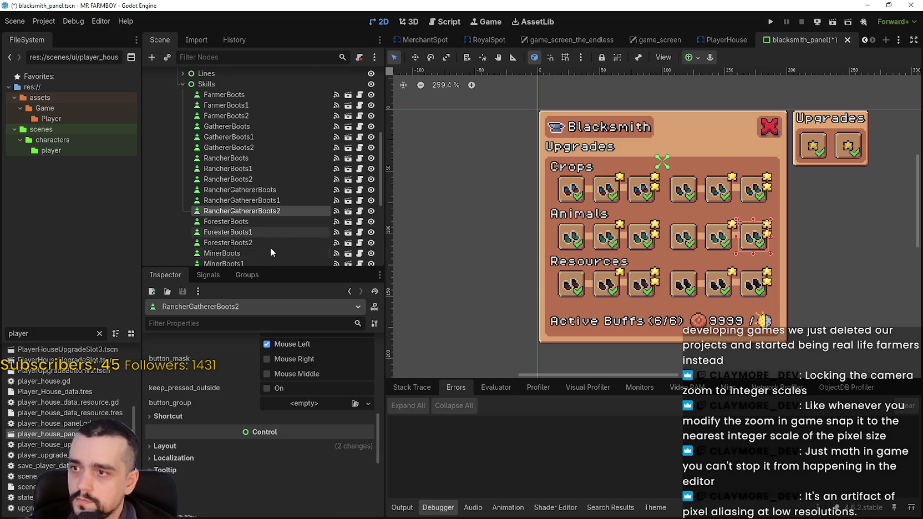
scroll(261, 410, up, 5)
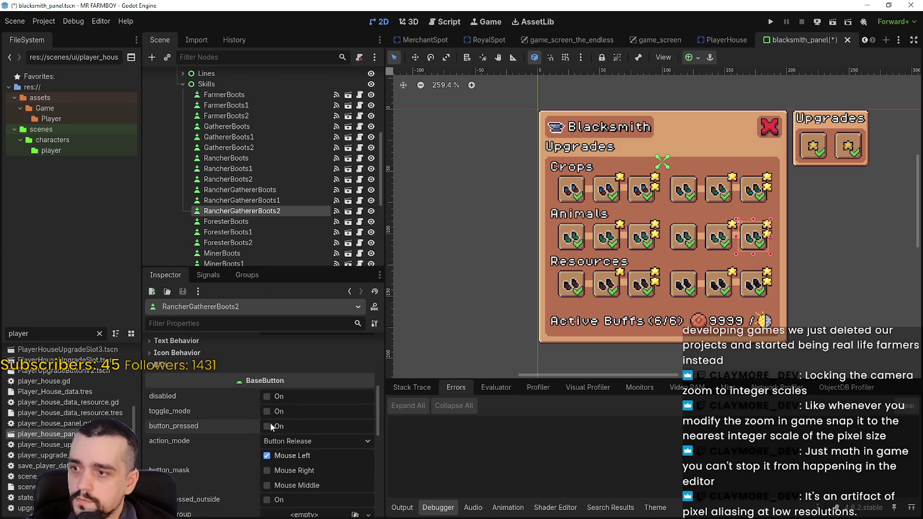
click(268, 201)
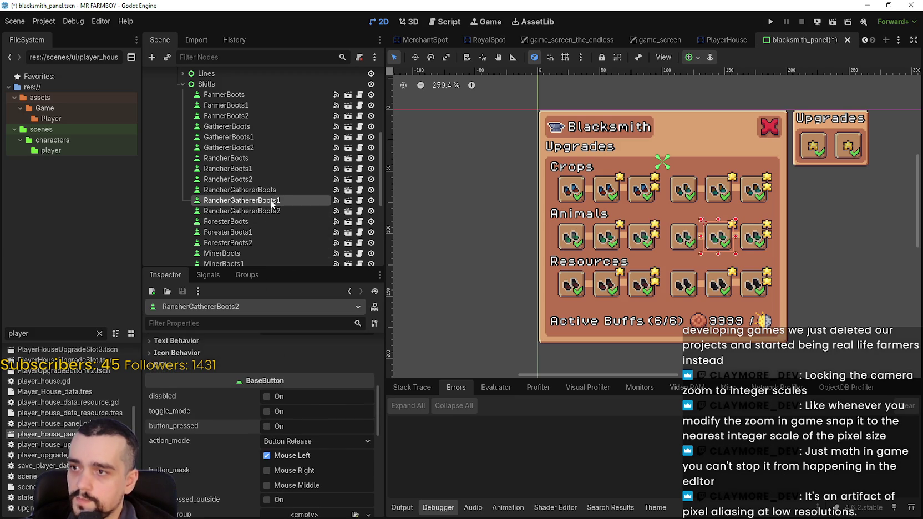
click(232, 211)
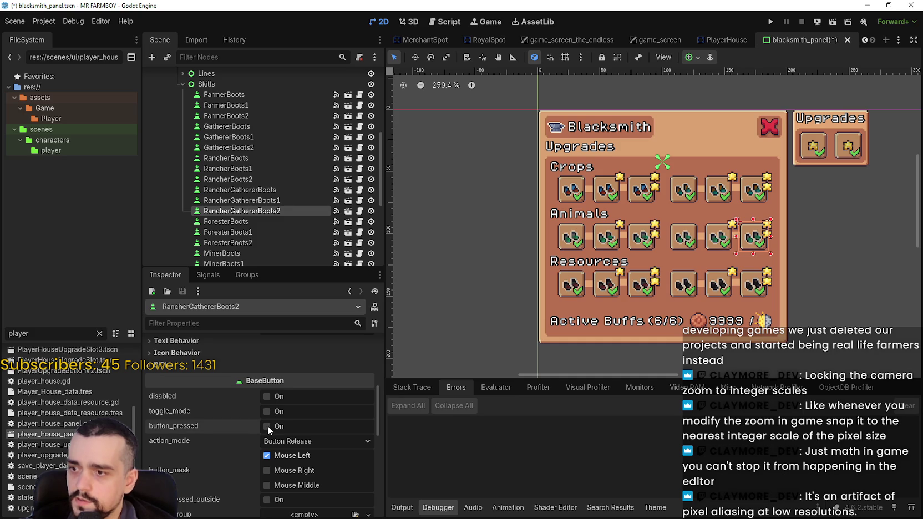
Step: Paste the gatherer button group into RancherGathererBoots2, enable toggle_mode, and save the scene
scroll(300, 417, down, 3)
click(287, 419)
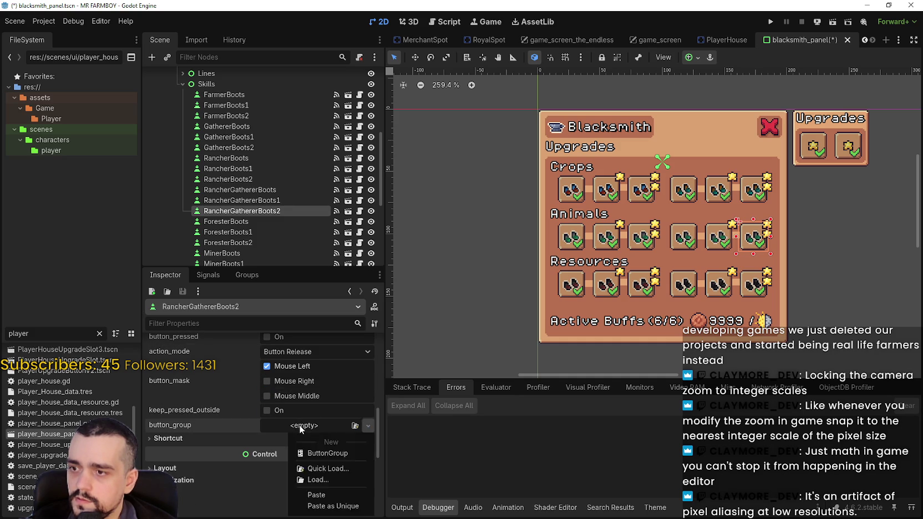
click(324, 487)
click(306, 428)
click(339, 491)
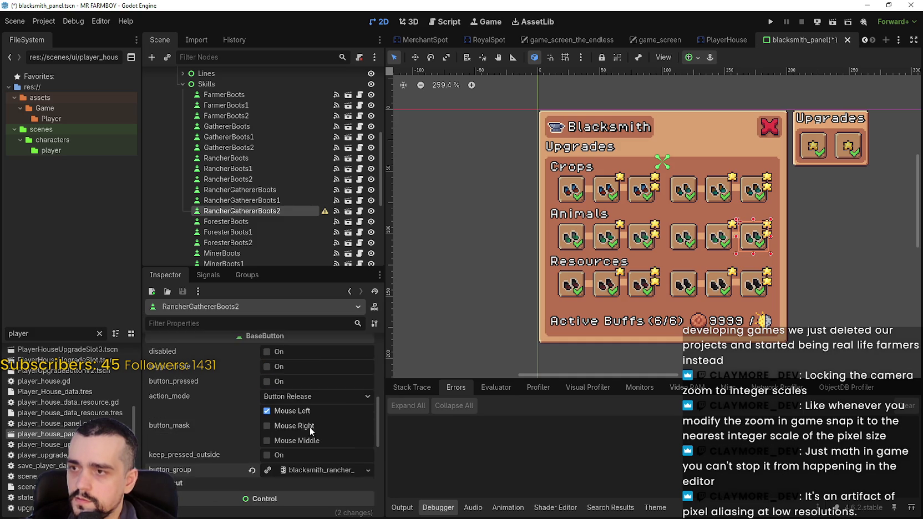
scroll(310, 427, up, 3)
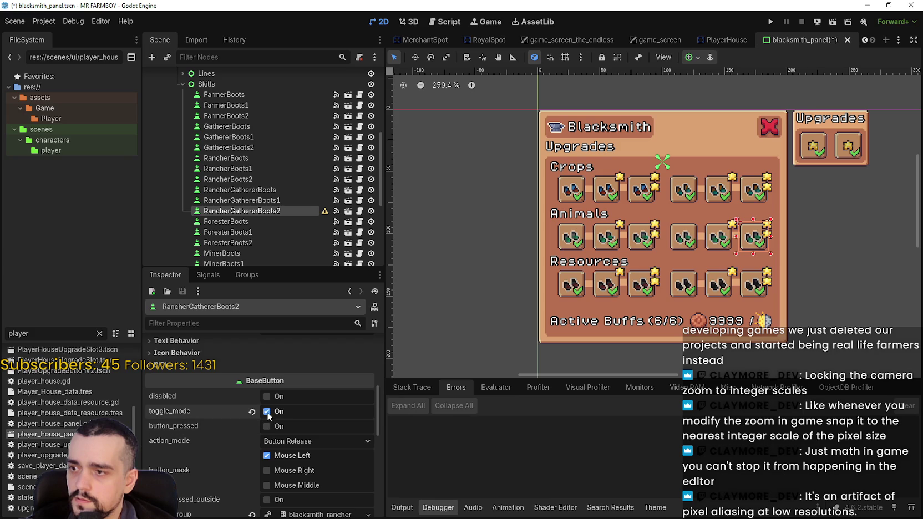
click(267, 411)
scroll(311, 416, down, 2)
key(ctrl+s)
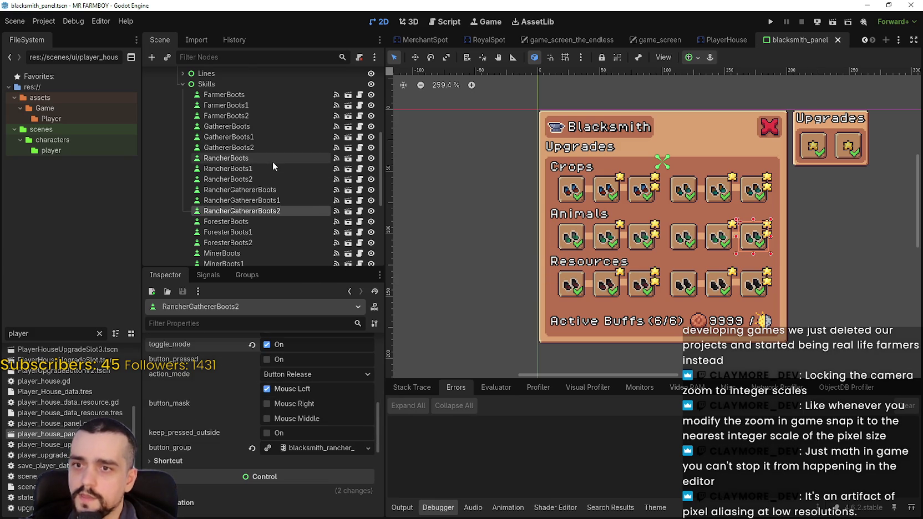
scroll(272, 161, down, 2)
Step: Make ForesterBoots a toggle button with a new ButtonGroup saved as blacksmith_forester_upgrades.tres
click(256, 174)
scroll(310, 468, down, 3)
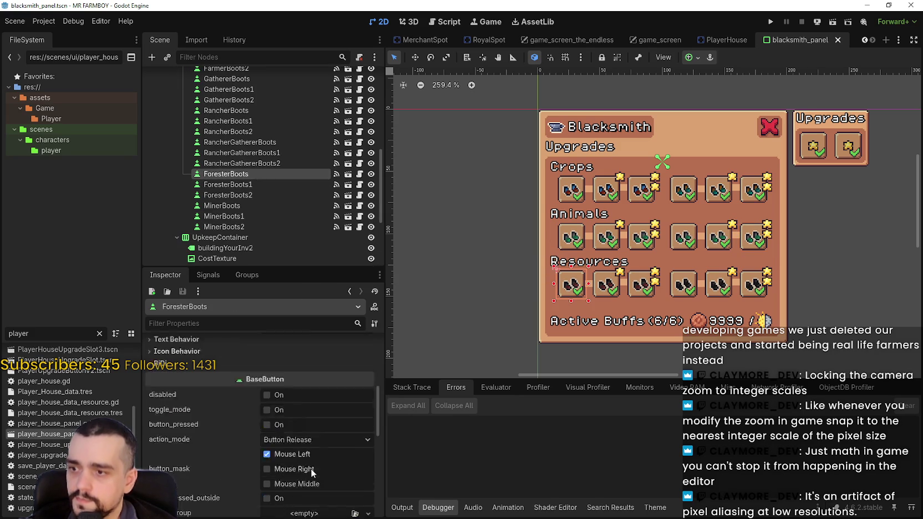
click(268, 365)
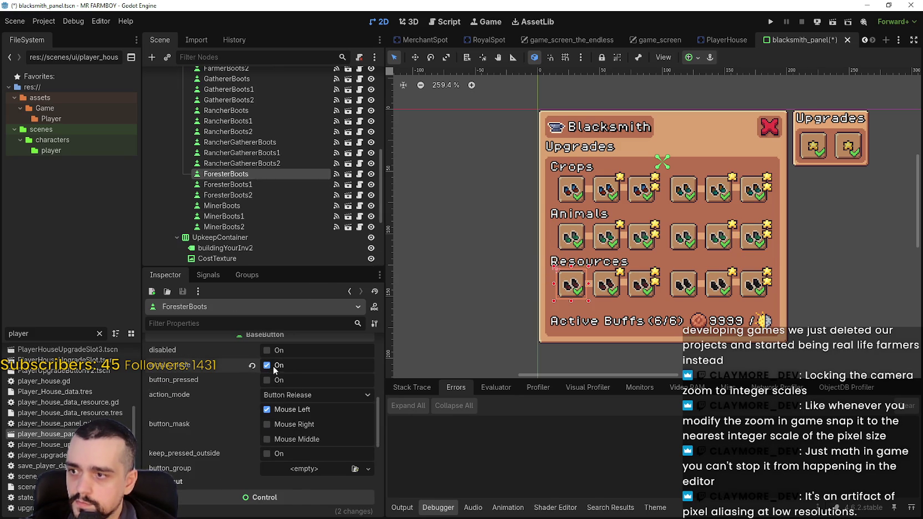
click(309, 467)
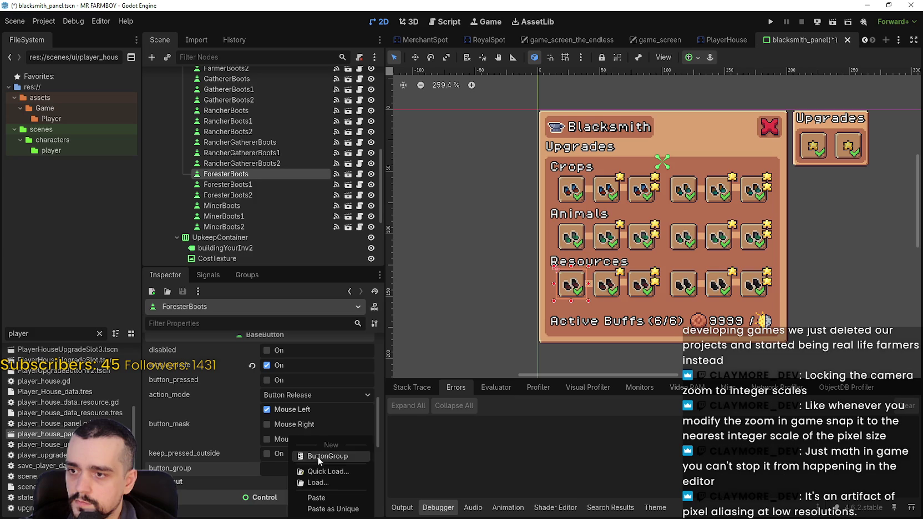
click(318, 457)
click(305, 470)
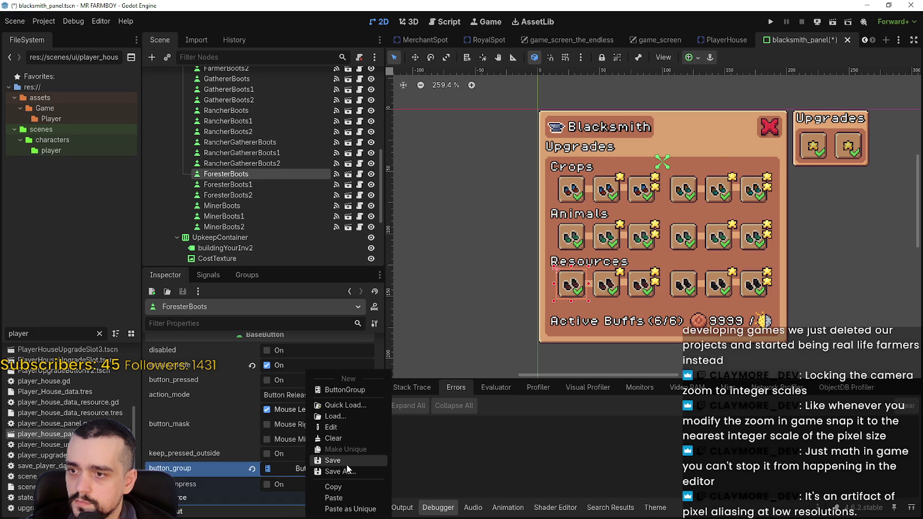
click(349, 463)
click(358, 167)
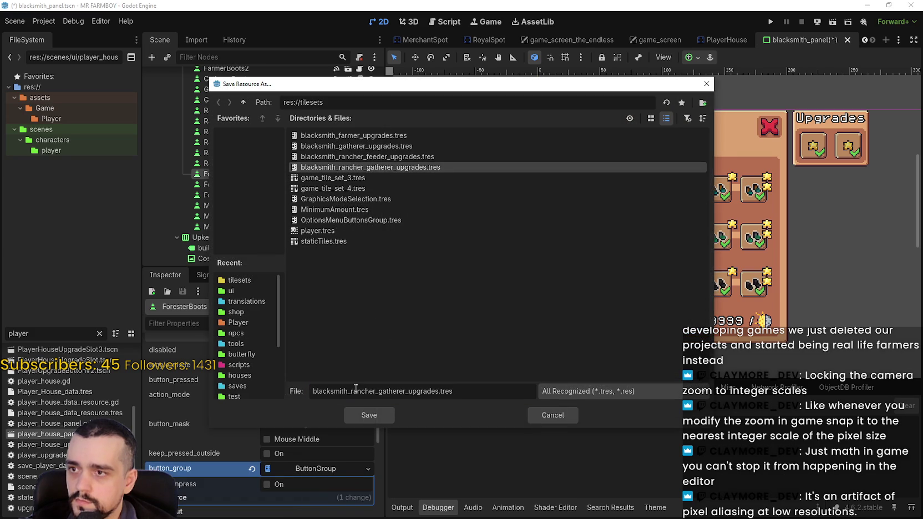
drag(406, 391, 349, 391)
text(f)
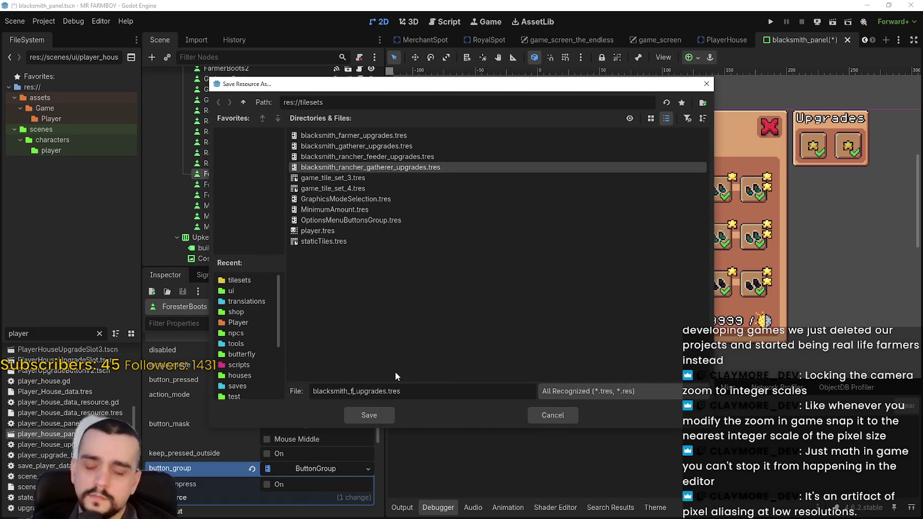
text(orester)
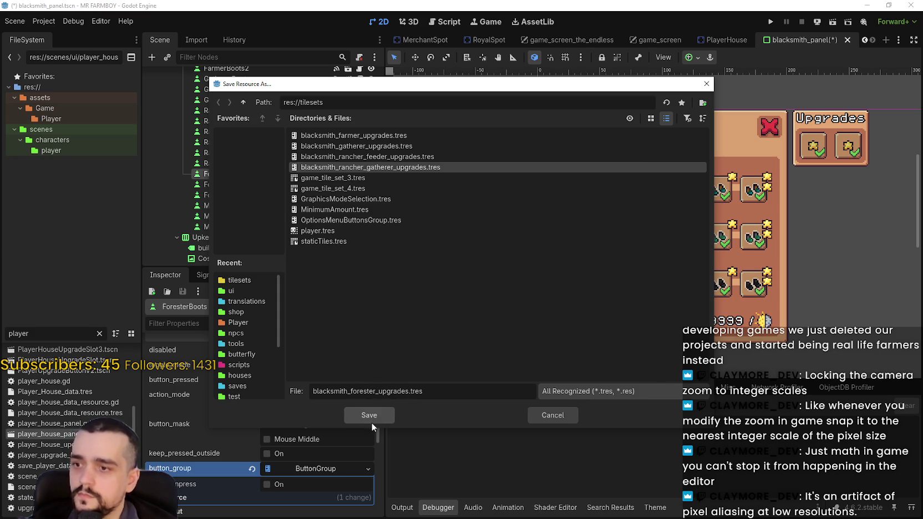
click(371, 421)
Step: Copy the forester button group, then make ForesterBoots1 a toggle button using it
right_click(322, 469)
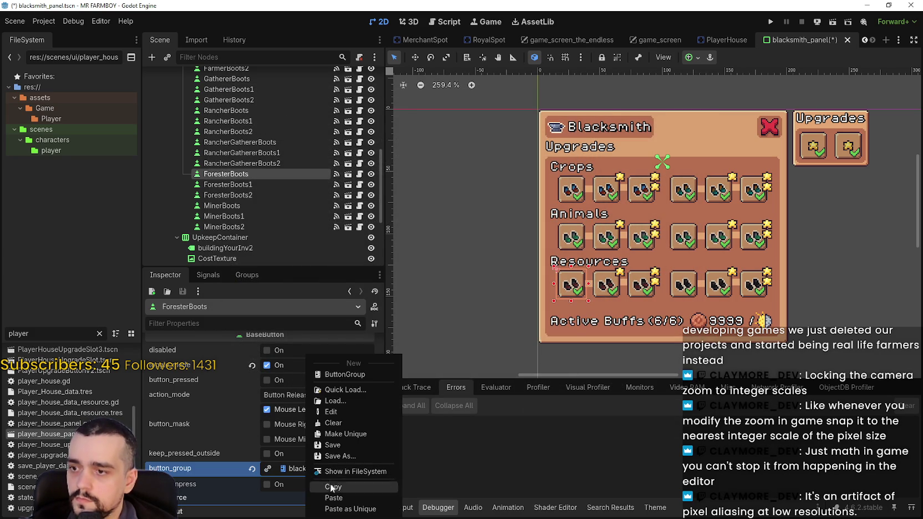
click(336, 488)
click(249, 184)
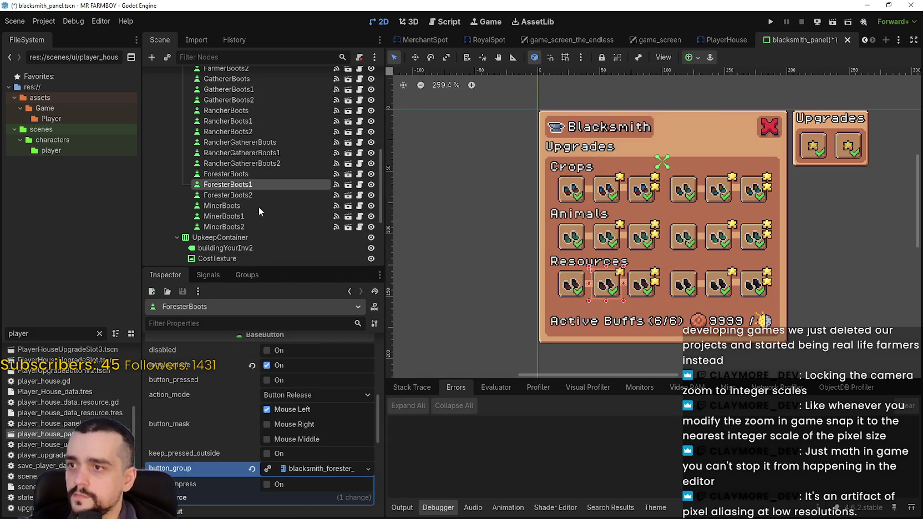
scroll(308, 447, down, 5)
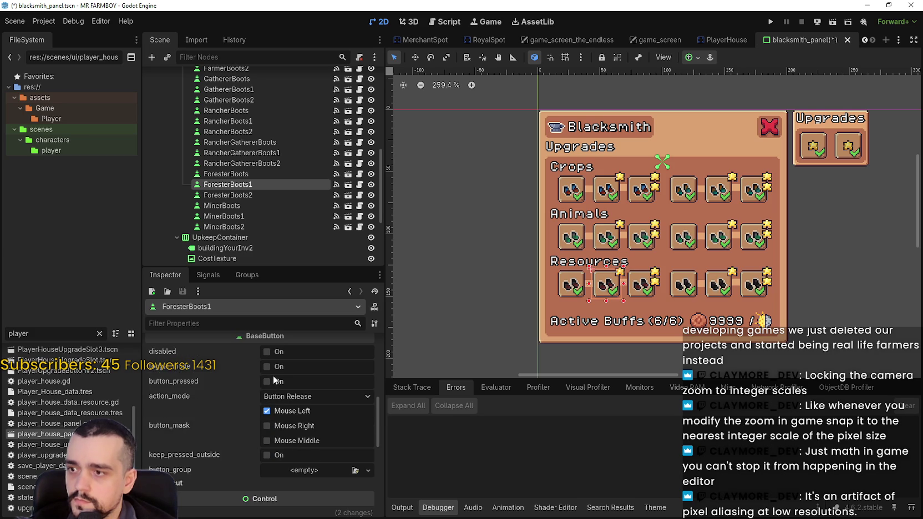
click(267, 368)
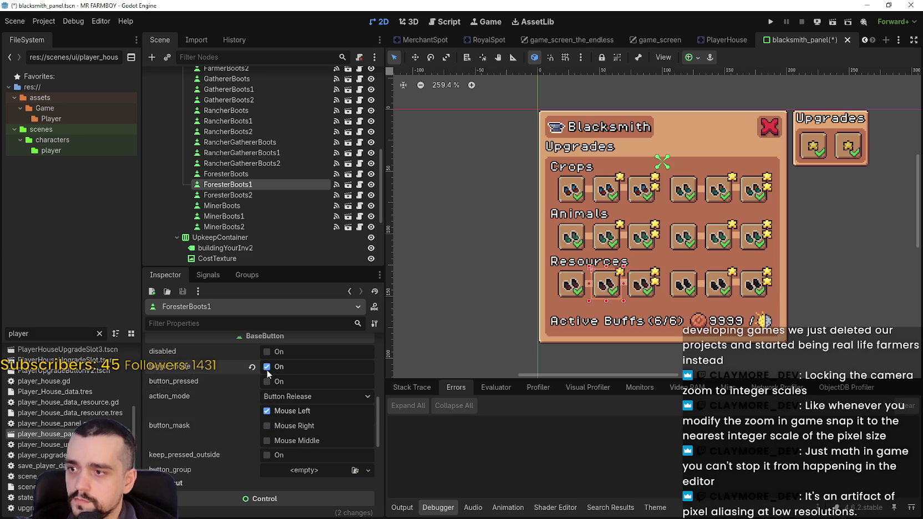
click(294, 469)
click(308, 499)
click(305, 469)
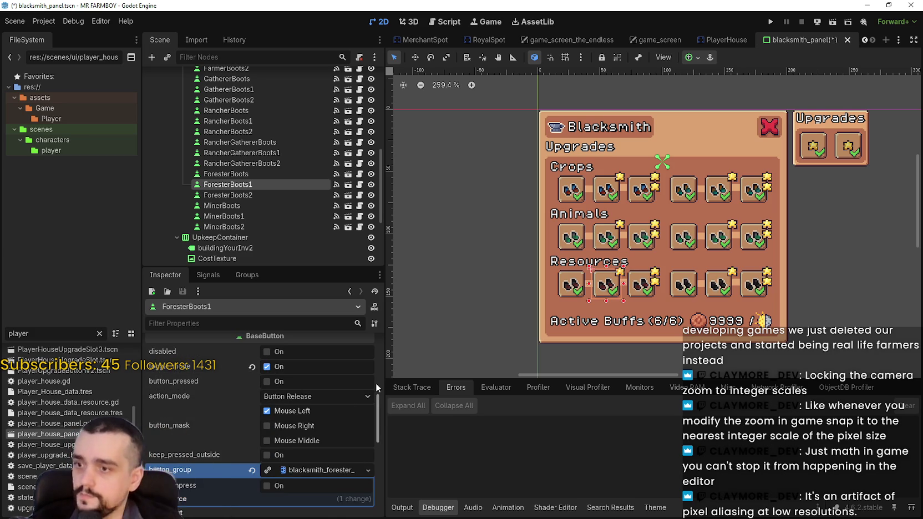
scroll(335, 420, down, 1)
Step: Make ForesterBoots2 a toggle button in the forester button group and save the scene
click(245, 195)
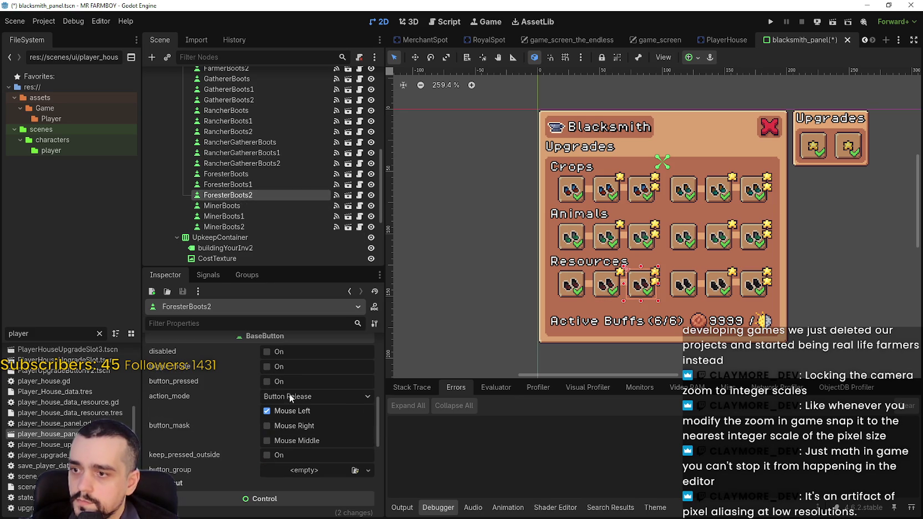
click(267, 367)
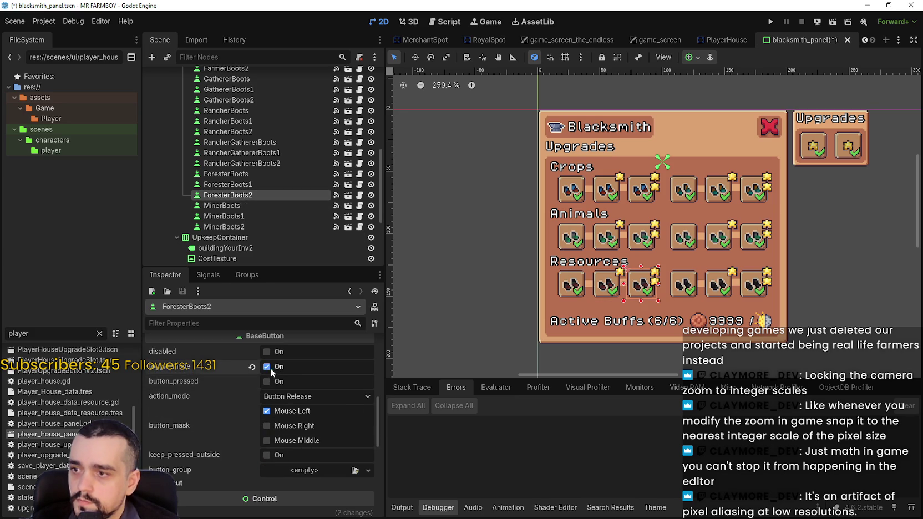
click(315, 467)
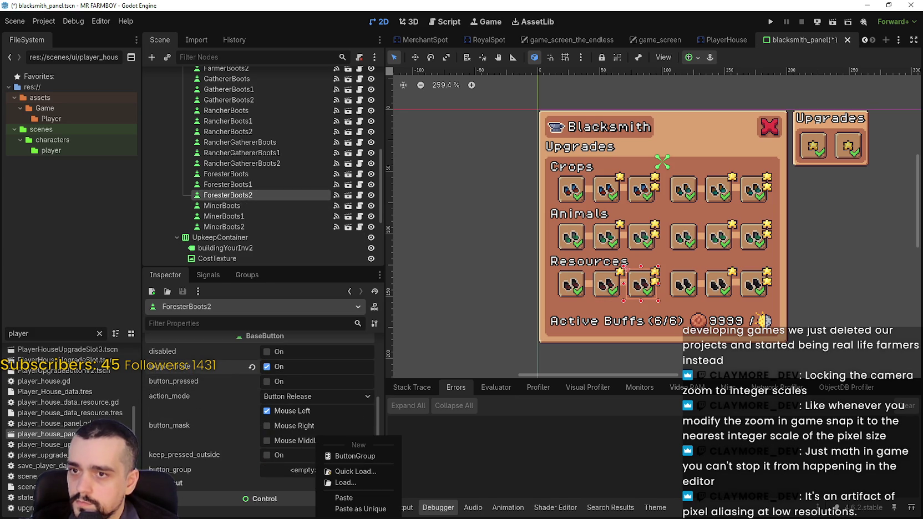
click(338, 497)
key(ctrl+s)
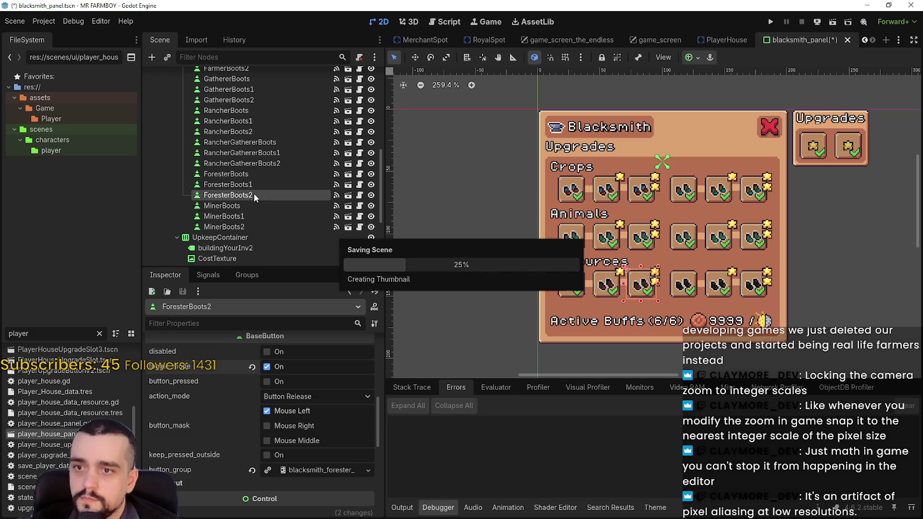
Step: Give MinerBoots a new ButtonGroup saved as blacksmith_miner_upgrades.tres
click(234, 205)
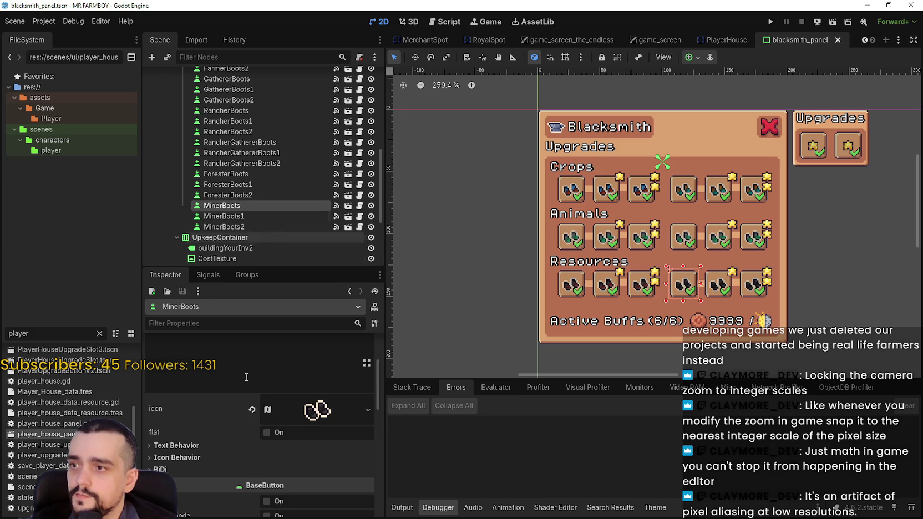
scroll(300, 450, down, 5)
click(295, 419)
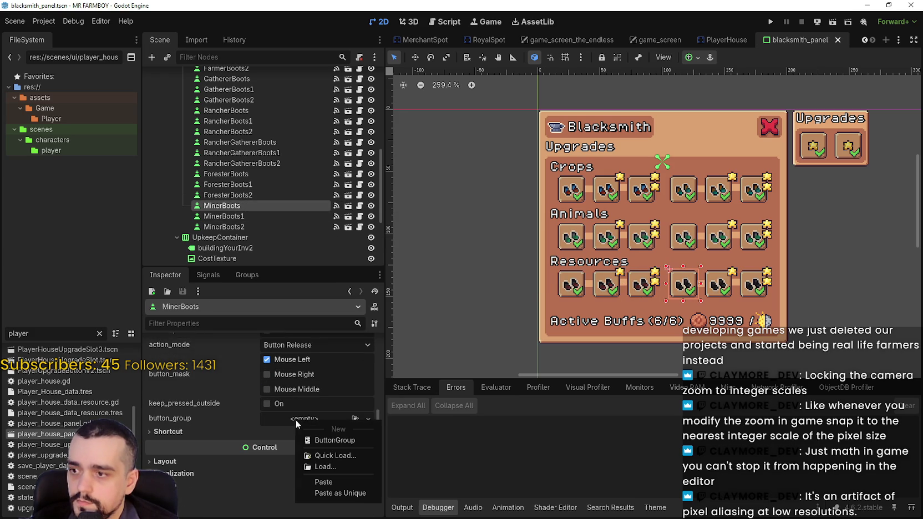
click(328, 444)
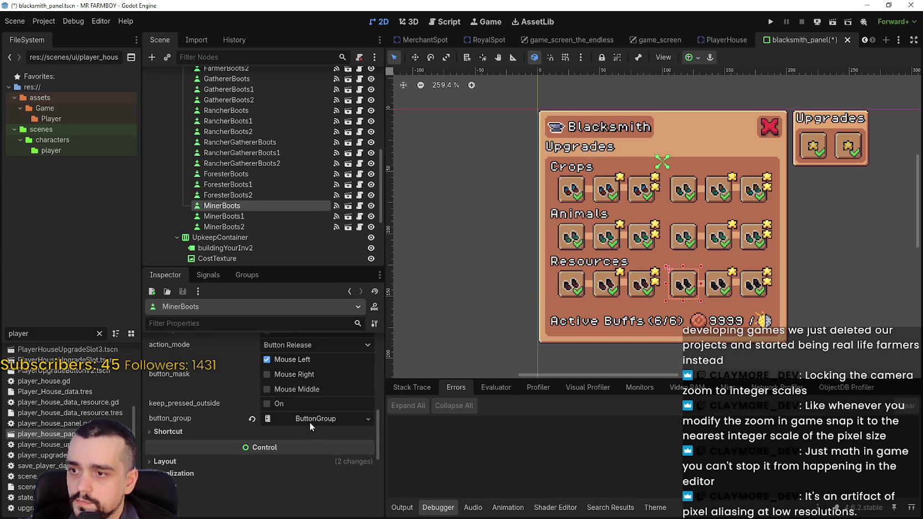
click(309, 422)
click(301, 417)
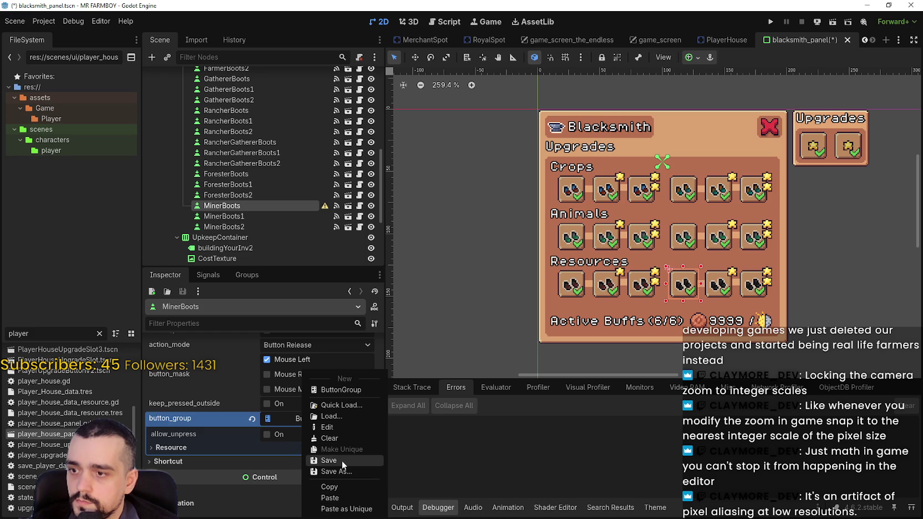
click(343, 469)
click(355, 156)
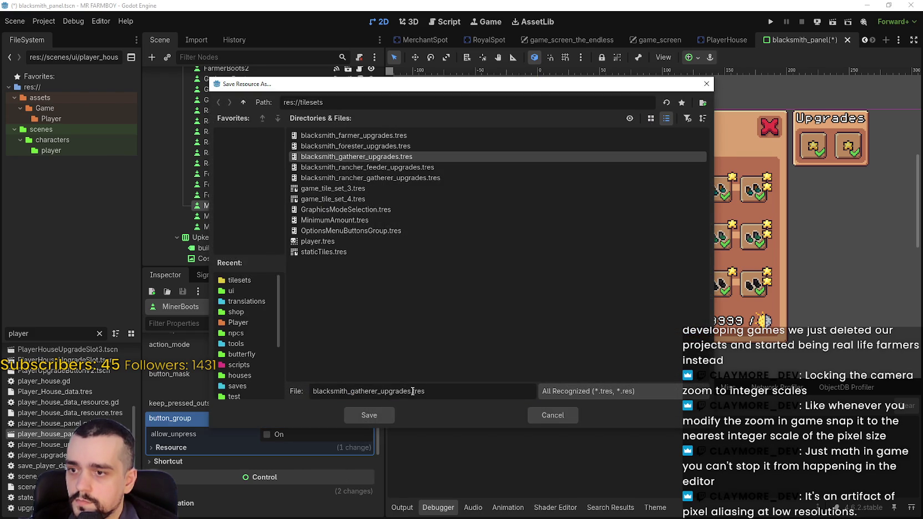
drag(411, 392, 354, 395)
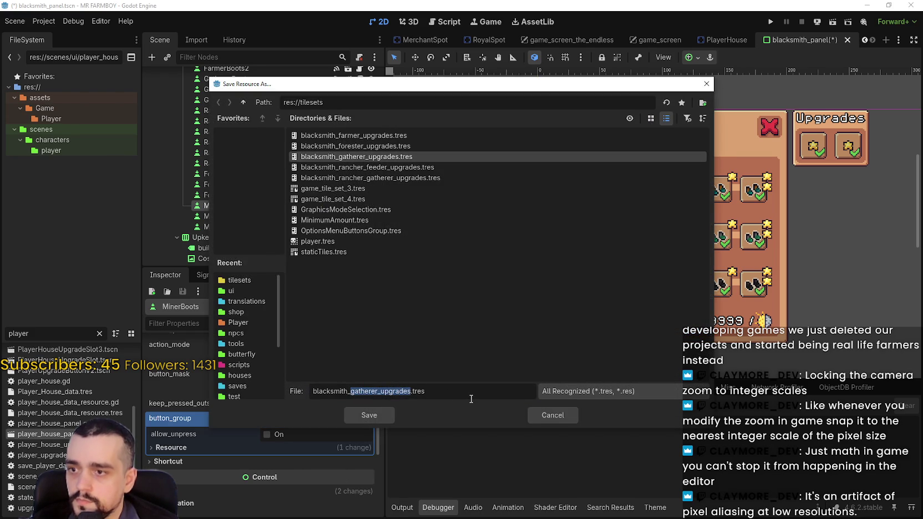
text(miner)
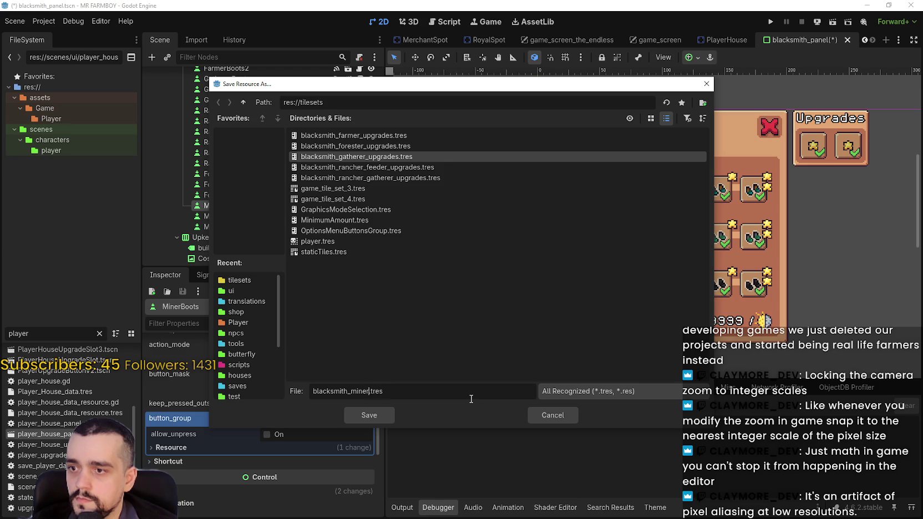
text(_upgrades)
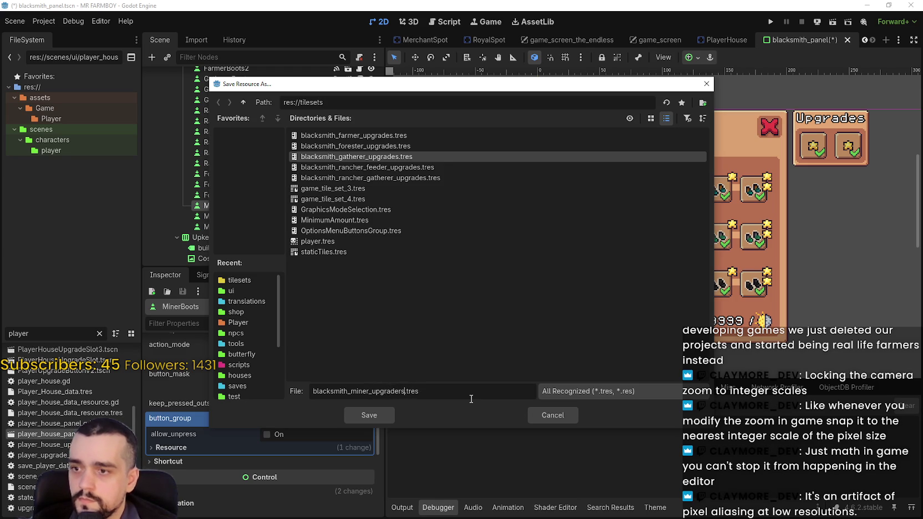
key(Return)
Step: Make MinerBoots a toggle button and save the scene
right_click(318, 415)
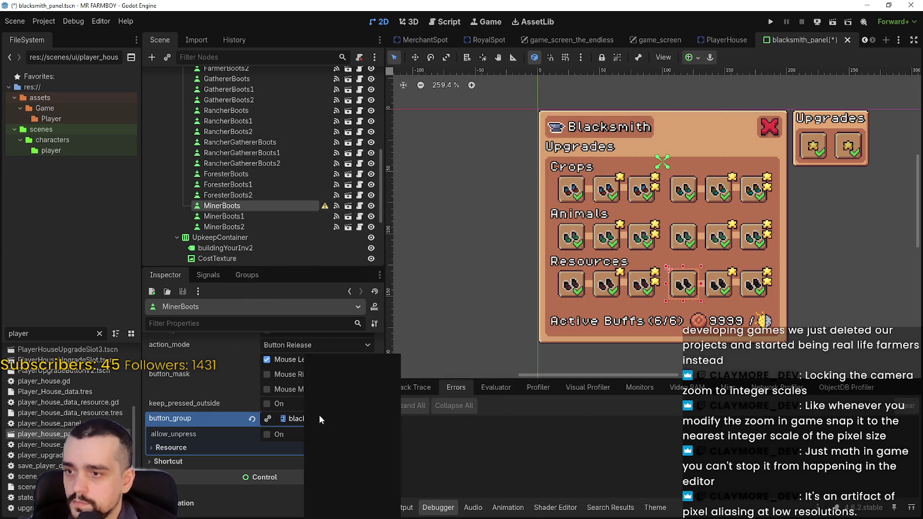
key(Escape)
scroll(271, 399, up, 4)
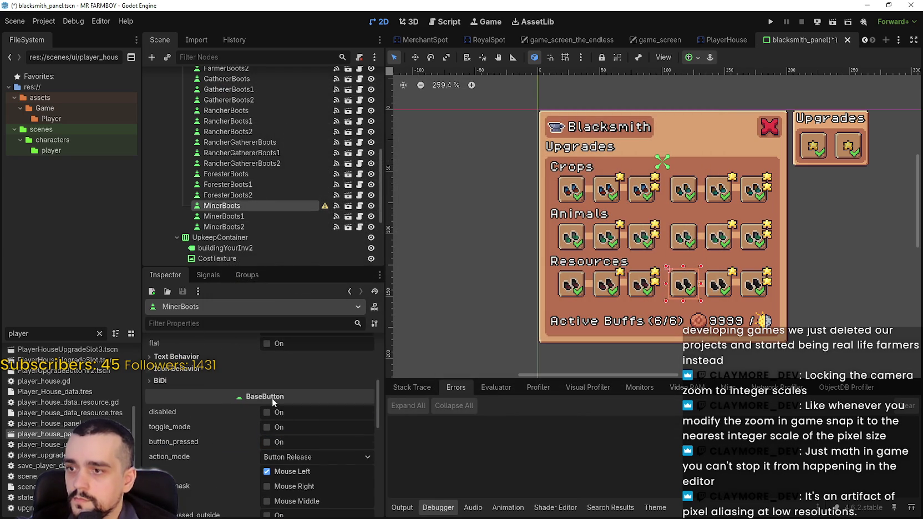
click(267, 427)
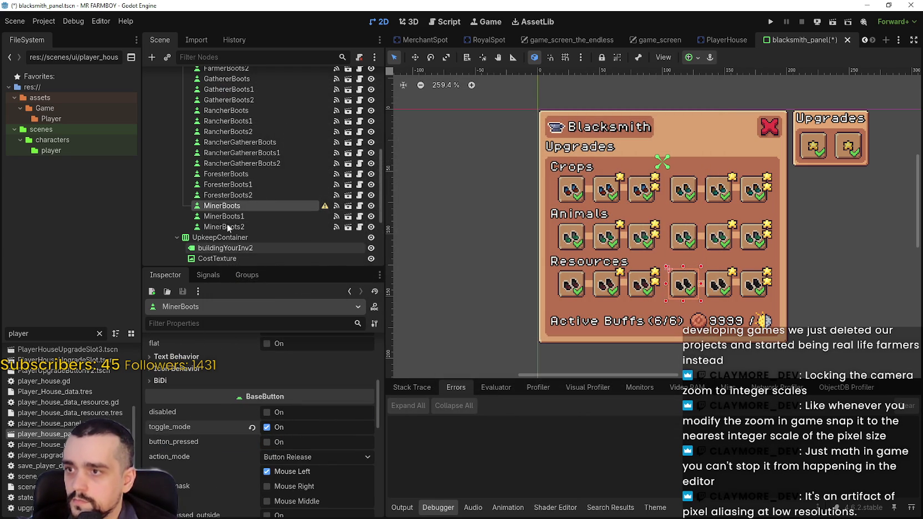
key(ctrl+s)
Step: Make MinerBoots1 a toggle button and assign it the miner button group
click(272, 216)
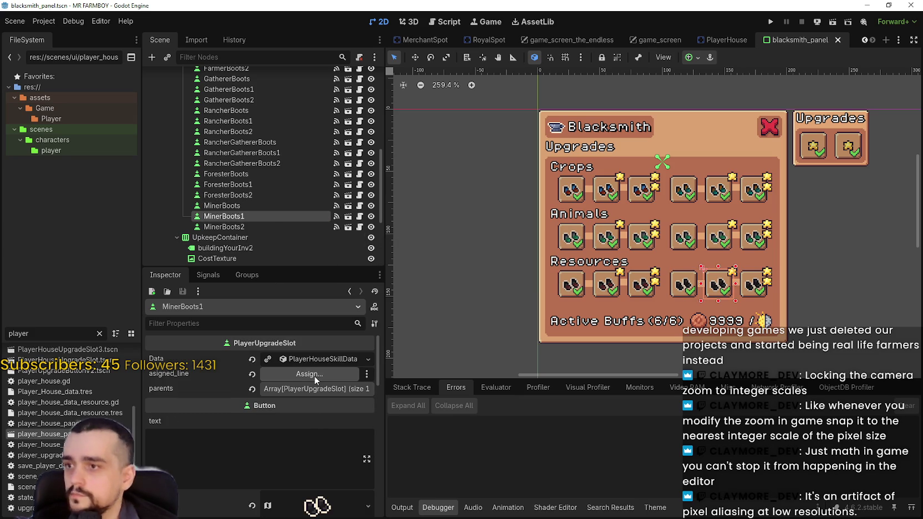
scroll(314, 376, down, 3)
scroll(305, 415, down, 3)
click(277, 433)
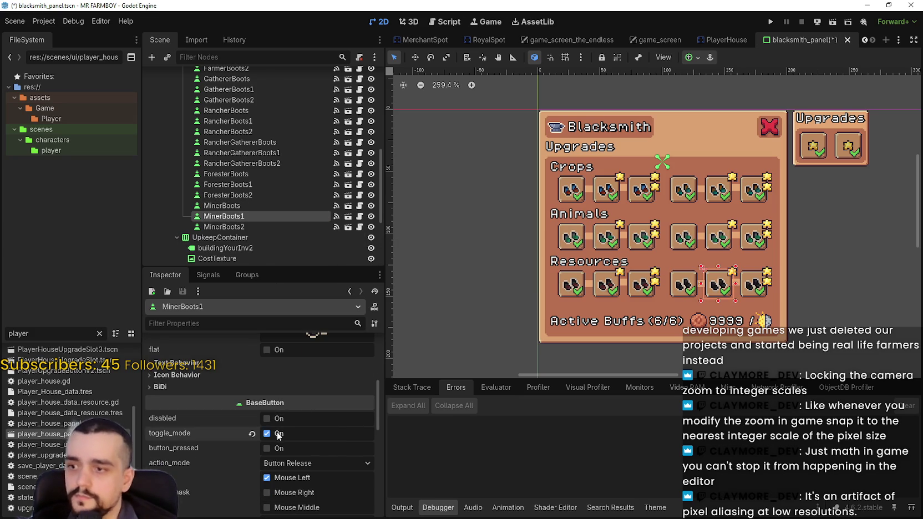
scroll(277, 433, down, 4)
click(285, 425)
click(325, 486)
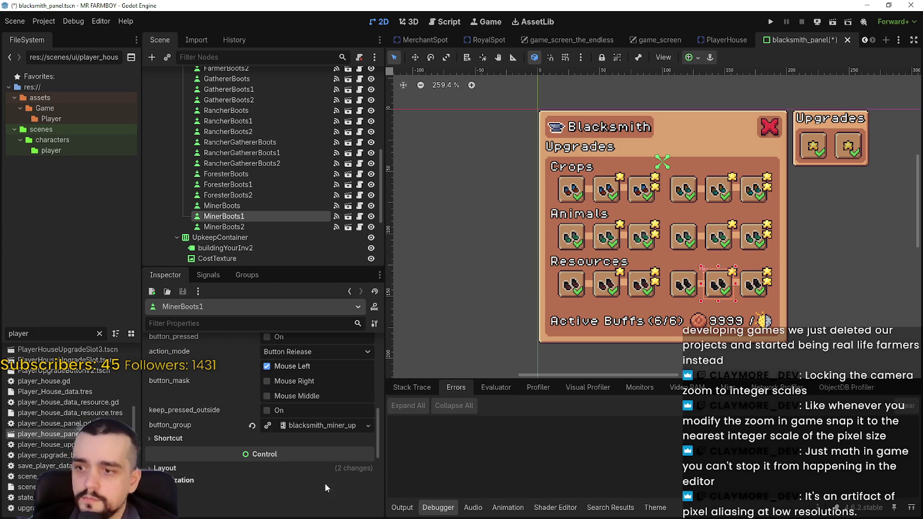
Step: Make MinerBoots2 a toggle button in the miner button group and save blacksmith_panel
click(245, 226)
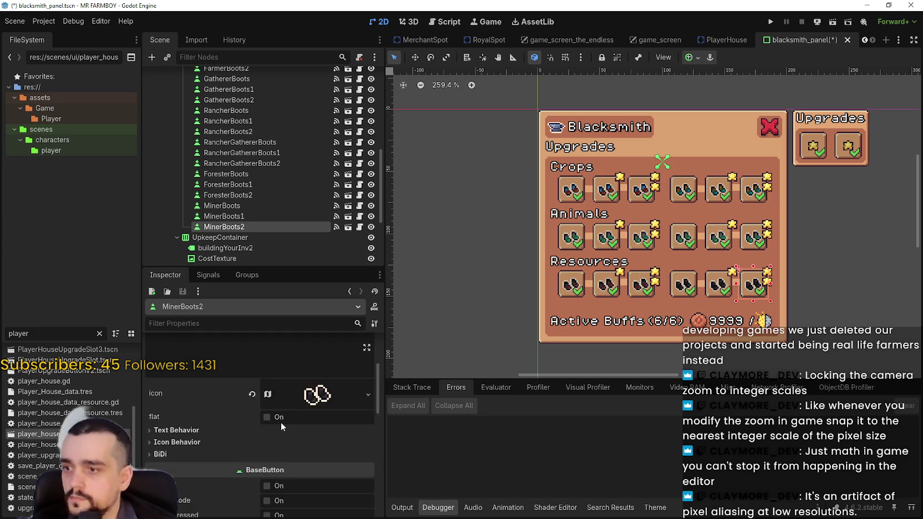
scroll(281, 422, down, 3)
click(284, 456)
scroll(284, 456, down, 1)
scroll(283, 450, down, 4)
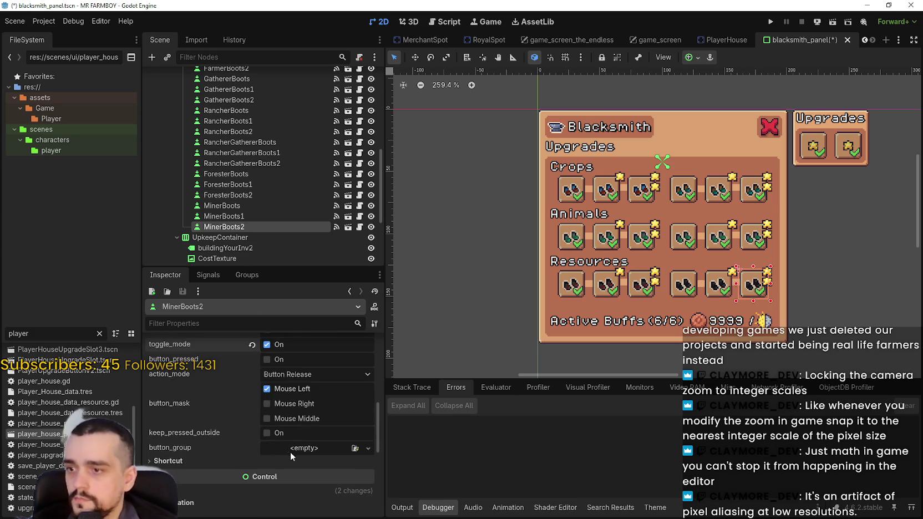
click(292, 383)
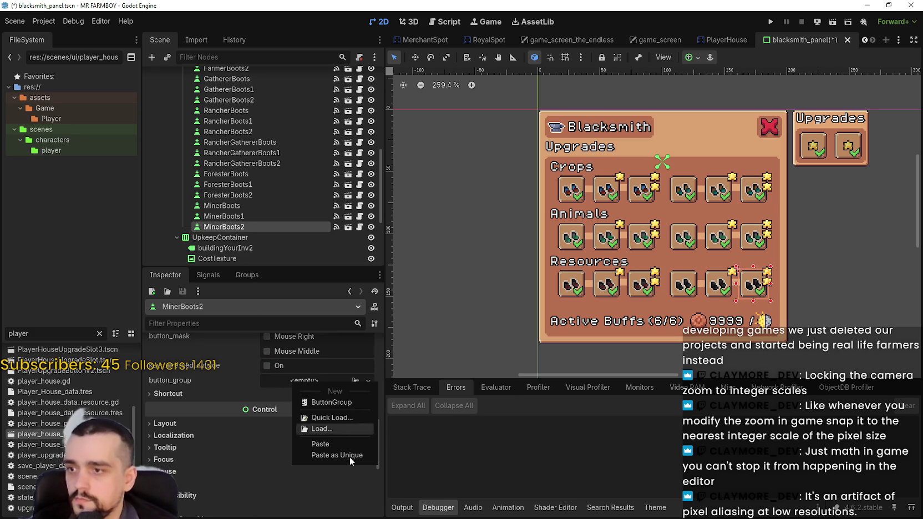
click(341, 442)
key(ctrl+s)
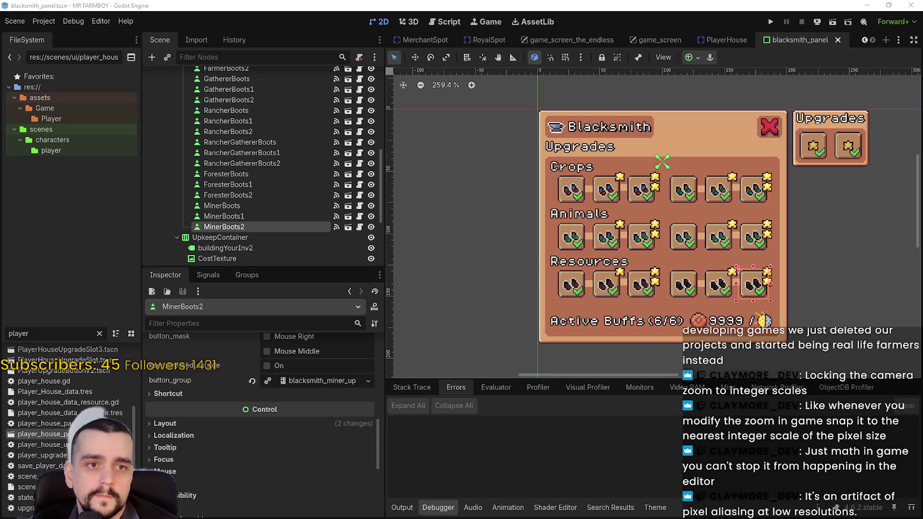
Step: Collapse the Skills node in the Scene tree and open BlacksmithPanel's blacksmith_panel.gd script
scroll(687, 218, up, 5)
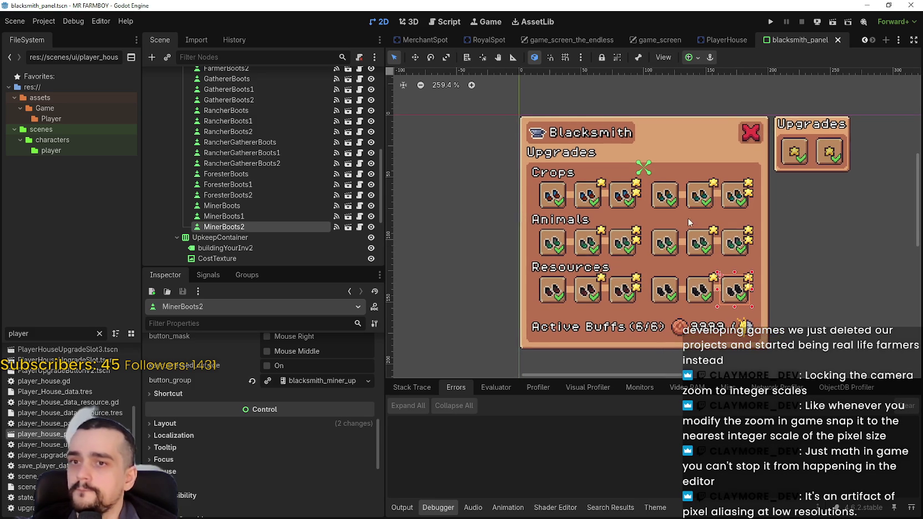
scroll(618, 229, down, 4)
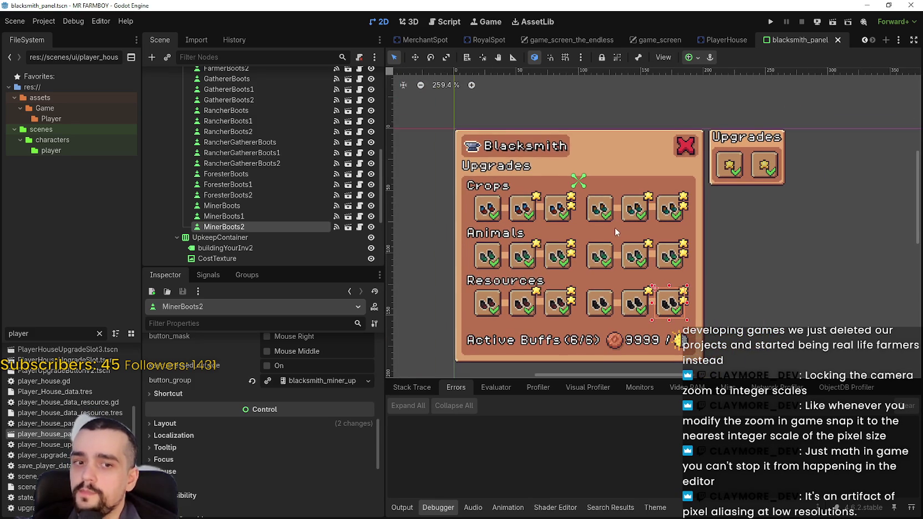
scroll(635, 214, up, 2)
scroll(629, 213, down, 1)
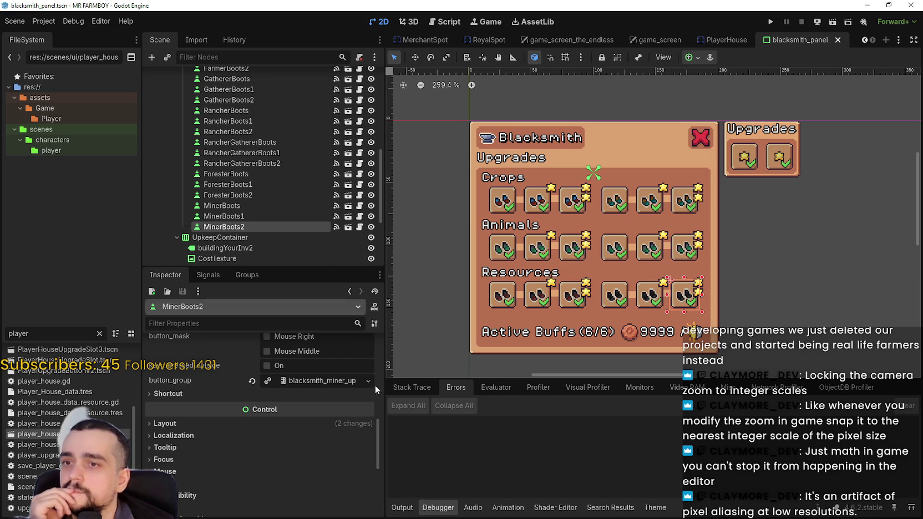
scroll(260, 202, up, 3)
scroll(256, 201, up, 1)
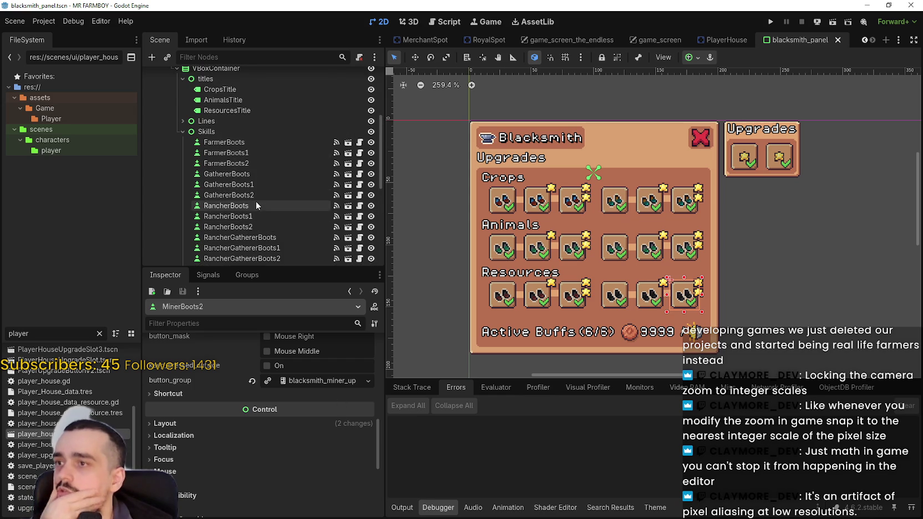
click(183, 132)
scroll(241, 189, up, 2)
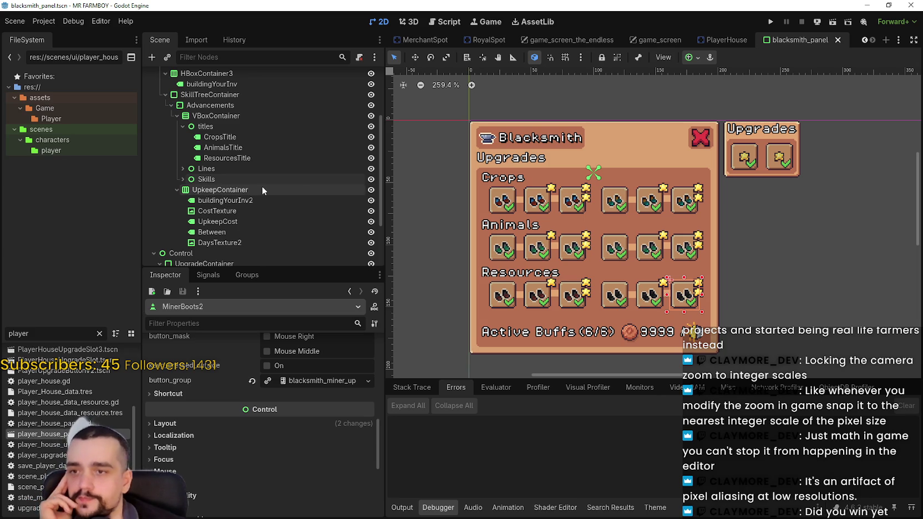
scroll(606, 256, down, 1)
scroll(361, 234, up, 3)
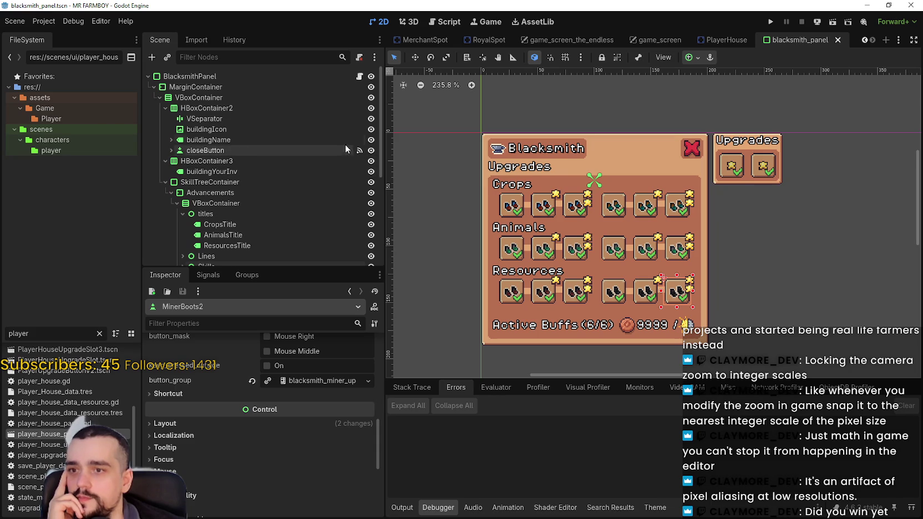
click(360, 76)
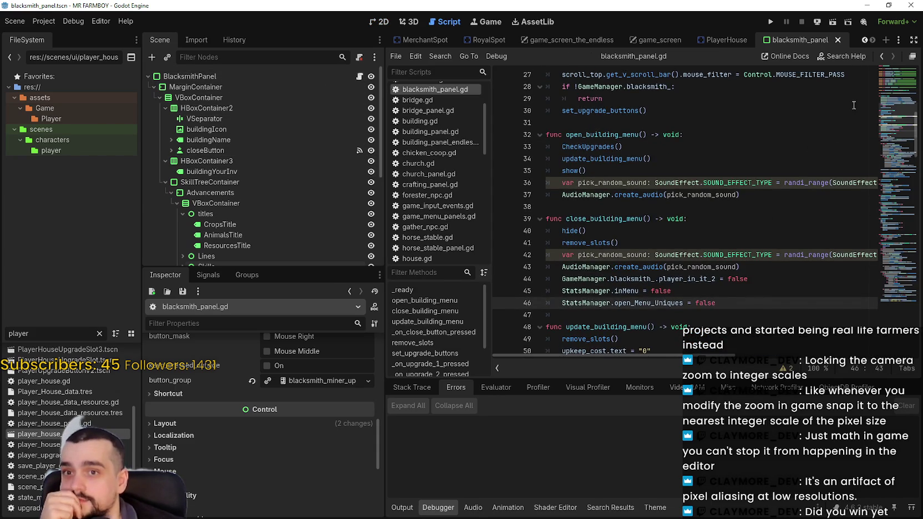
click(893, 81)
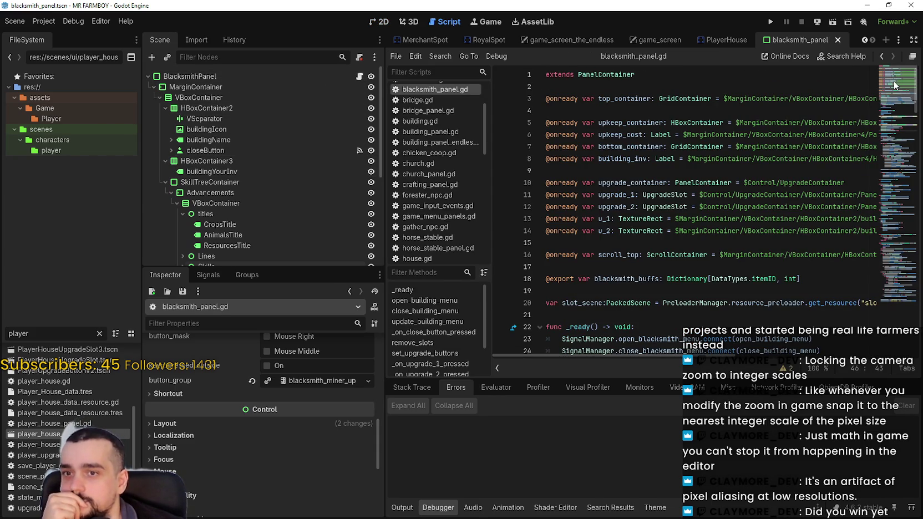
drag(894, 83, 869, 164)
scroll(864, 181, down, 10)
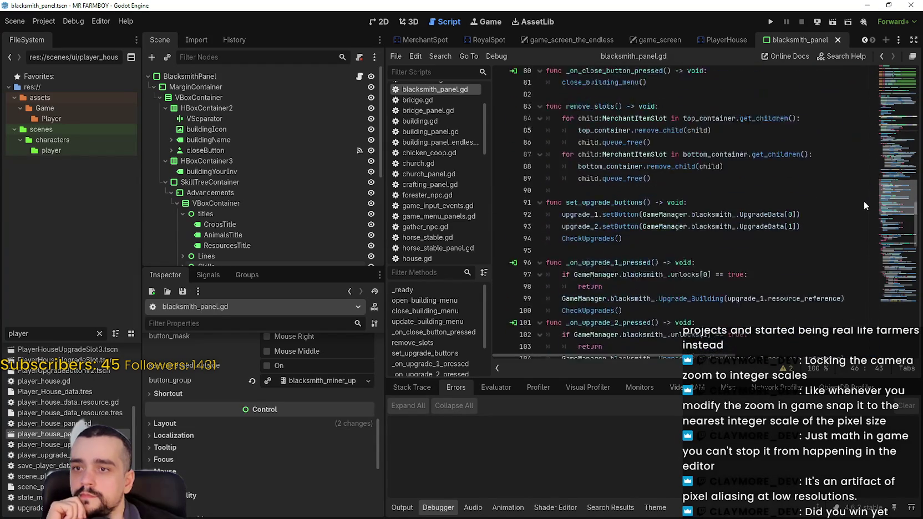
scroll(859, 225, down, 6)
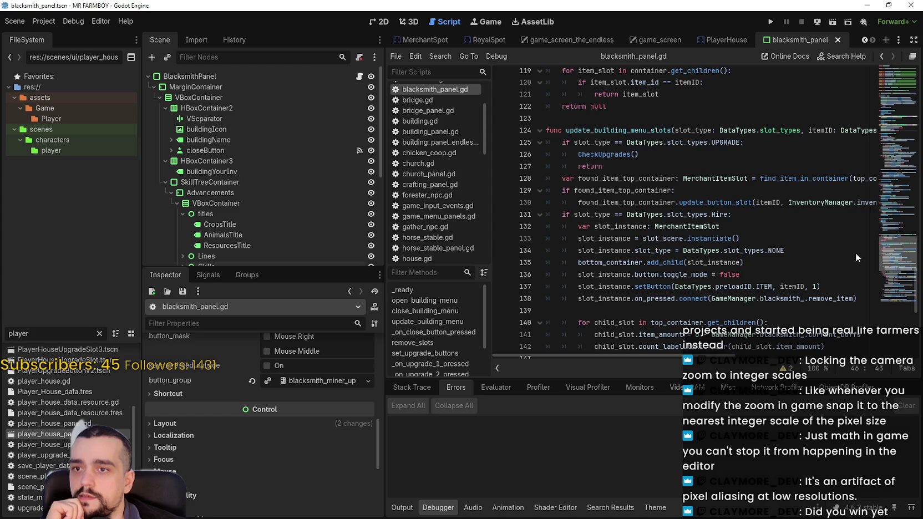
scroll(855, 252, down, 8)
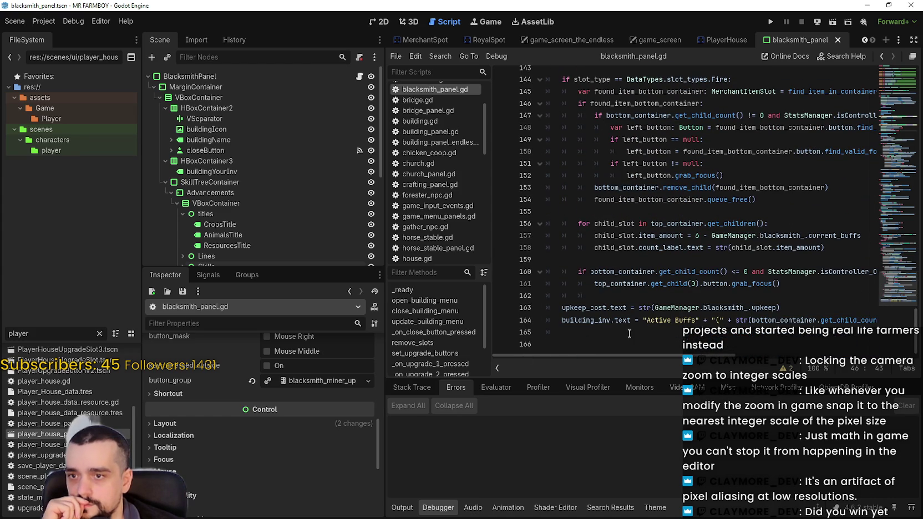
scroll(649, 305, up, 5)
scroll(649, 304, up, 4)
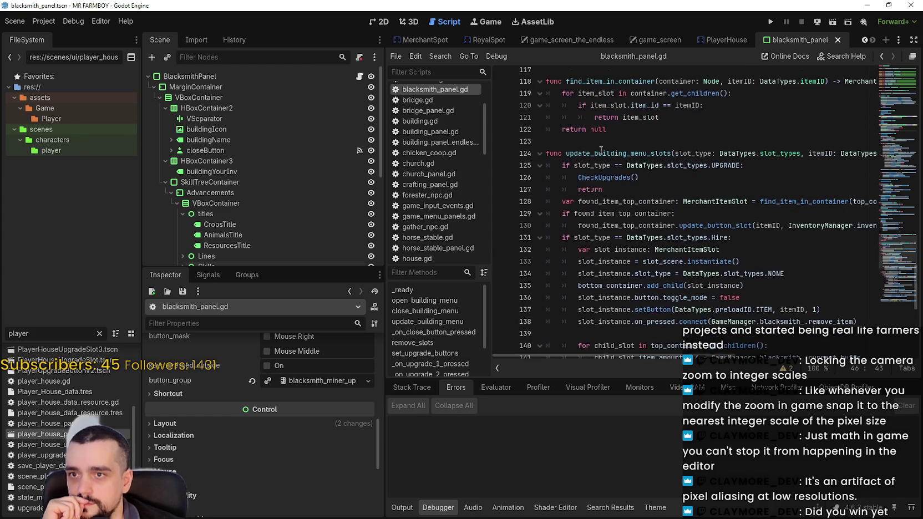
scroll(601, 150, down, 9)
mouse_move(617, 337)
mouse_down()
mouse_move(547, 208)
mouse_move(547, 290)
mouse_move(548, 250)
mouse_up()
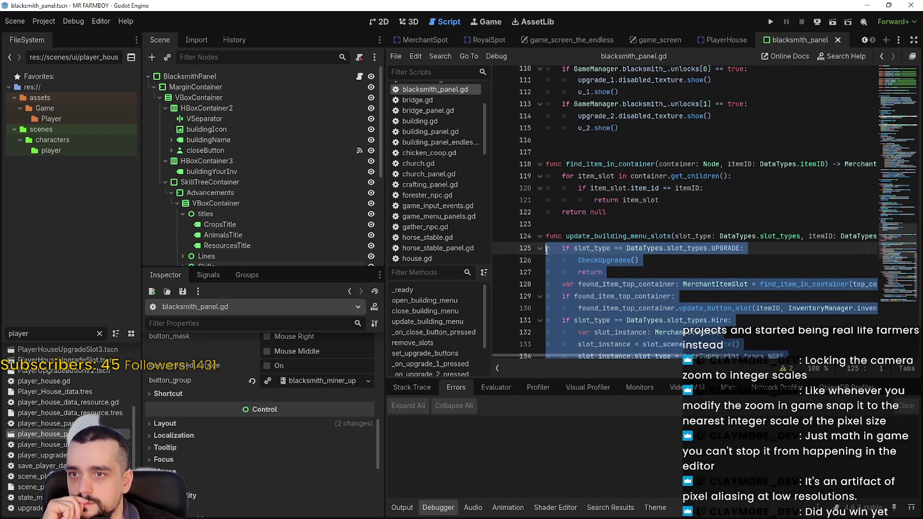
mouse_move(546, 250)
mouse_down()
mouse_move(565, 260)
mouse_move(547, 253)
mouse_move(565, 303)
mouse_move(547, 309)
mouse_up()
Step: Comment out find_item_in_container and the erroring signal connections on lines 25–26
key(ctrl+k)
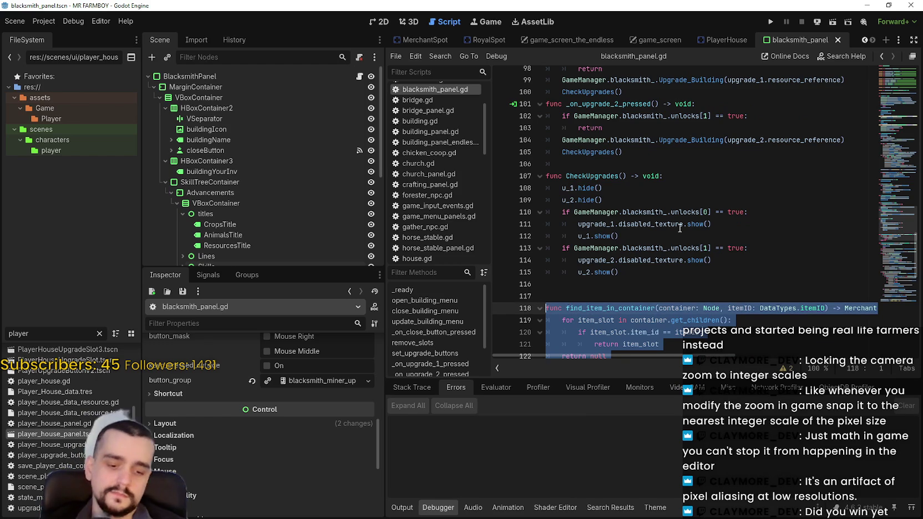
scroll(680, 233, up, 2)
click(690, 271)
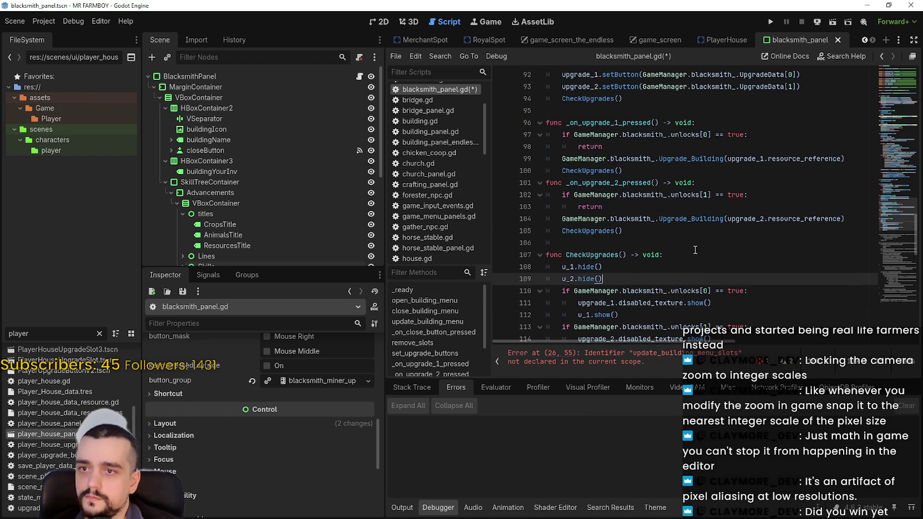
click(682, 351)
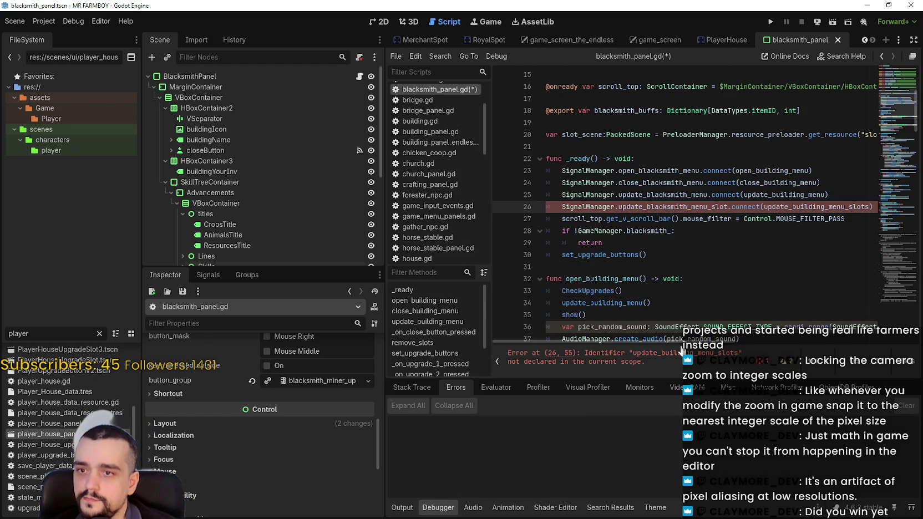
key(ctrl+k)
click(560, 195)
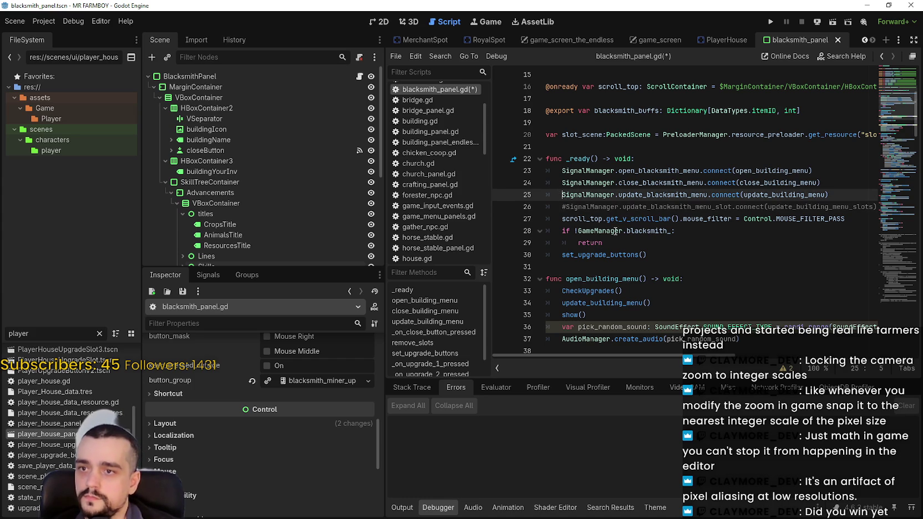
key(ctrl+k)
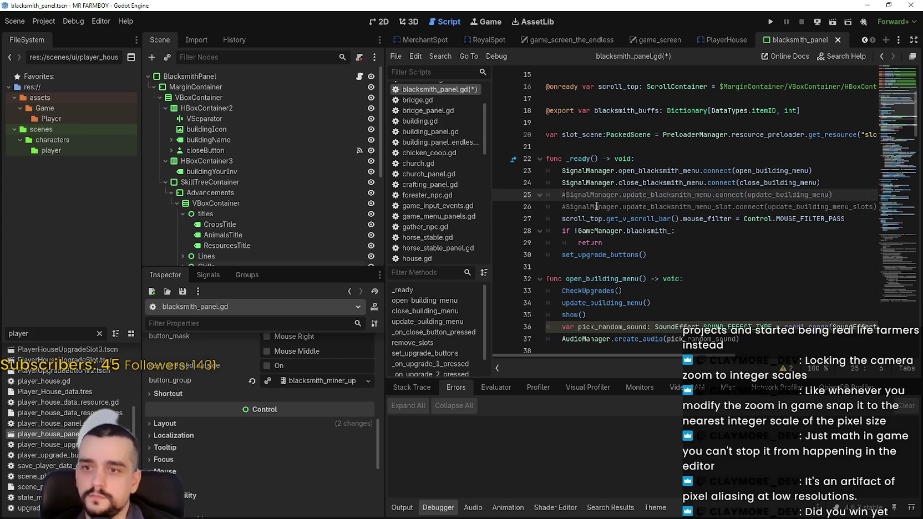
Step: Comment out the whole update_building_menu function with Ctrl+K
scroll(617, 241, down, 1)
double_click(622, 265)
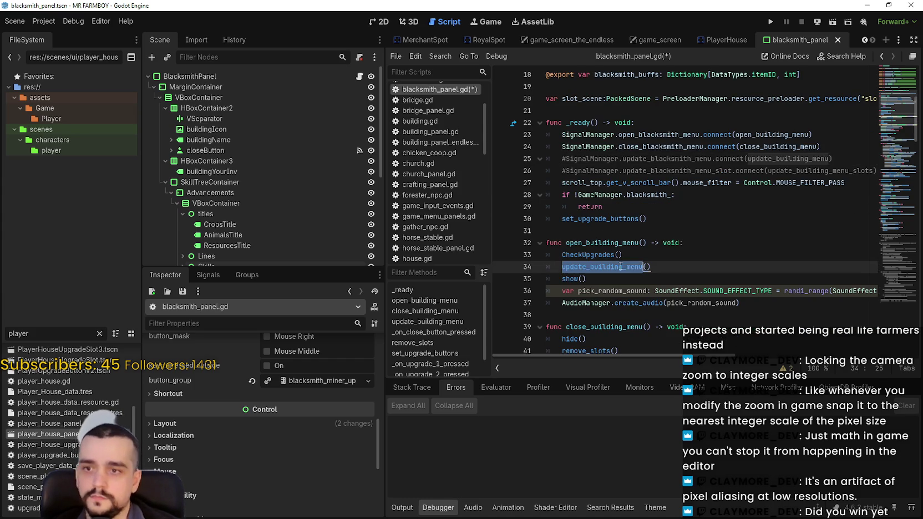
scroll(621, 258, down, 3)
scroll(619, 252, down, 5)
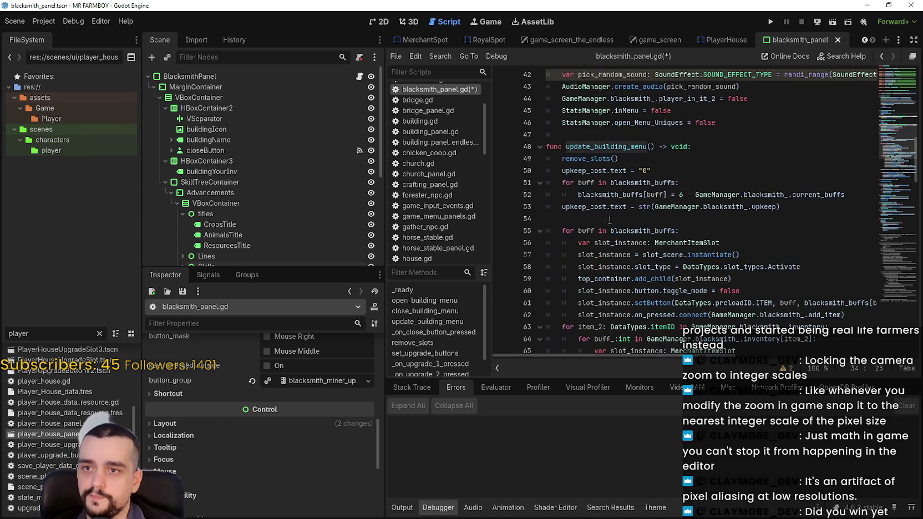
scroll(609, 221, down, 7)
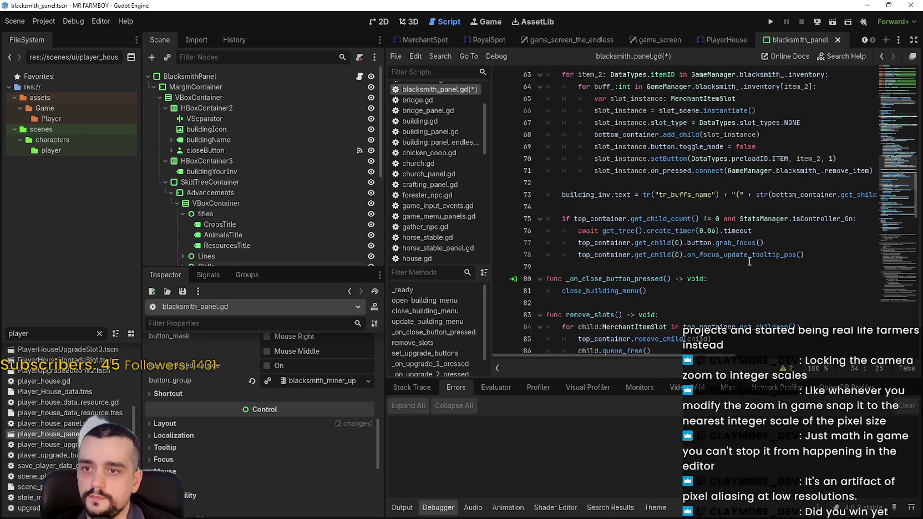
mouse_move(820, 260)
mouse_down()
mouse_move(640, 205)
mouse_move(600, 170)
mouse_move(544, 148)
mouse_up()
scroll(643, 205, up, 5)
scroll(555, 155, up, 2)
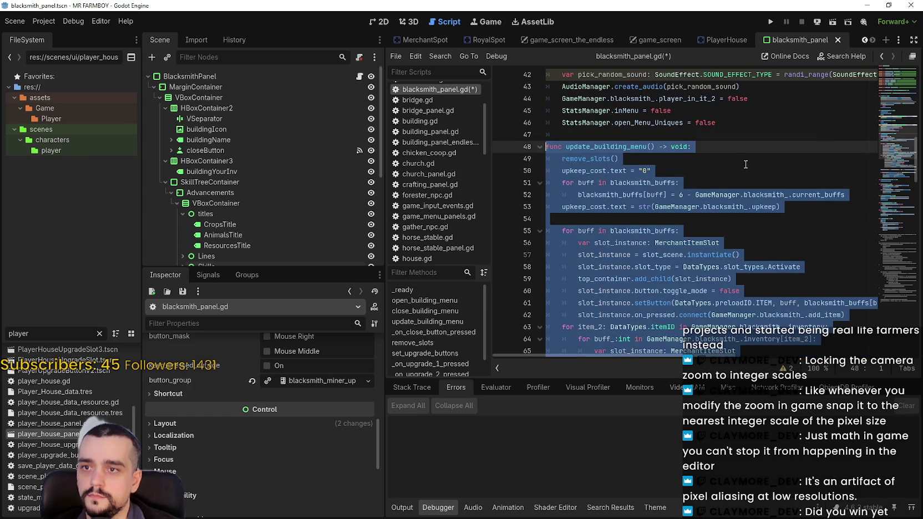
key(ctrl+k)
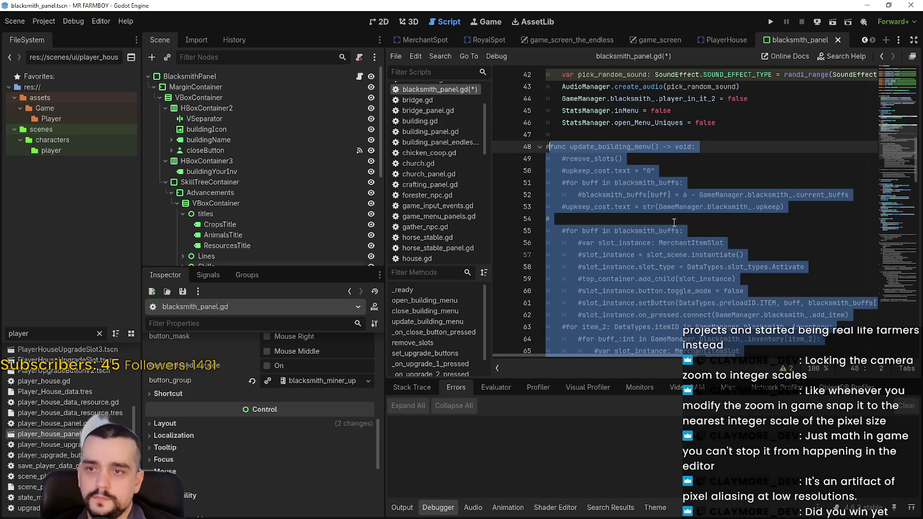
Step: Comment out the whole remove_slots function with Ctrl+K
scroll(674, 222, down, 12)
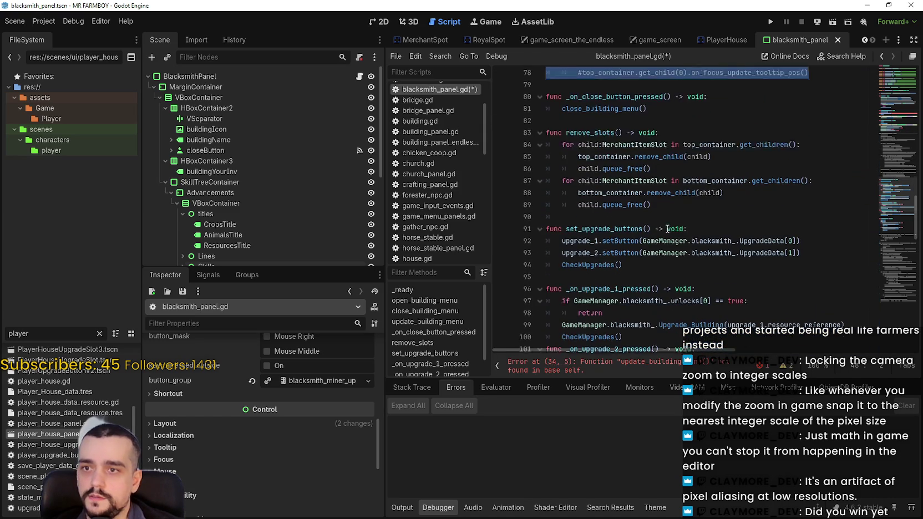
scroll(668, 229, down, 1)
mouse_move(688, 206)
mouse_down()
mouse_move(588, 129)
mouse_move(546, 116)
mouse_up()
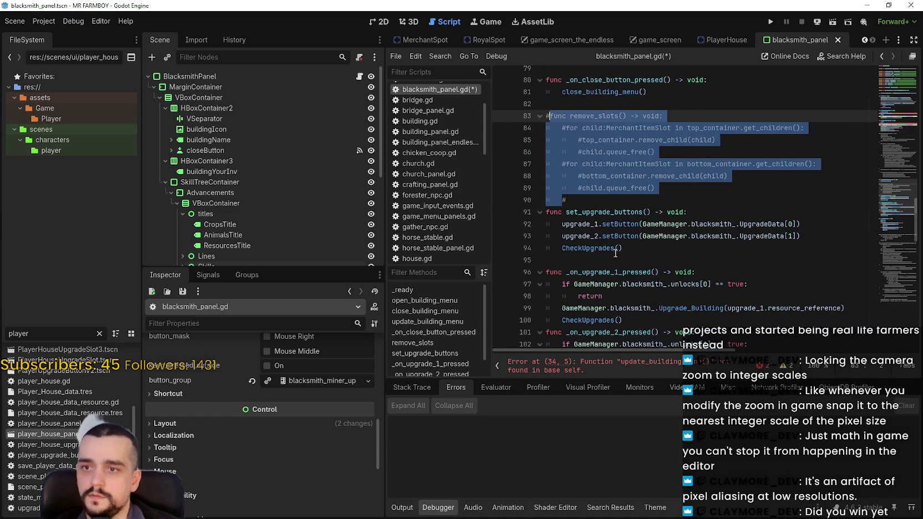
key(ctrl+k)
Step: Add # before the update_building_menu() call and the remove_slots() call in close_building_menu
scroll(619, 220, down, 1)
scroll(619, 221, down, 5)
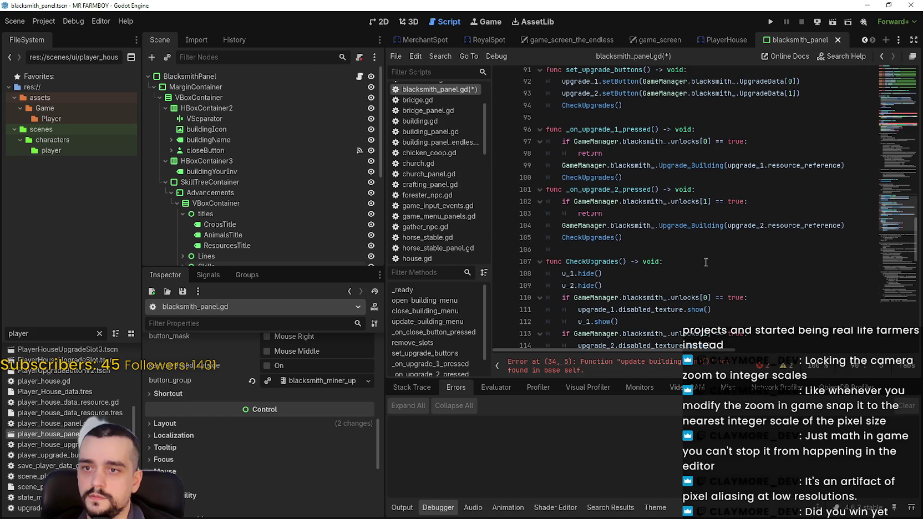
click(644, 364)
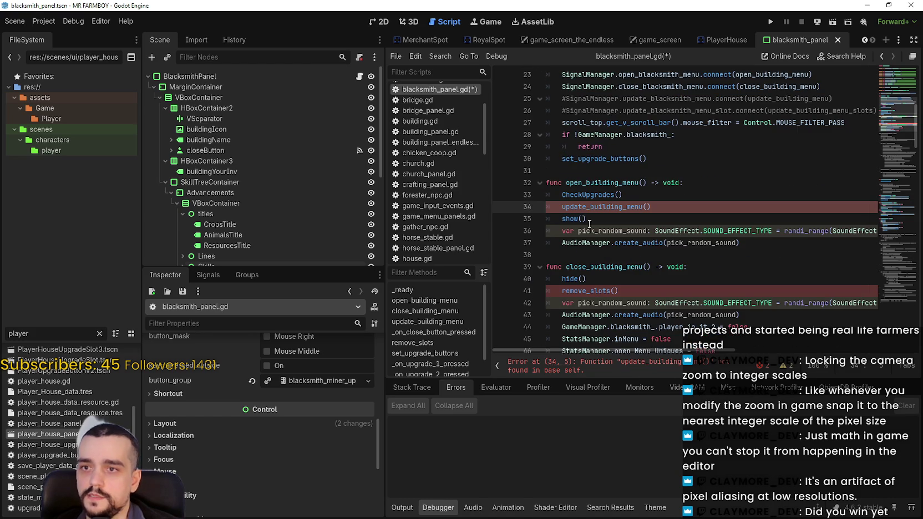
text(#)
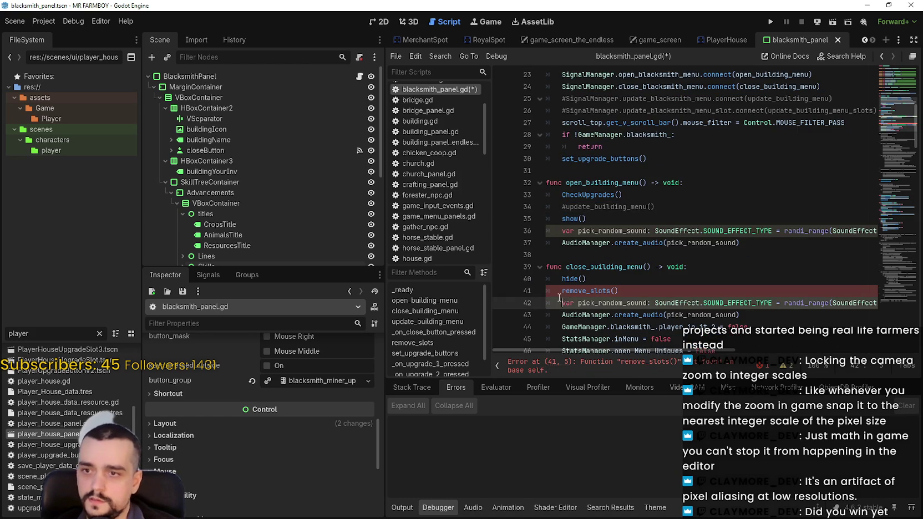
click(560, 291)
text(#)
scroll(661, 274, down, 3)
click(652, 244)
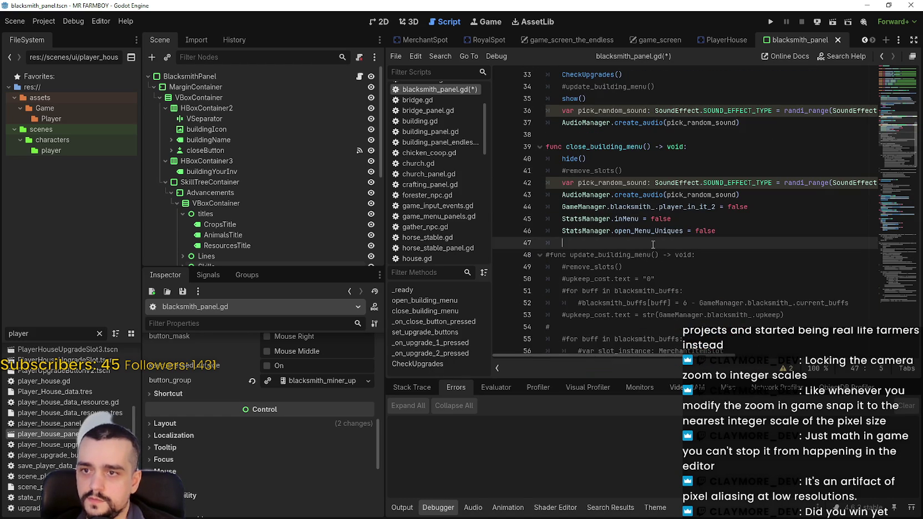
Step: Save the edited blacksmith_panel.gd script with Ctrl+S
scroll(657, 250, up, 4)
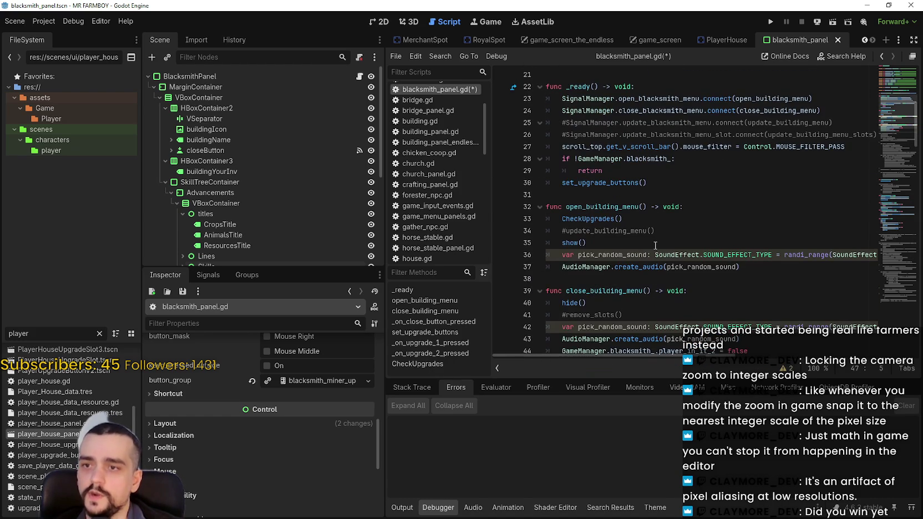
click(604, 218)
click(613, 233)
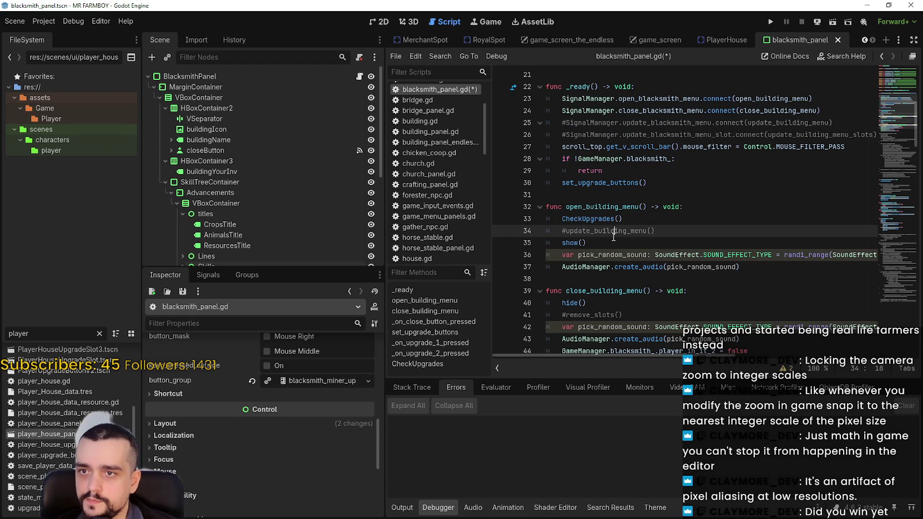
key(ctrl+s)
click(661, 169)
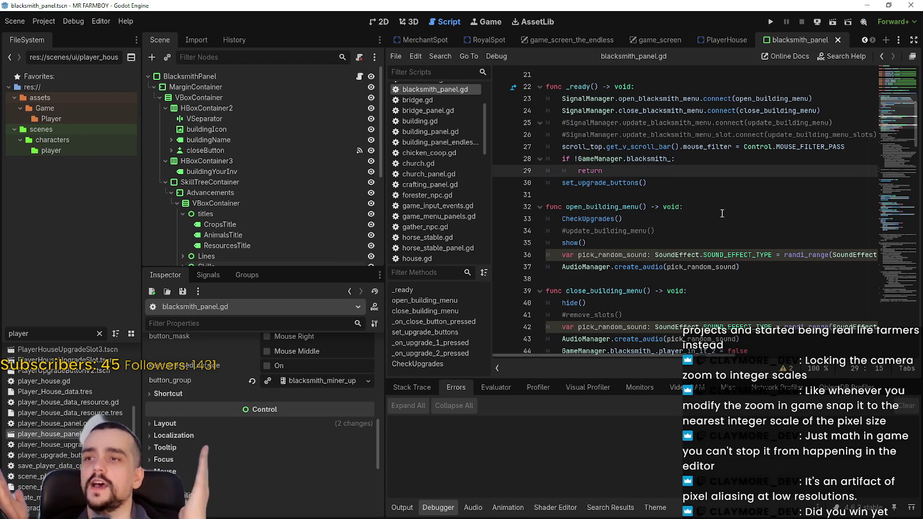
key(alt+Tab)
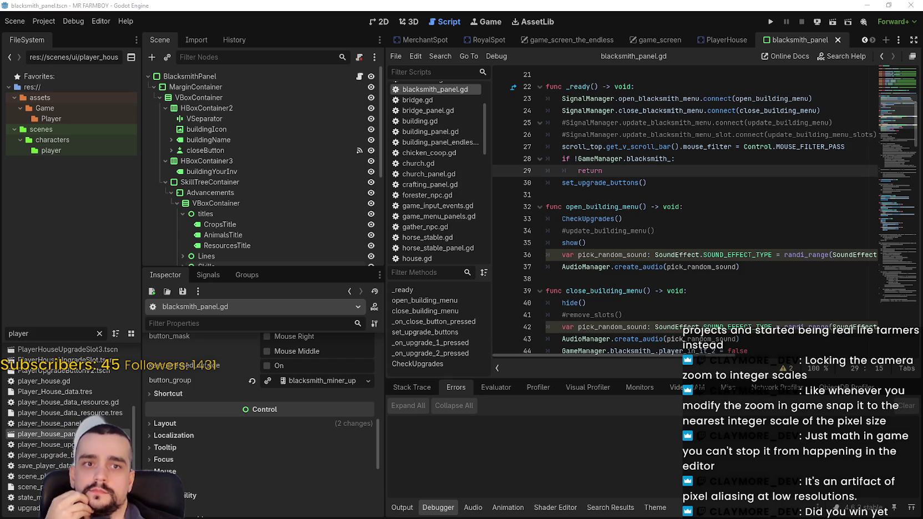
click(674, 244)
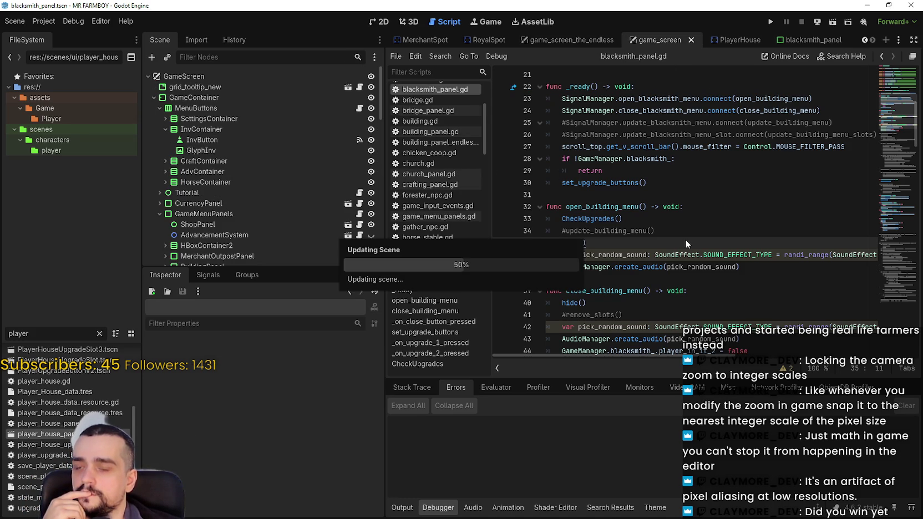
Step: Run the project, maximize the game window, and load Save 1 (Normal) via Continue
click(378, 21)
click(772, 22)
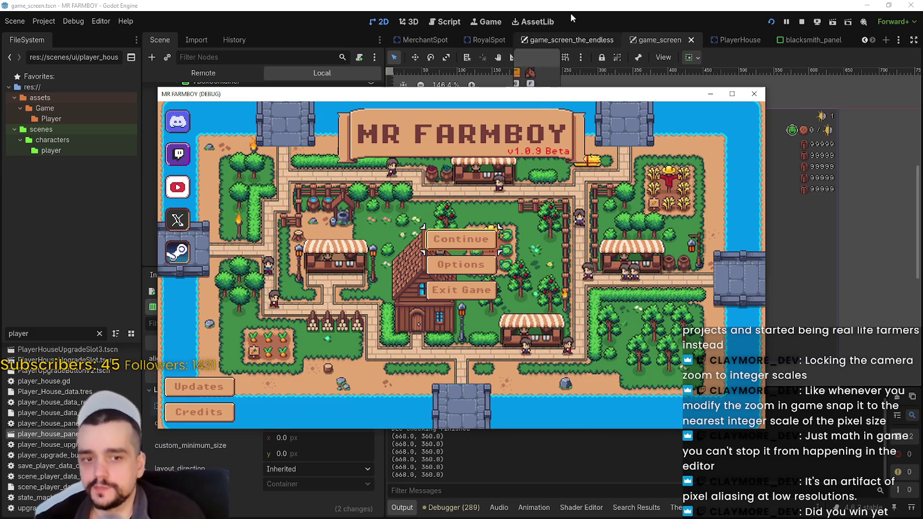
click(730, 93)
click(480, 253)
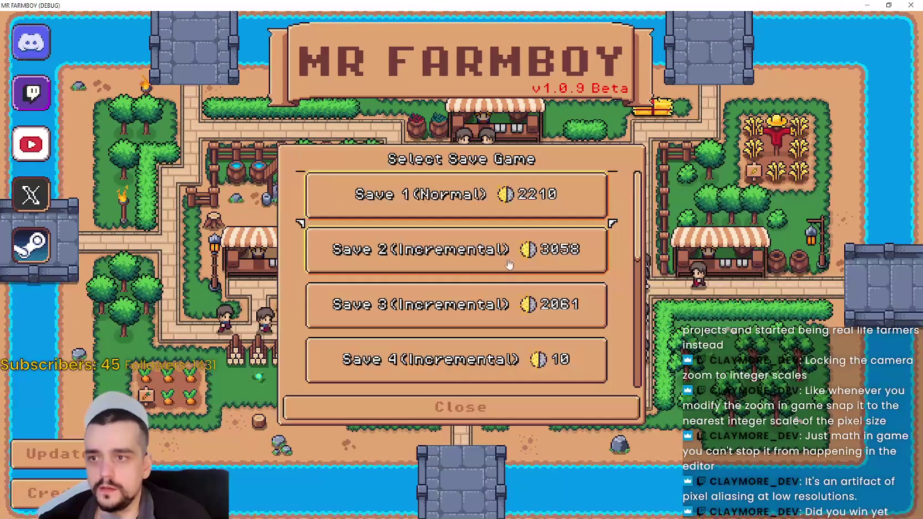
click(497, 222)
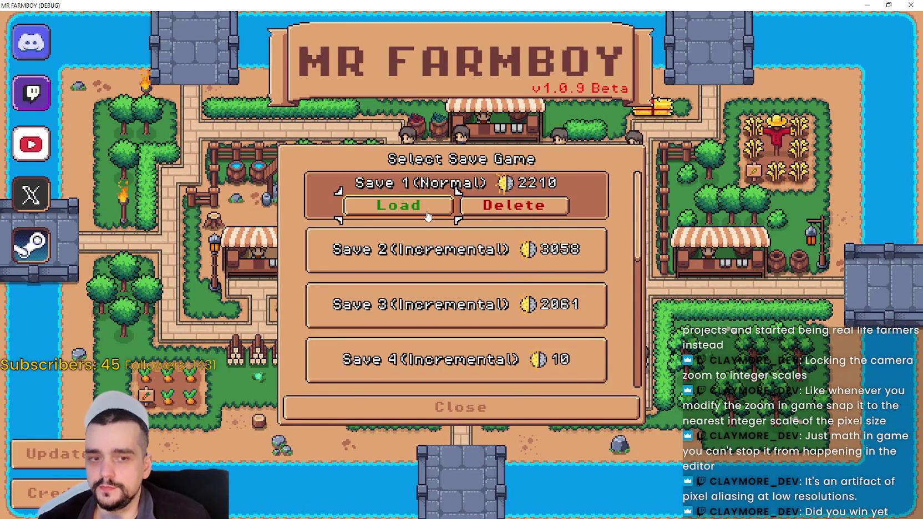
click(429, 216)
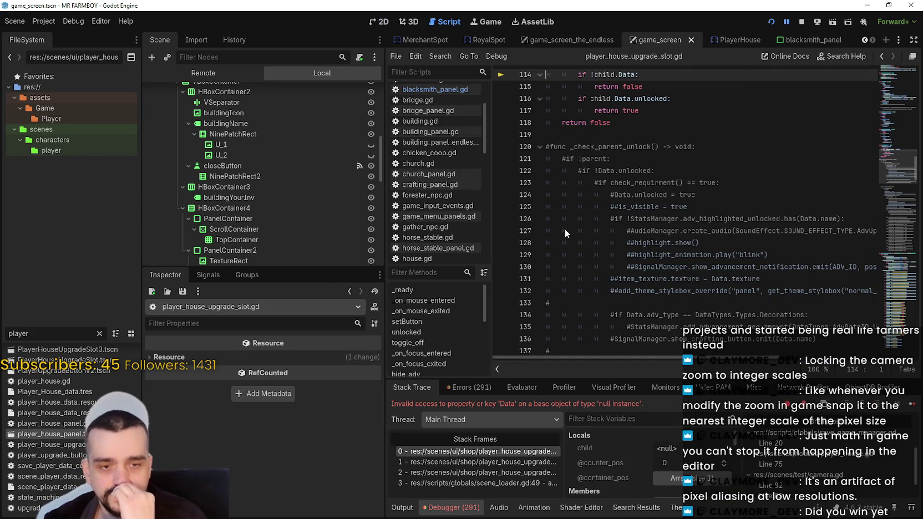
Step: Inspect checkParents() and the parents usage on line 113, then restart the game with F5
scroll(632, 303, up, 6)
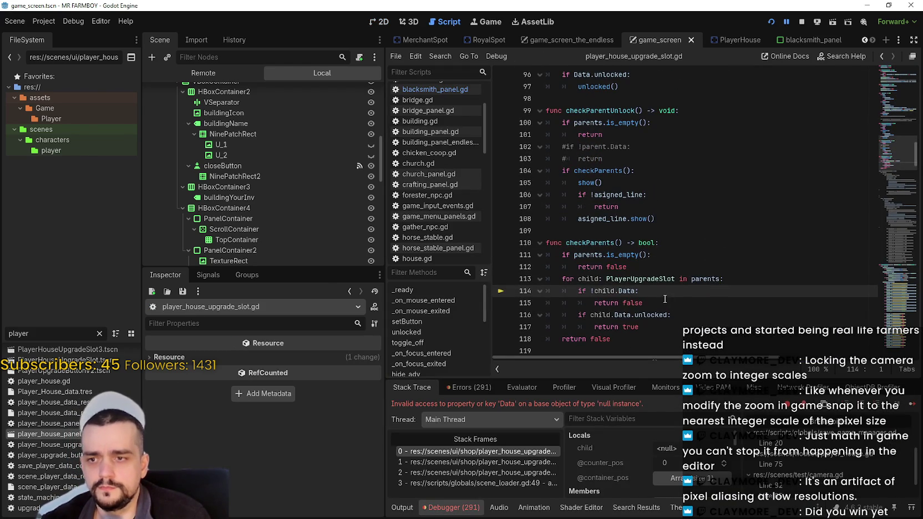
scroll(665, 299, up, 2)
scroll(653, 285, up, 13)
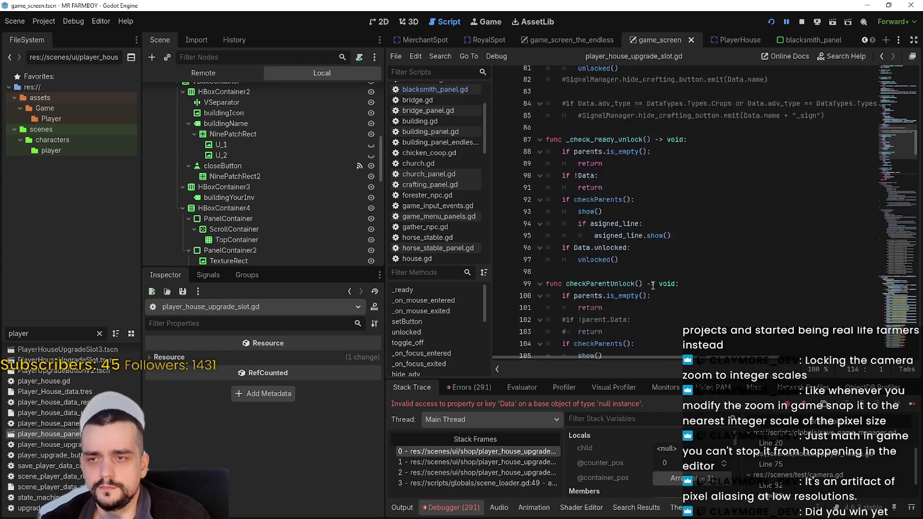
scroll(732, 210, down, 11)
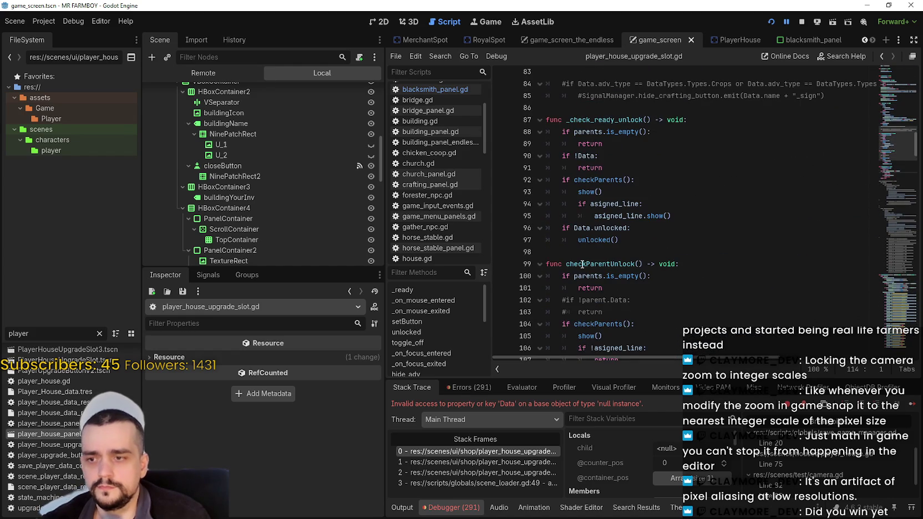
scroll(604, 247, down, 5)
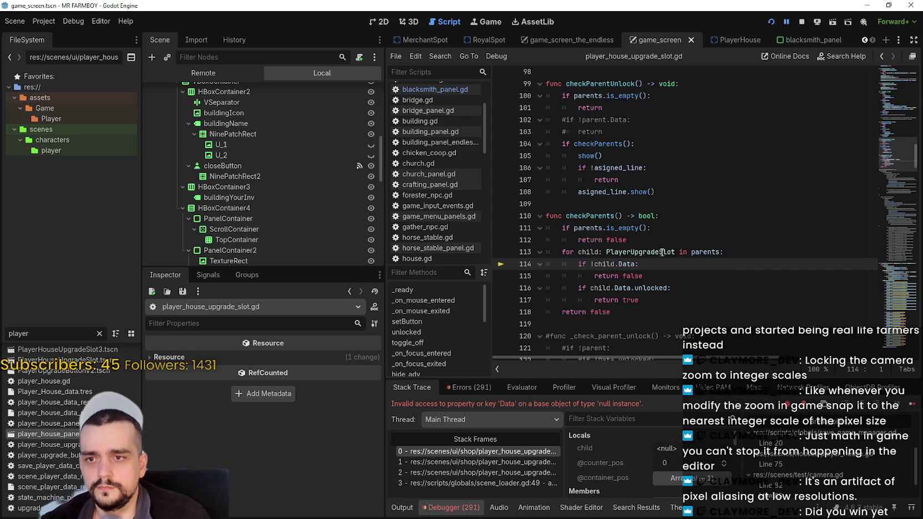
double_click(700, 248)
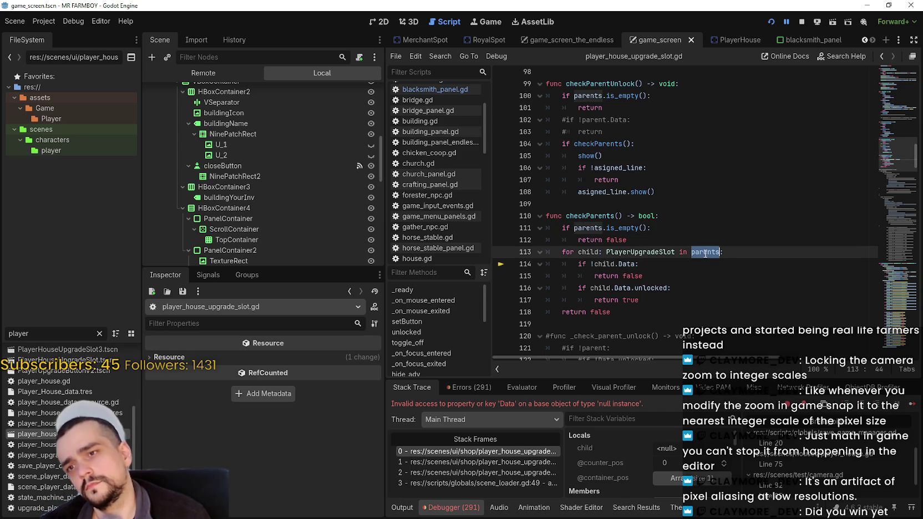
mouse_move(897, 155)
mouse_down()
mouse_move(896, 76)
mouse_move(874, 179)
mouse_move(875, 164)
mouse_up()
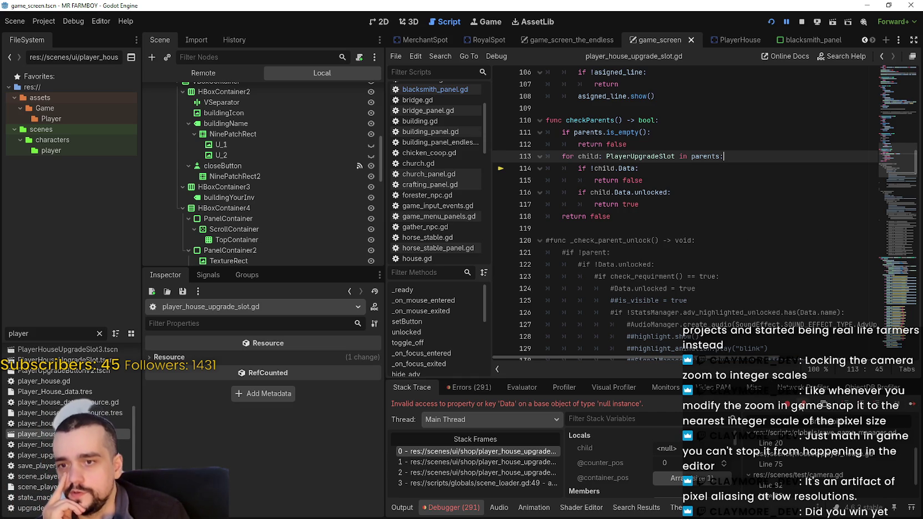
key(F5)
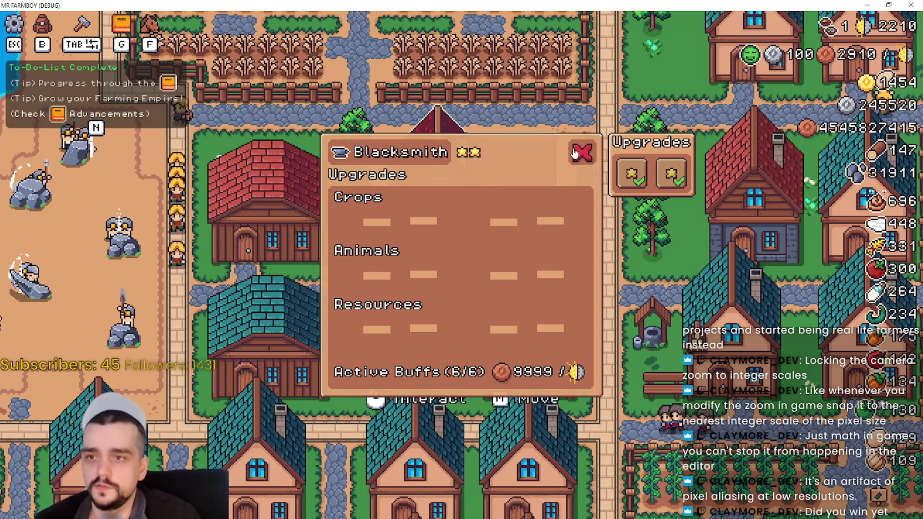
Step: Close the in-game Blacksmith panel, stop the game, and return to the blacksmith_panel scene tab
click(666, 187)
click(666, 186)
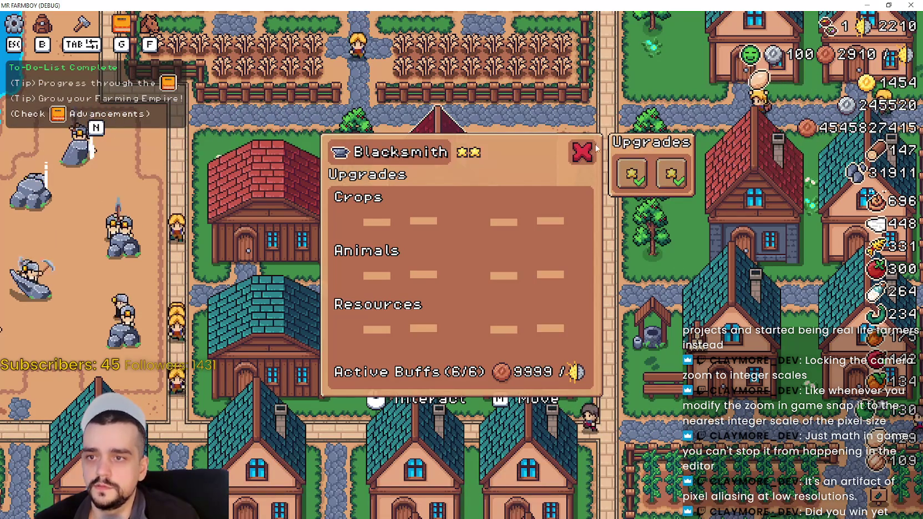
key(Escape)
click(889, 5)
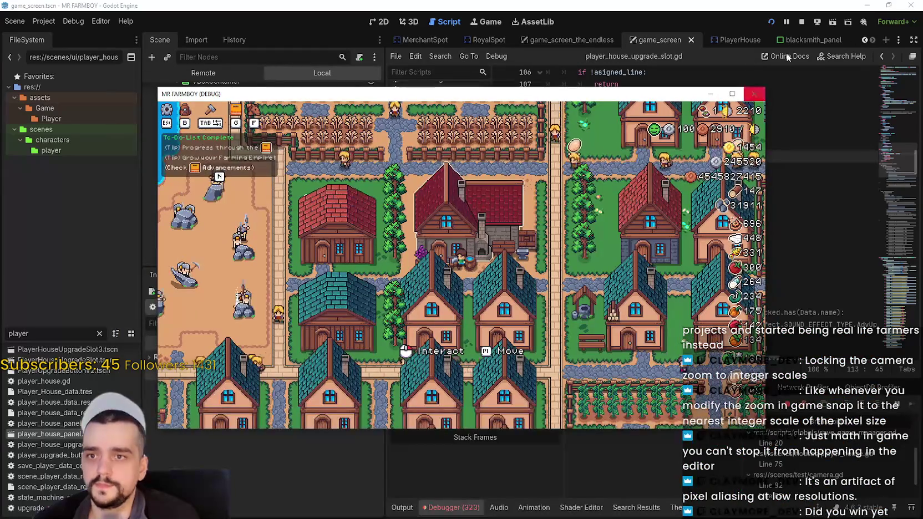
click(802, 22)
click(663, 215)
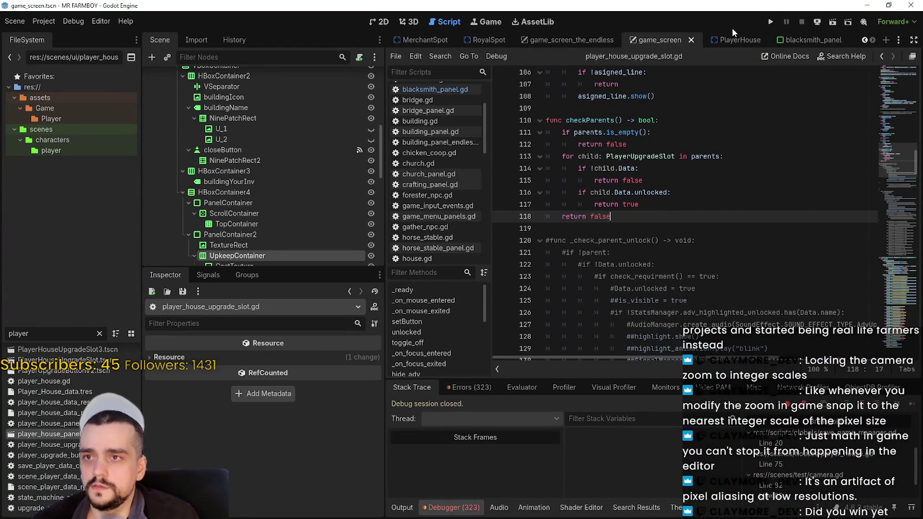
click(803, 41)
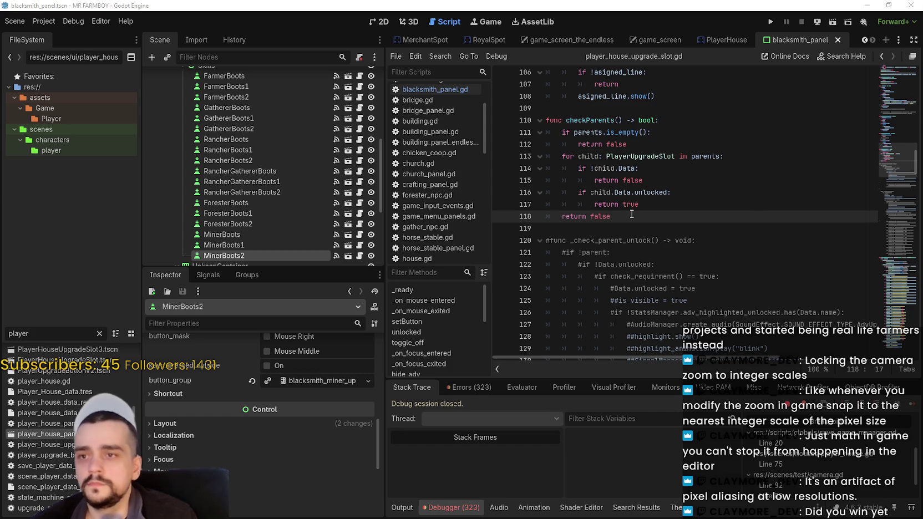
scroll(632, 214, up, 4)
click(623, 241)
click(623, 251)
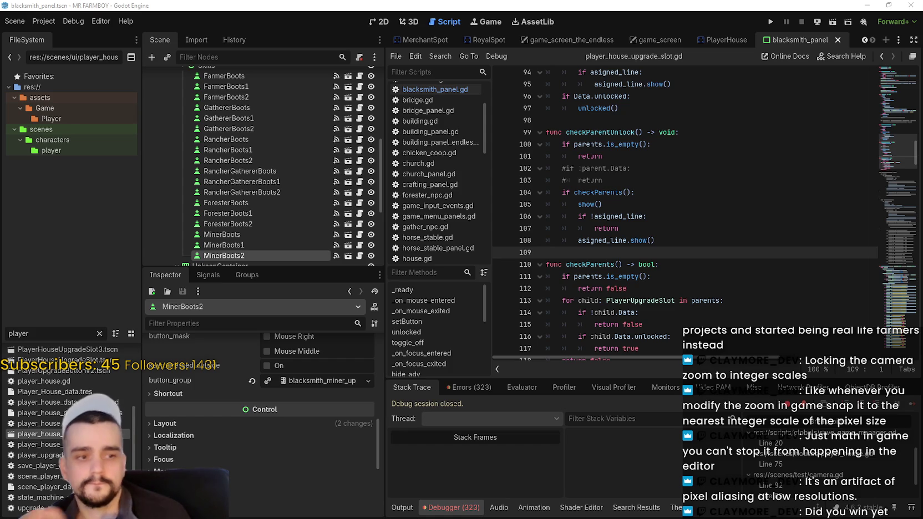
click(595, 241)
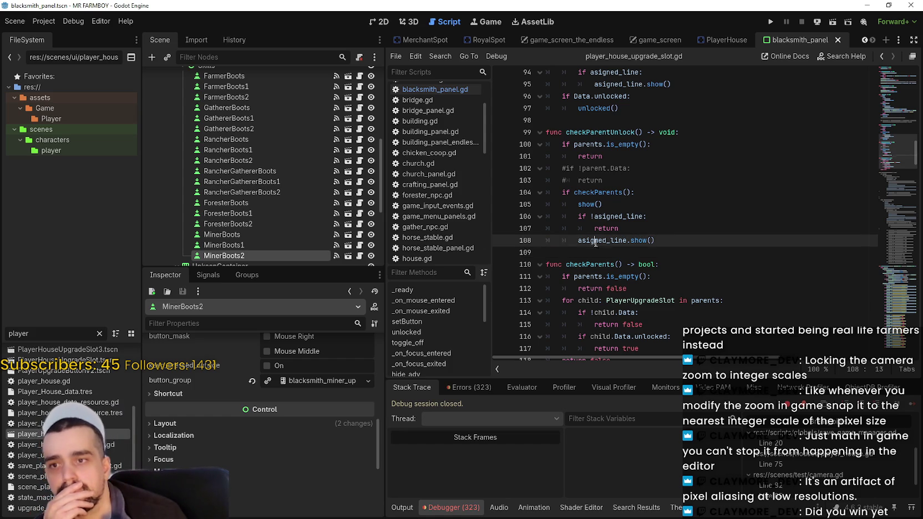
click(643, 216)
scroll(626, 194, up, 2)
click(627, 193)
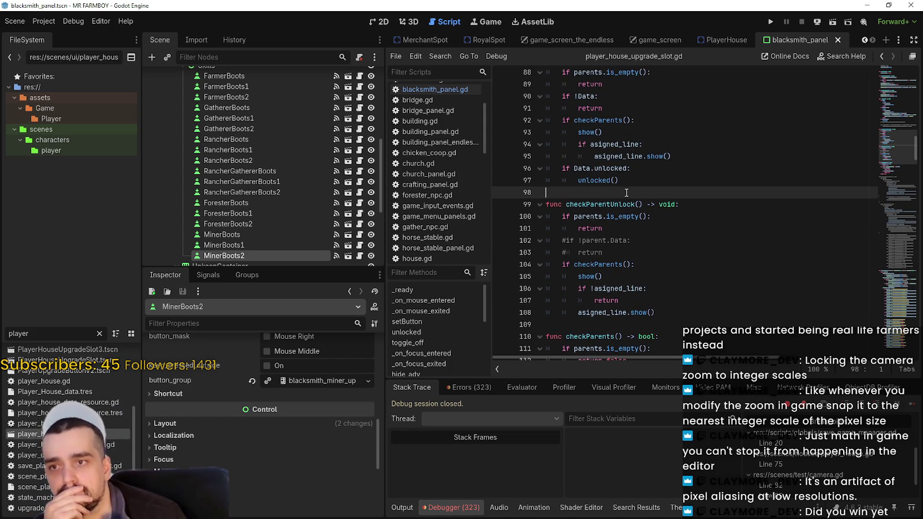
scroll(614, 161, up, 2)
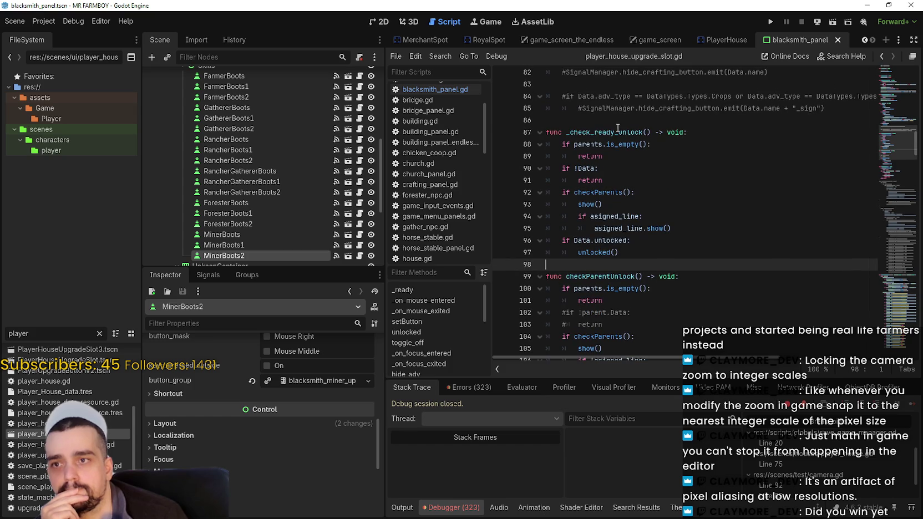
click(616, 119)
scroll(618, 126, up, 1)
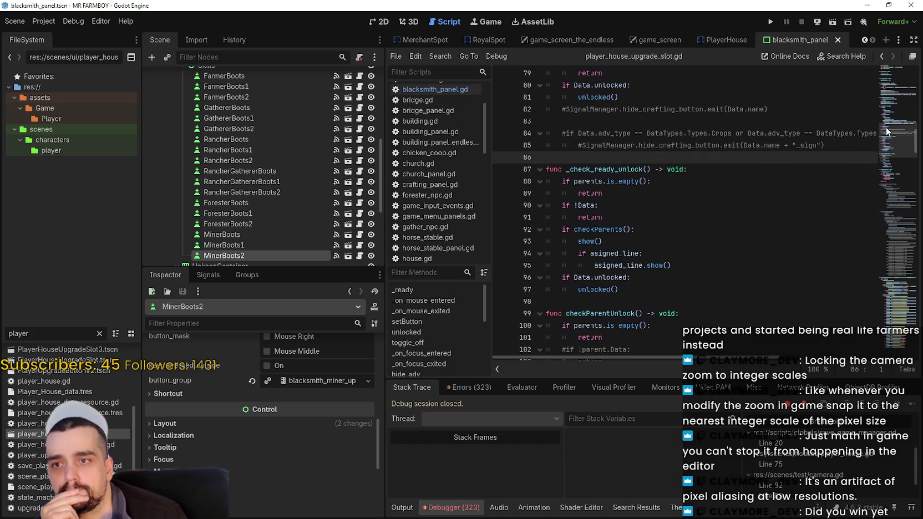
scroll(886, 128, up, 4)
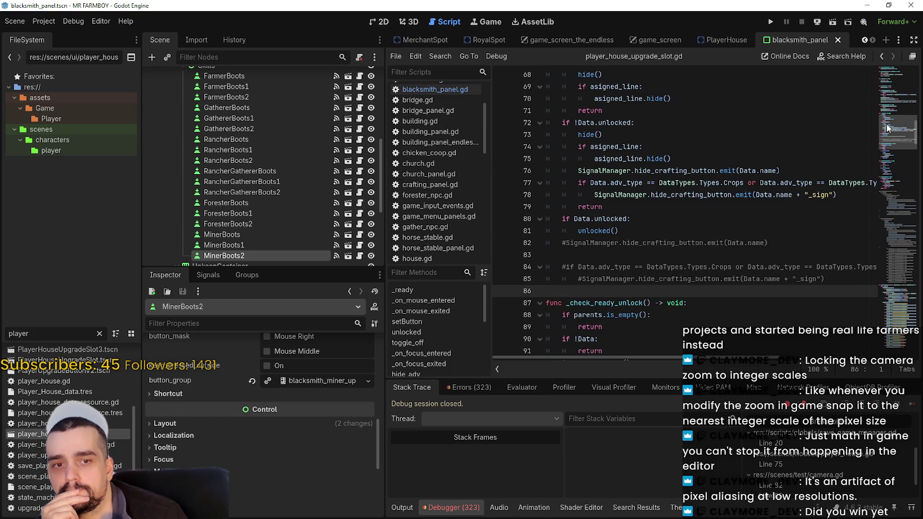
click(651, 207)
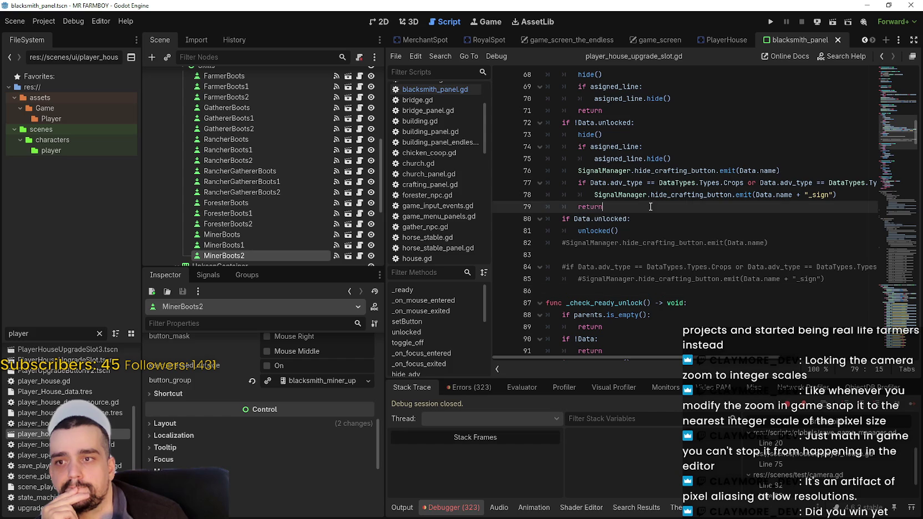
click(653, 232)
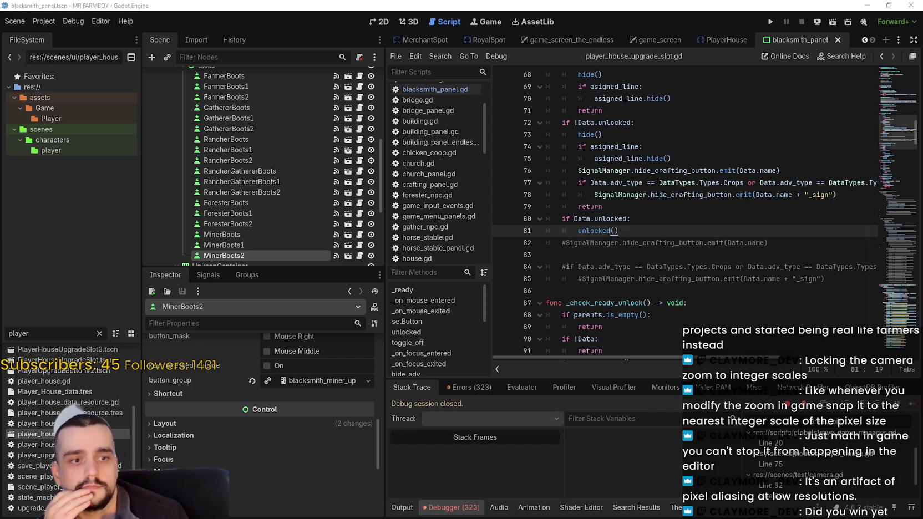
scroll(471, 199, down, 1)
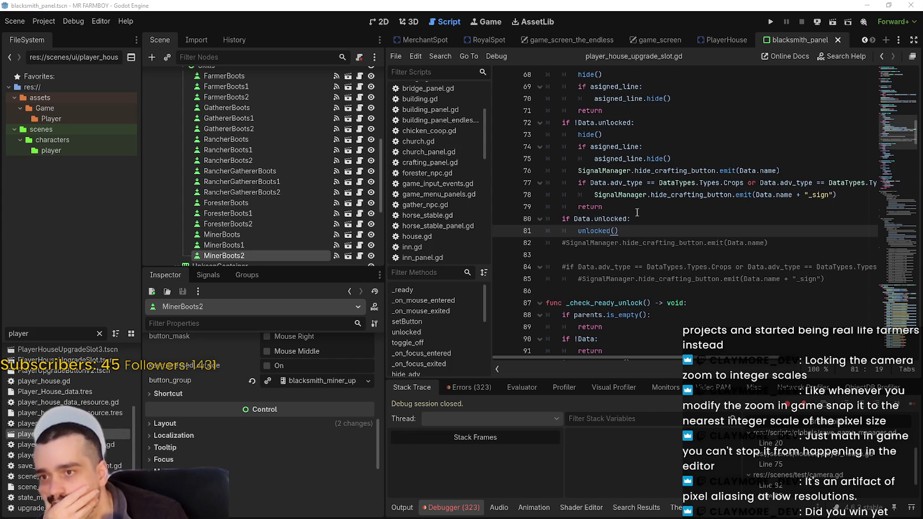
click(637, 208)
scroll(661, 256, up, 1)
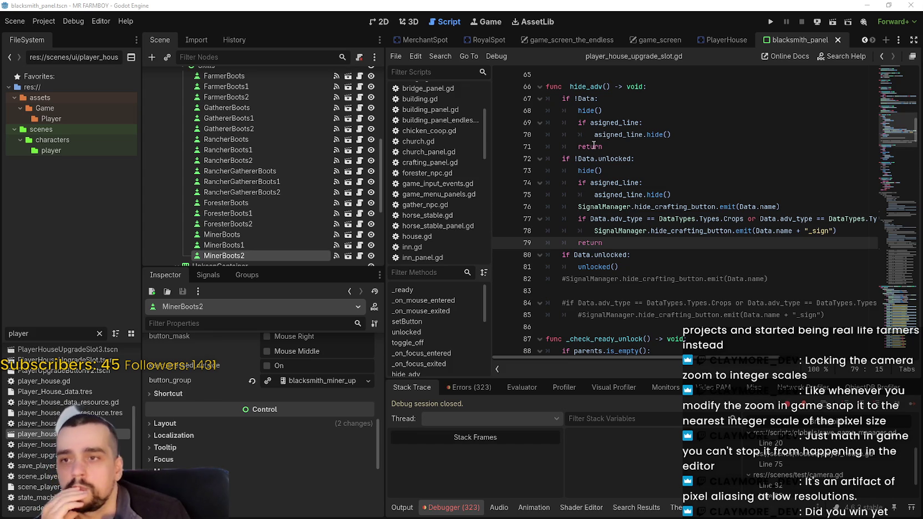
click(680, 159)
scroll(615, 228, up, 3)
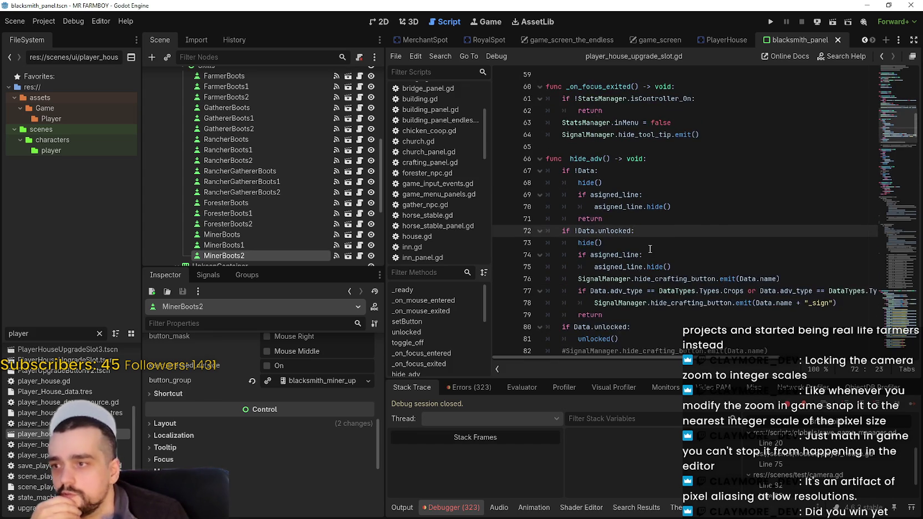
scroll(349, 415, up, 4)
scroll(268, 226, up, 3)
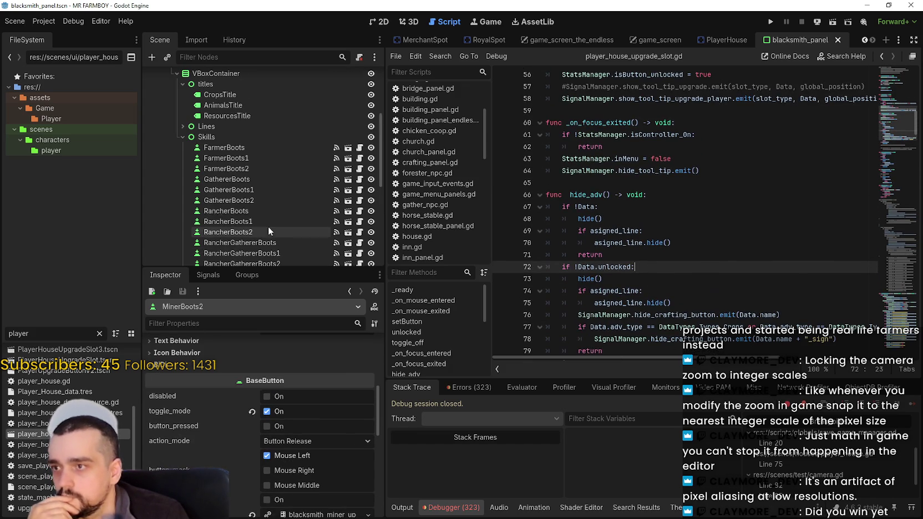
Step: Select FarmerBoots in the 2D view, reset its Data to <empty>, and expand its parents array
click(258, 150)
click(361, 148)
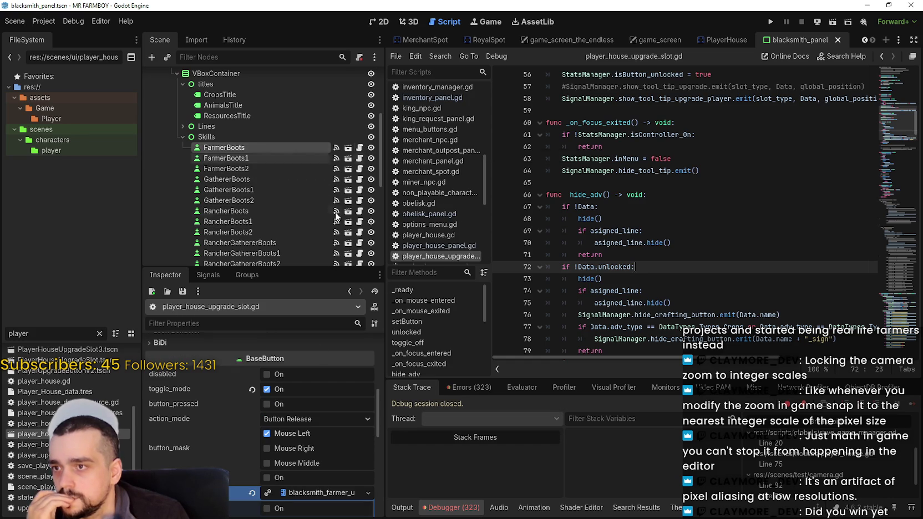
scroll(360, 427, up, 2)
scroll(360, 426, up, 5)
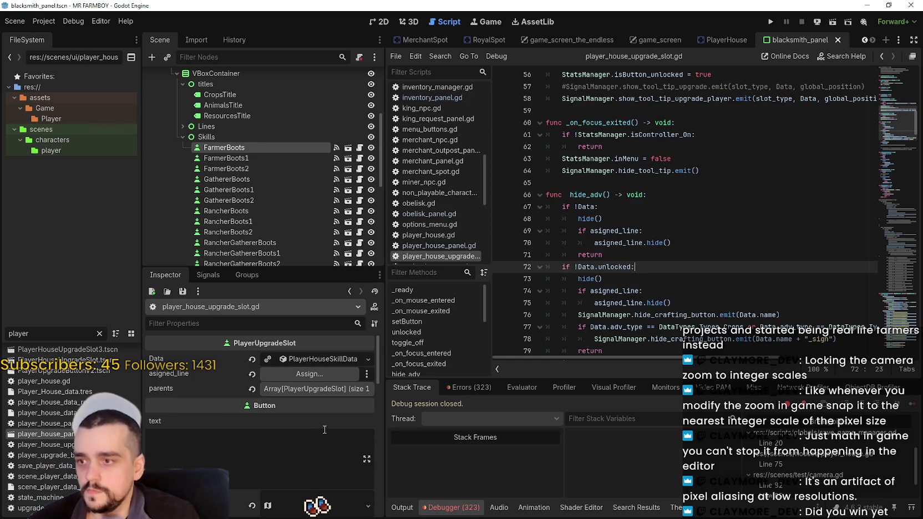
click(380, 22)
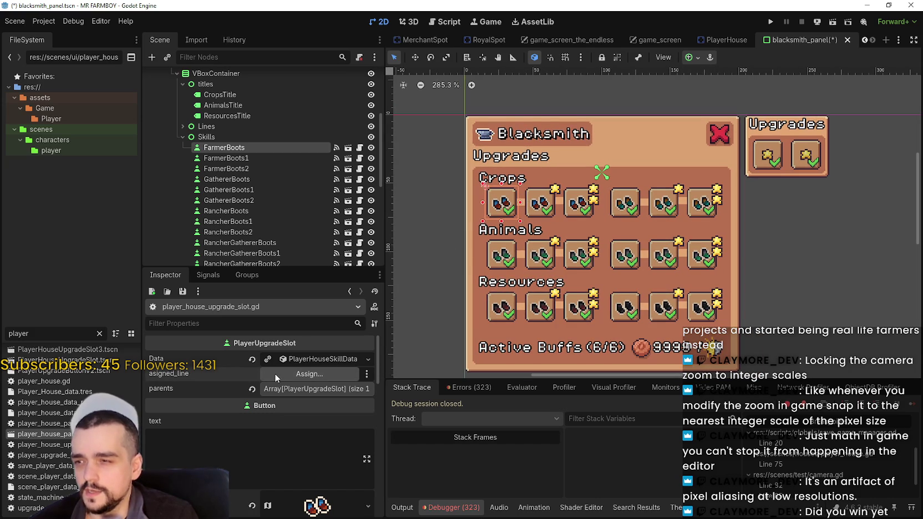
click(290, 359)
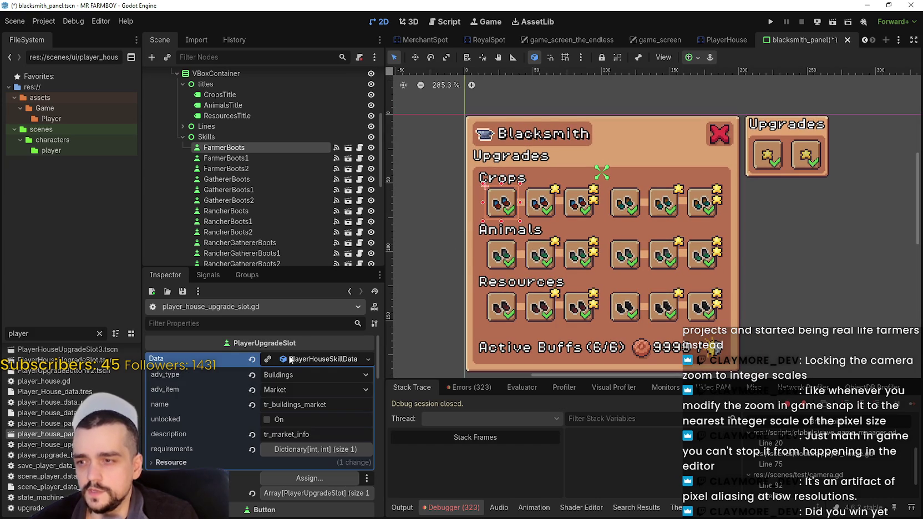
click(252, 360)
click(280, 390)
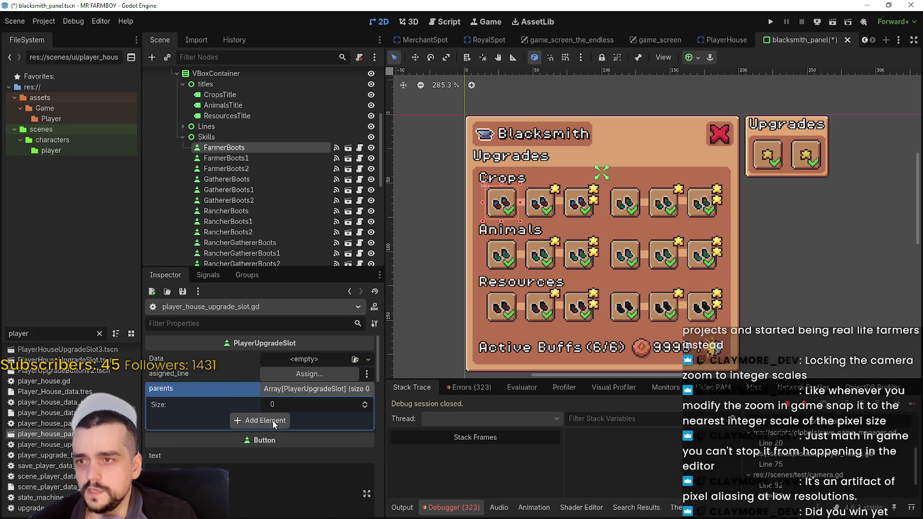
Step: Add a parents element on FarmerBoots and assign the FarmerBoots node to it
click(272, 422)
click(285, 416)
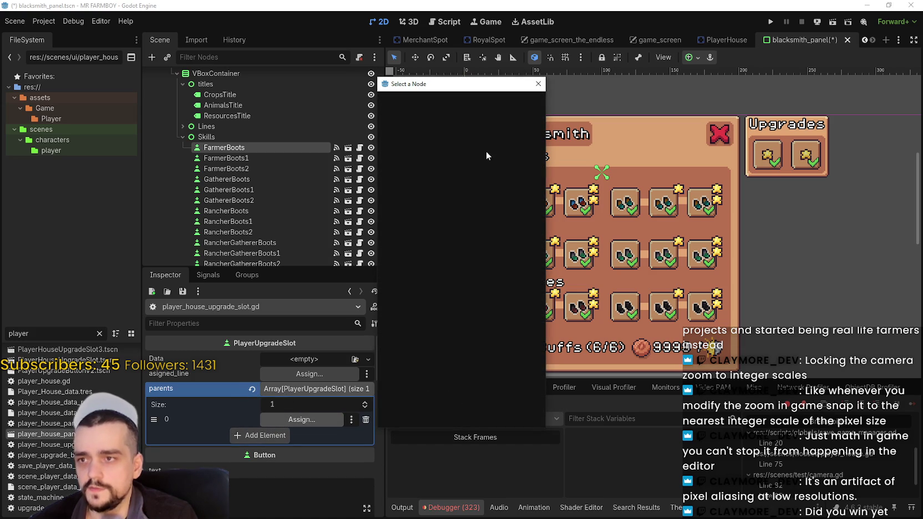
scroll(460, 216, down, 3)
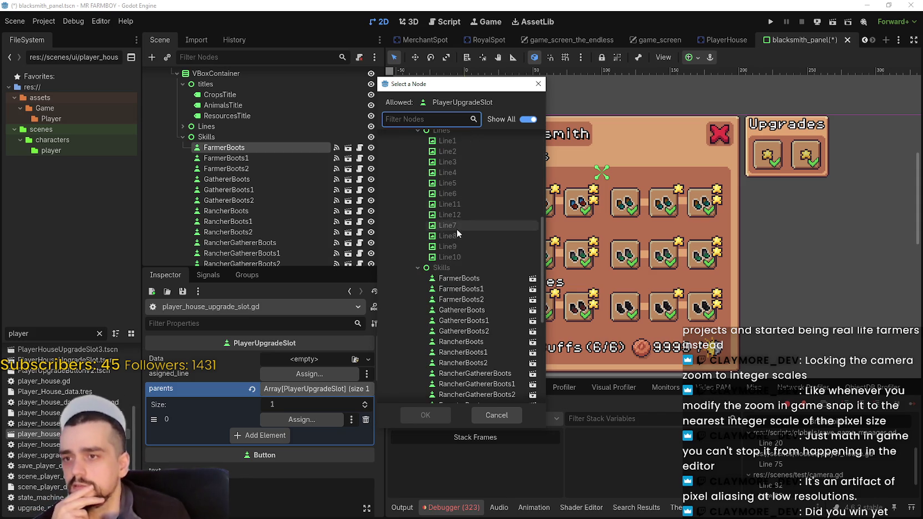
click(459, 278)
click(426, 415)
scroll(497, 225, up, 2)
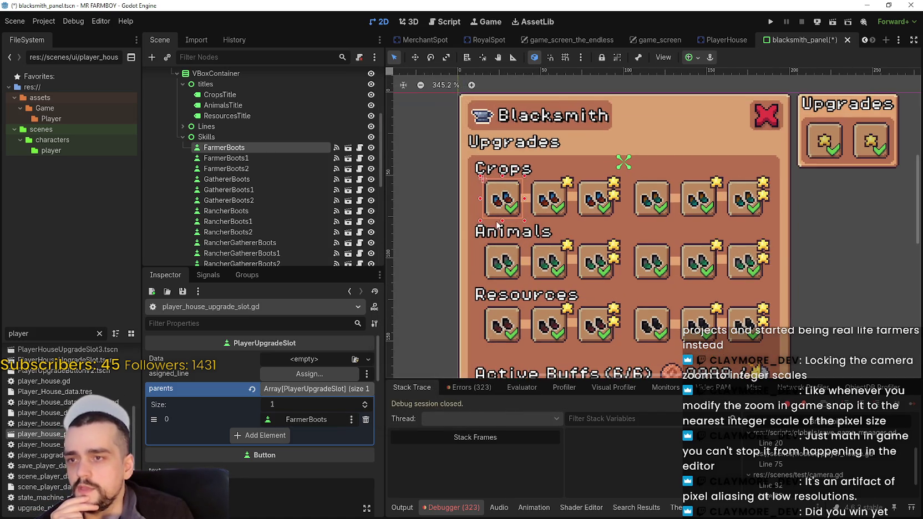
scroll(498, 225, up, 2)
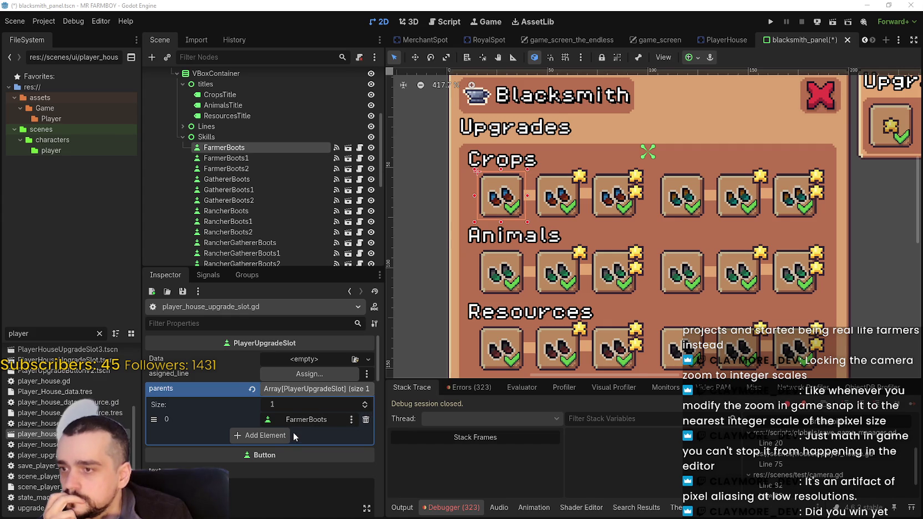
scroll(436, 234, down, 1)
scroll(436, 234, down, 1)
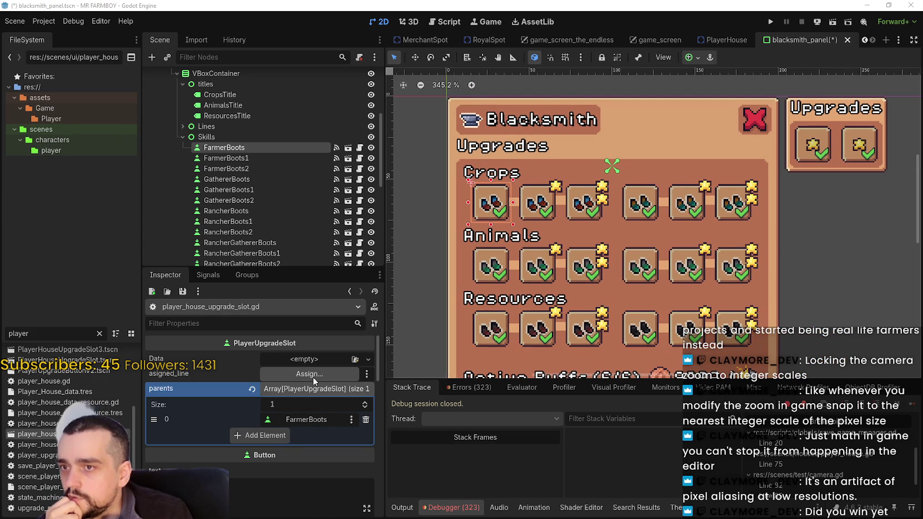
scroll(529, 210, up, 1)
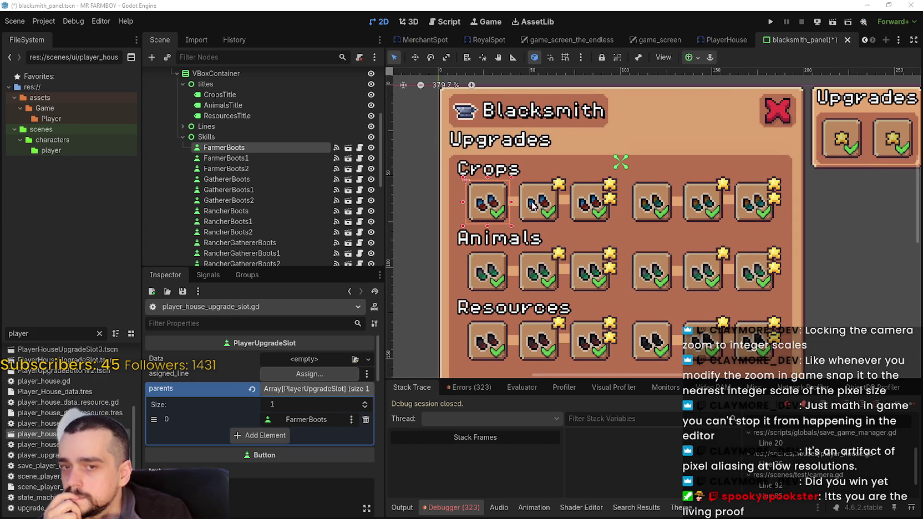
scroll(530, 206, up, 2)
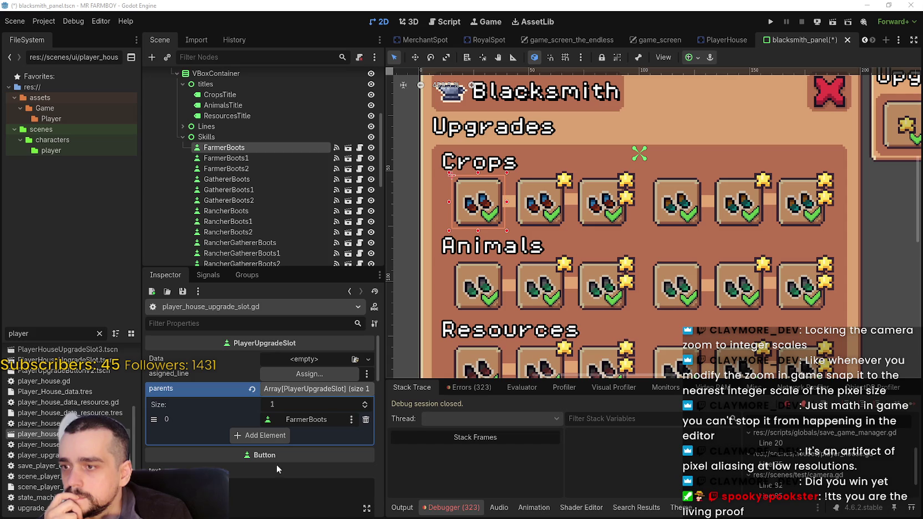
Step: Select the second Crops slot, FarmerBoots1
click(544, 213)
scroll(285, 406, up, 5)
scroll(288, 402, up, 2)
scroll(546, 255, down, 5)
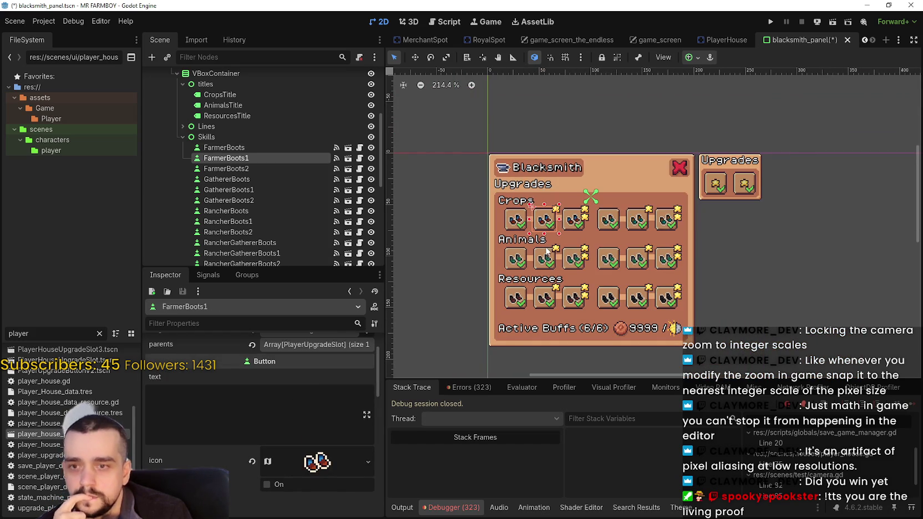
Step: Assign the Line1 node as FarmerBoots1's asigned_line
scroll(311, 460, up, 2)
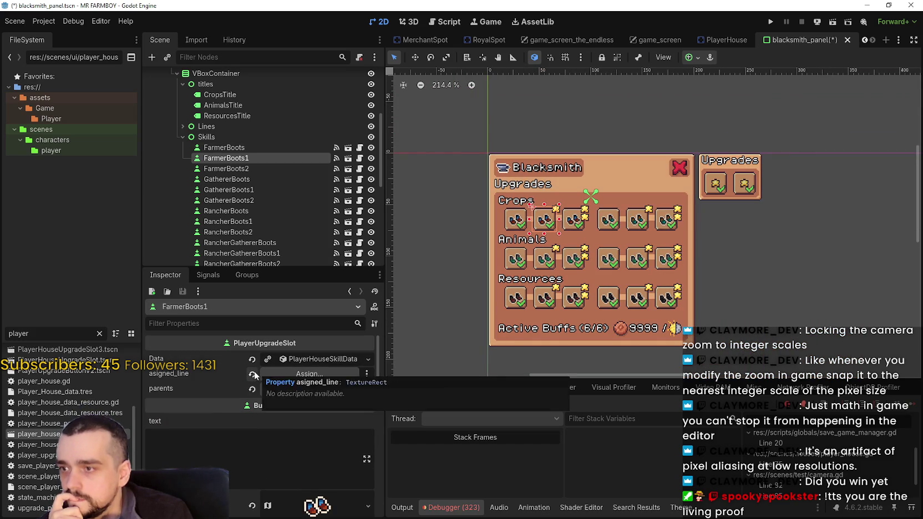
click(286, 373)
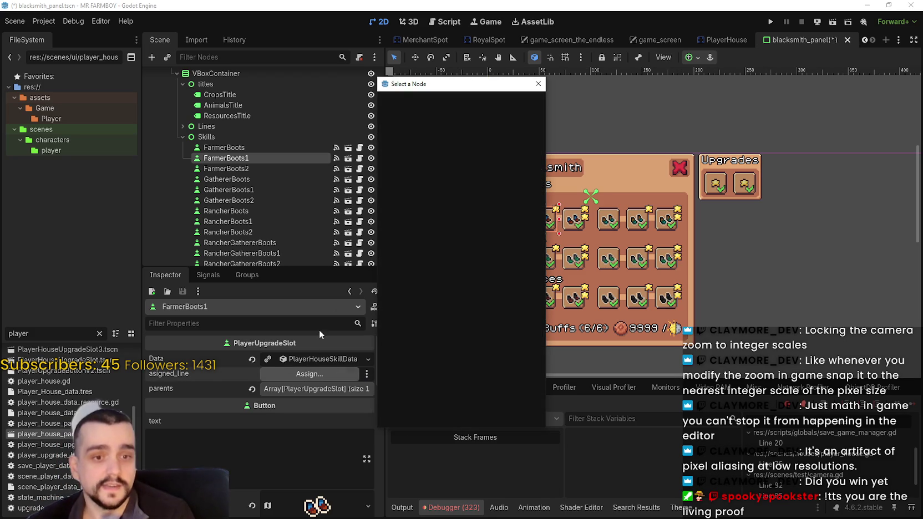
scroll(480, 222, down, 3)
click(447, 174)
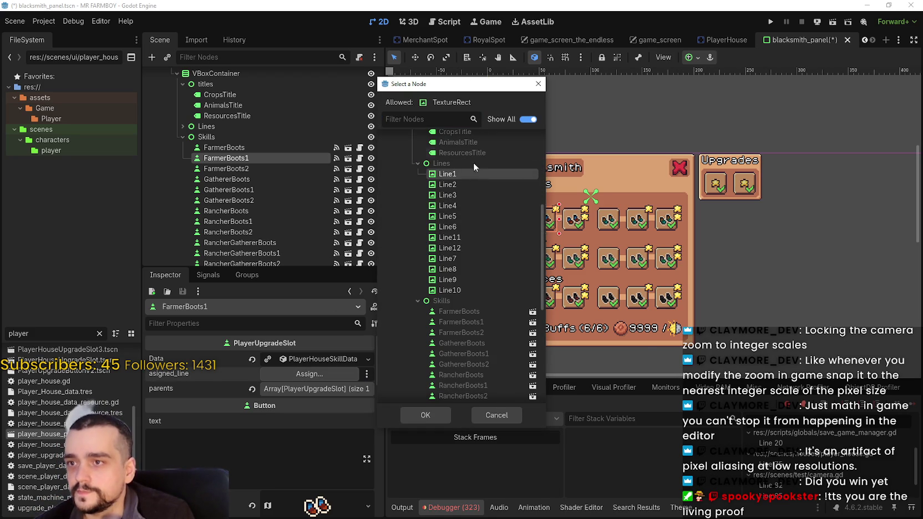
drag(438, 89, 732, 117)
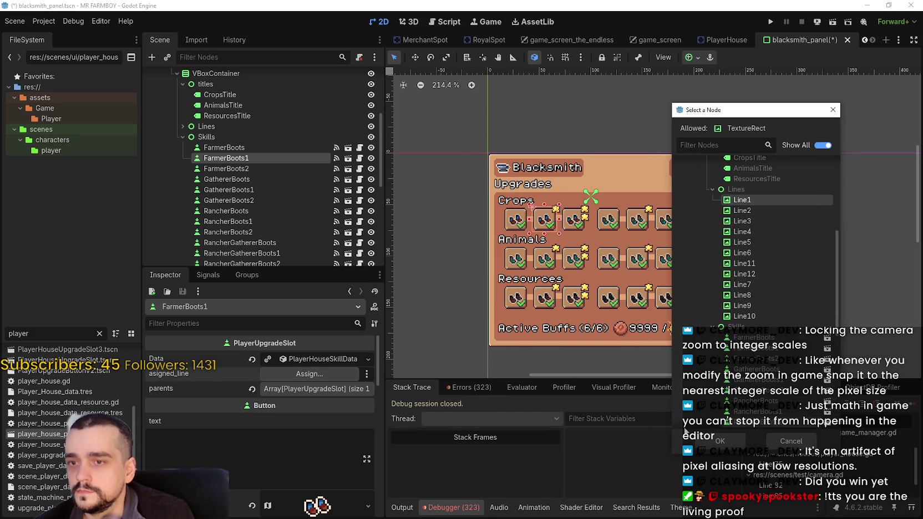
click(703, 441)
scroll(292, 161, up, 3)
scroll(291, 163, down, 3)
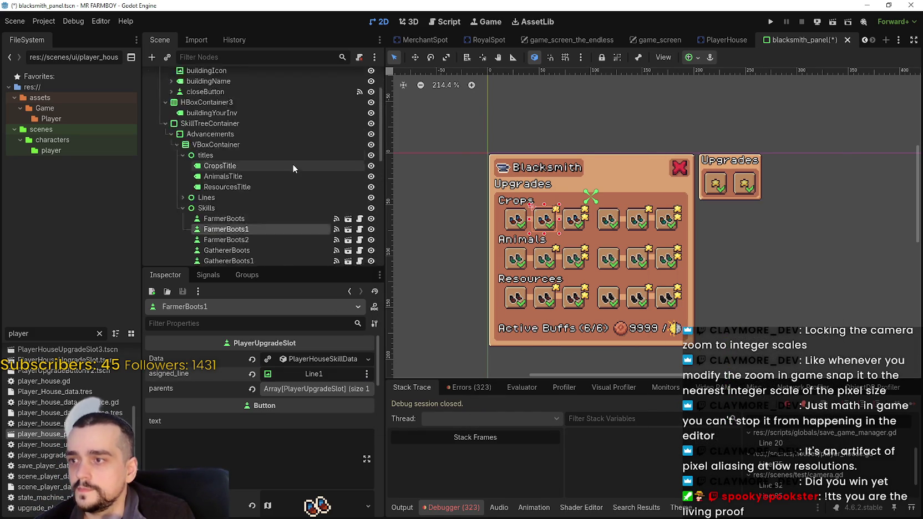
Step: Expand the Lines group and select Line1 to check which line it is
click(182, 119)
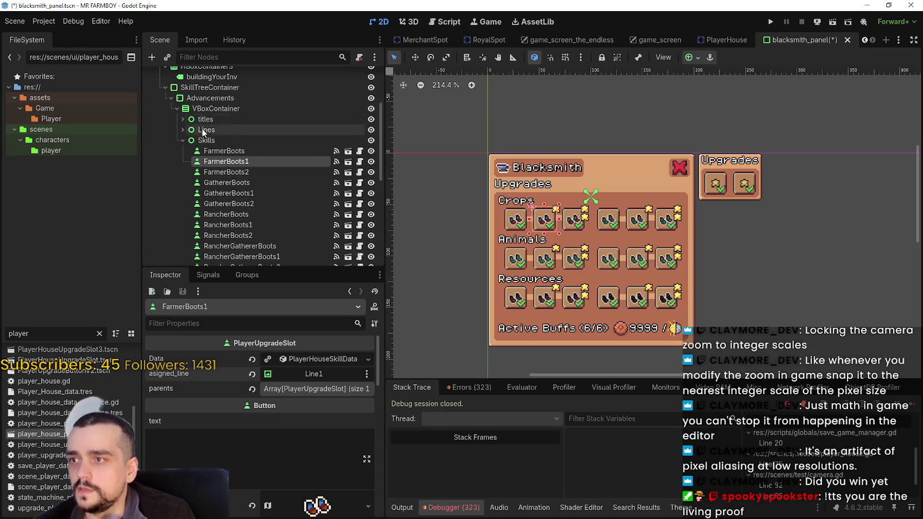
click(183, 130)
click(212, 140)
scroll(477, 208, up, 3)
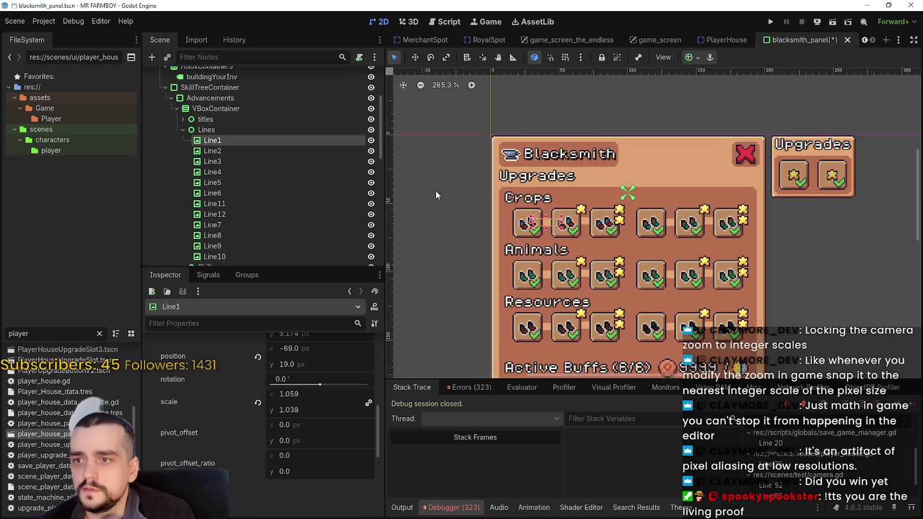
scroll(612, 213, up, 4)
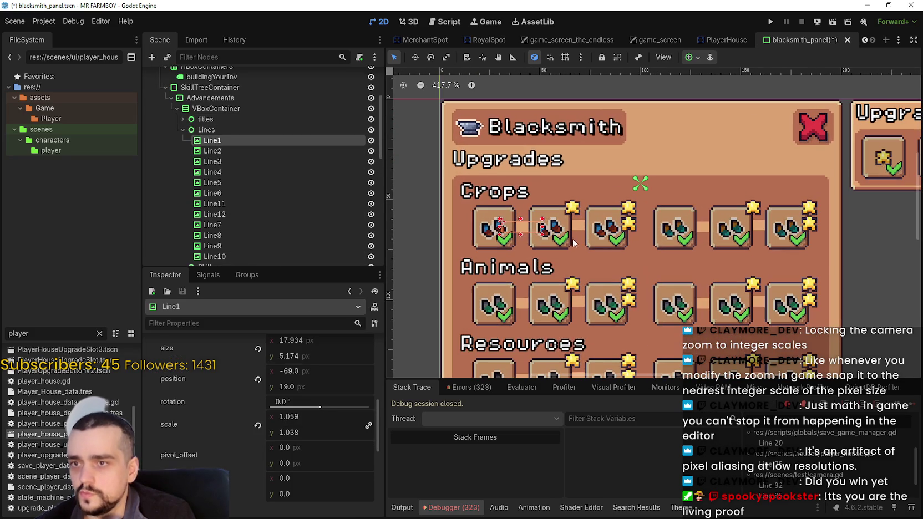
Step: Add a parents element on FarmerBoots1 and assign FarmerBoots to it
click(568, 242)
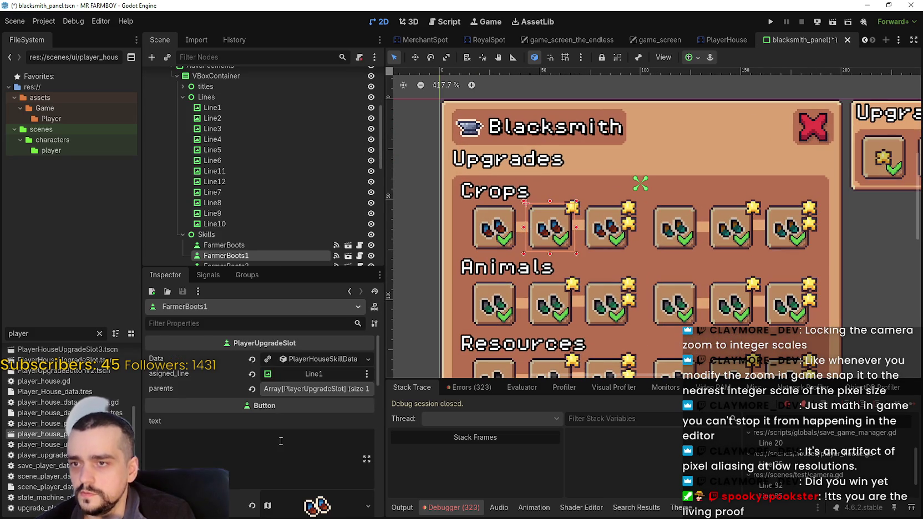
click(283, 389)
click(279, 421)
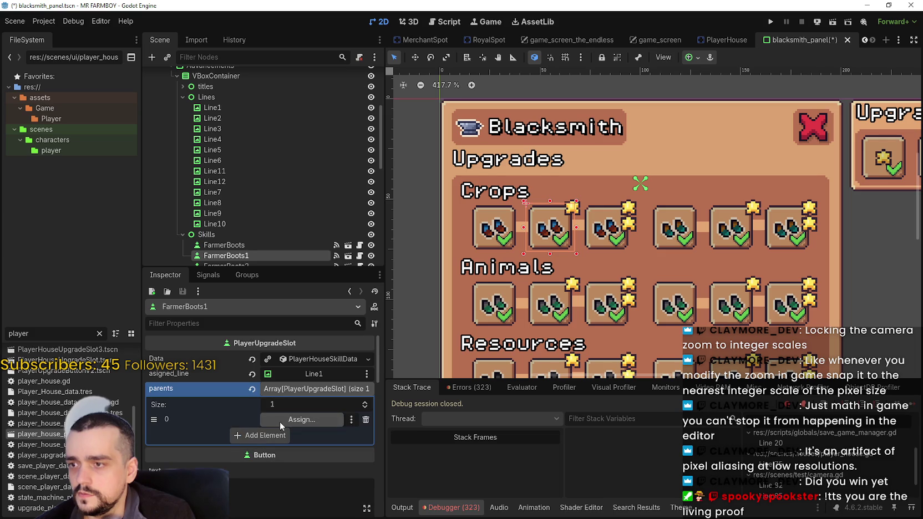
click(279, 420)
scroll(472, 290, down, 5)
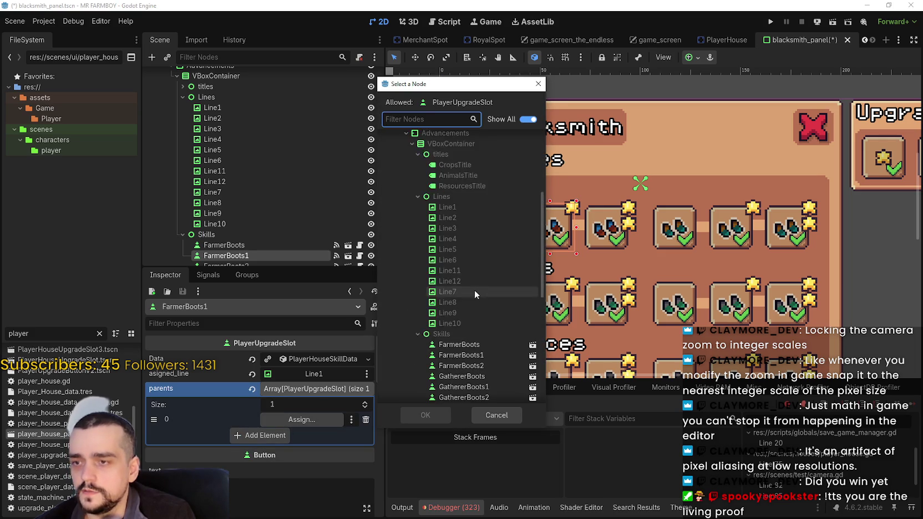
click(465, 280)
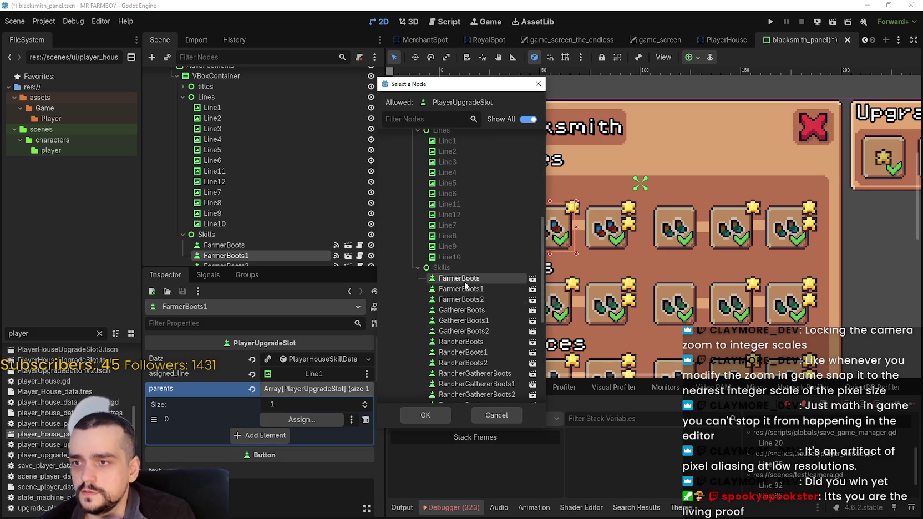
click(439, 413)
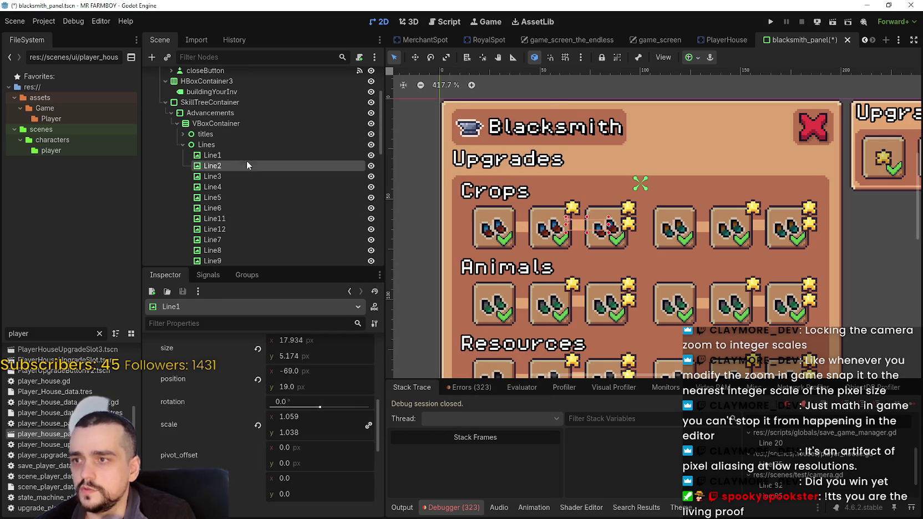
Step: Rename Line1 and Line2 to Farmer1 and Farmer2
double_click(246, 154)
text(F)
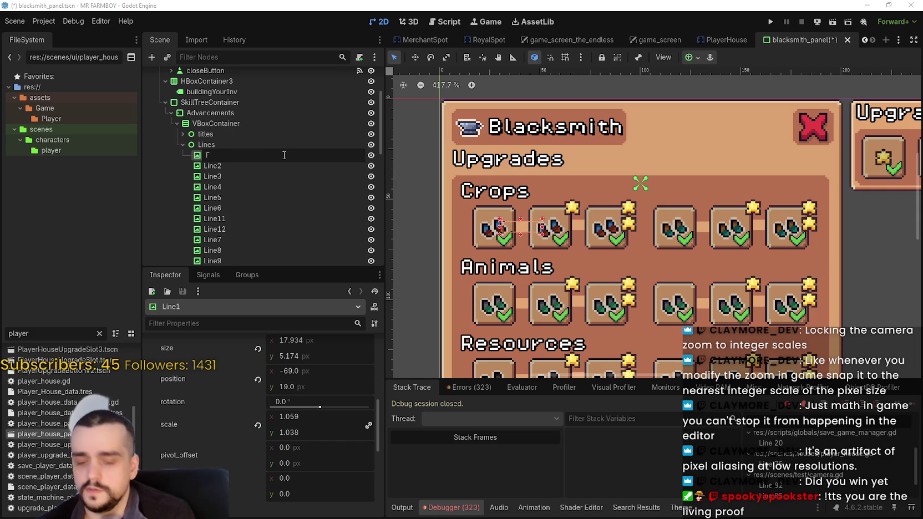
text(armer2)
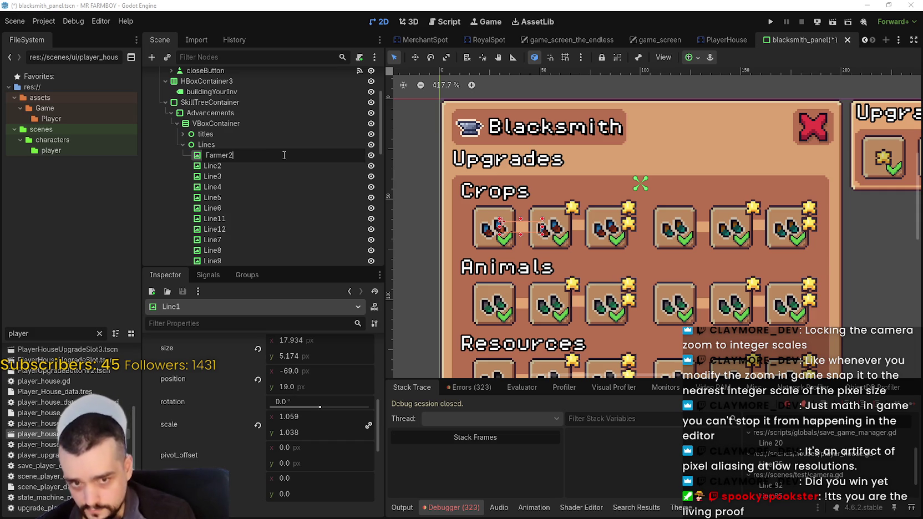
key(BackSpace)
text(1)
key(Return)
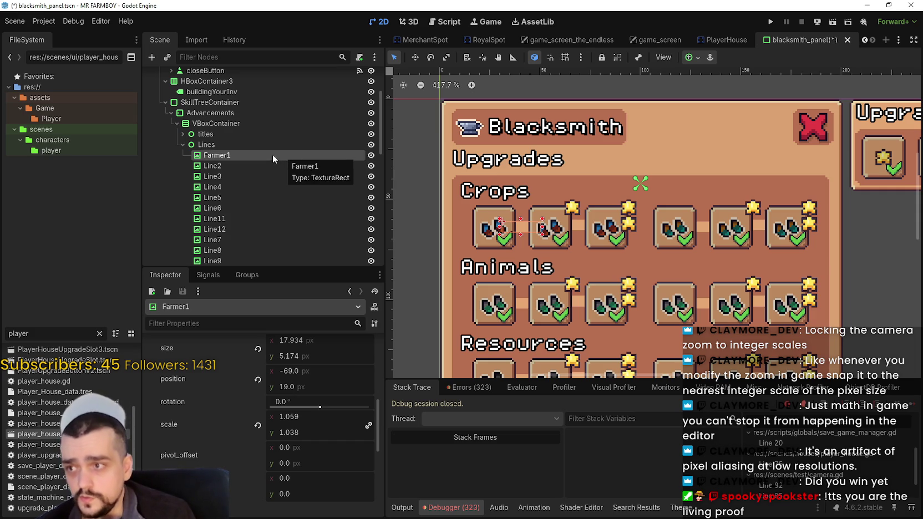
click(265, 163)
double_click(229, 166)
text(Farmer2)
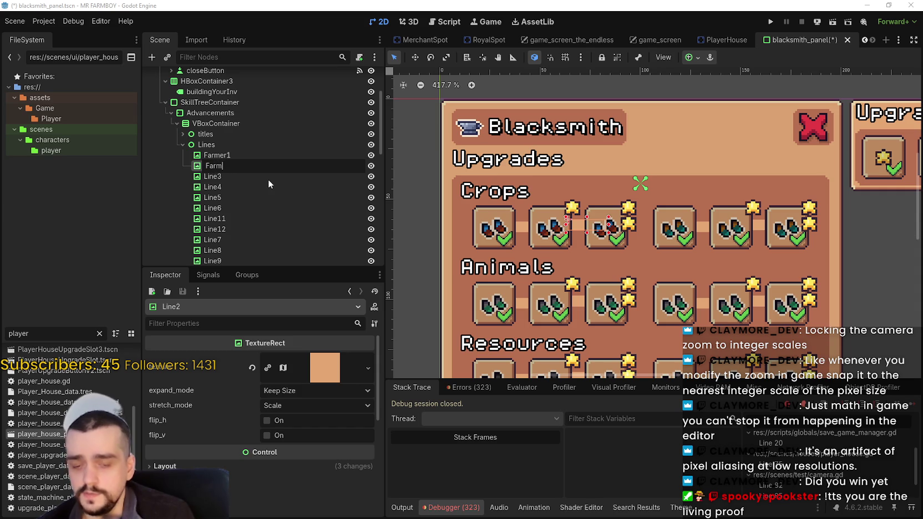
key(Return)
Step: Rename Line3 and Line4 to Gatherer1 and Gatherer2
click(269, 178)
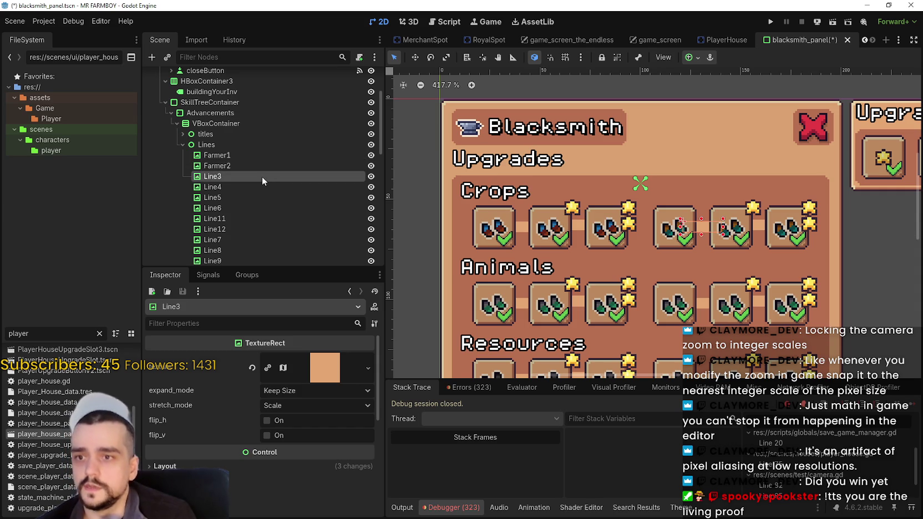
double_click(259, 176)
text(Gatherer1)
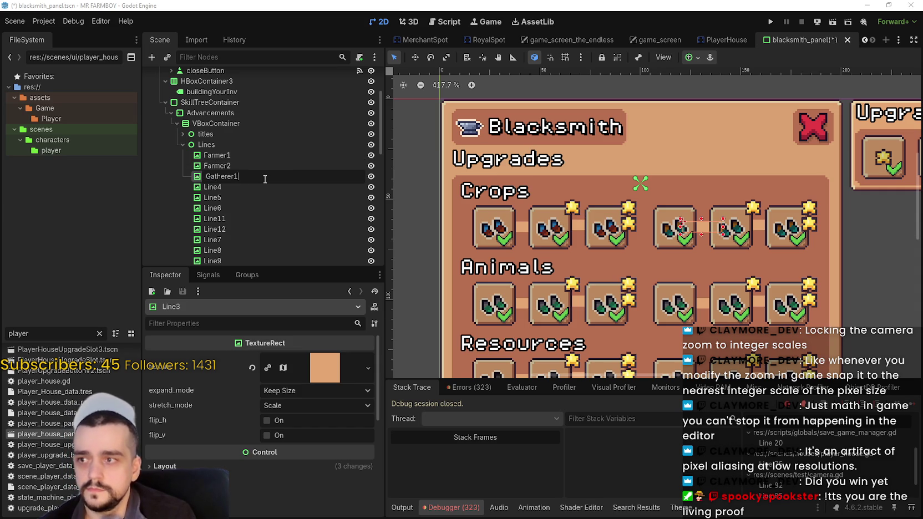
key(Return)
click(263, 188)
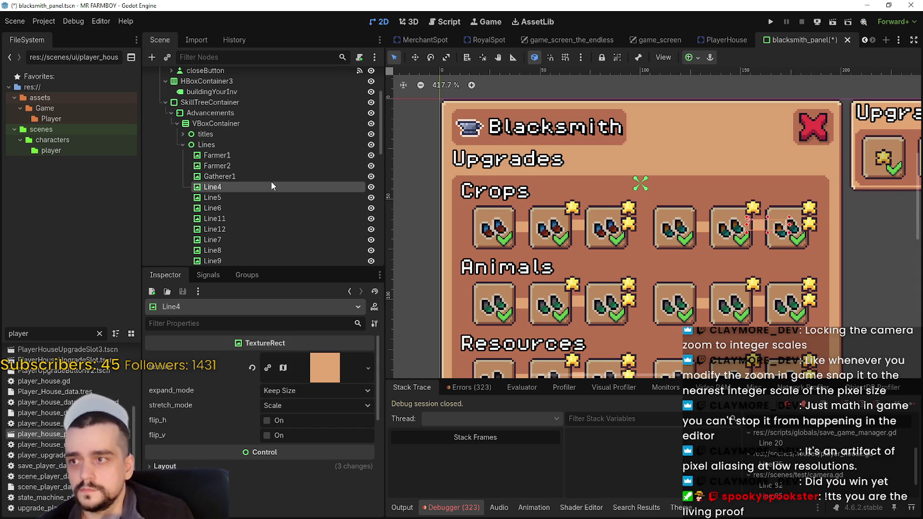
double_click(271, 183)
text(Gatherer2)
key(Return)
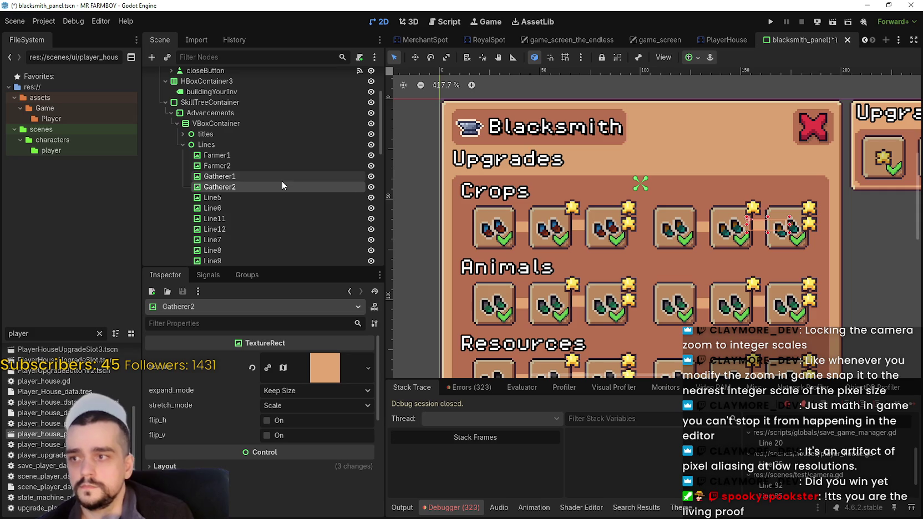
Step: Rename Line5 and Line6 to RancherFeeder1 and RancherFeeder2
click(239, 199)
double_click(242, 198)
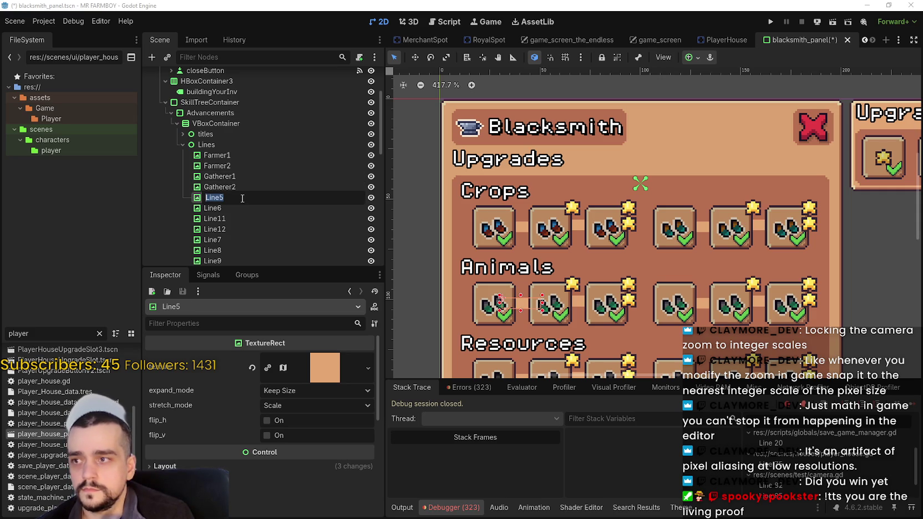
text(RancherFeeder1)
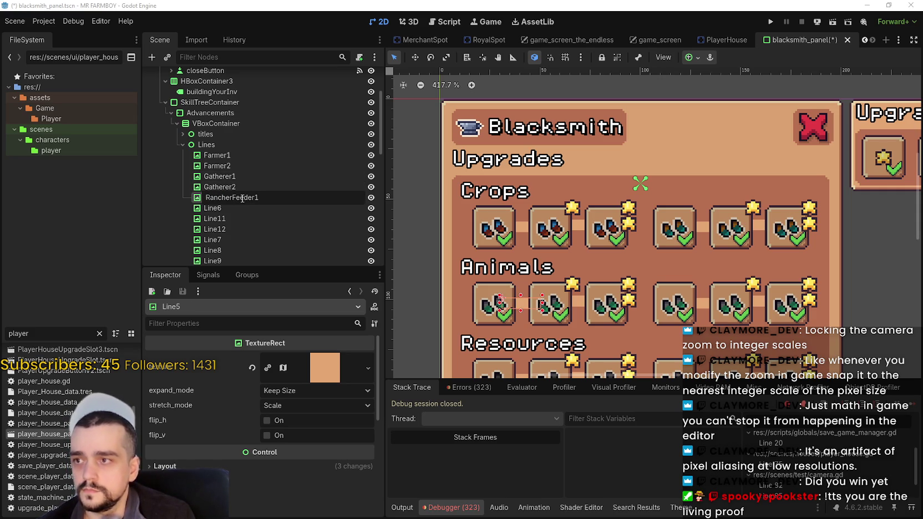
key(Return)
click(240, 207)
double_click(248, 213)
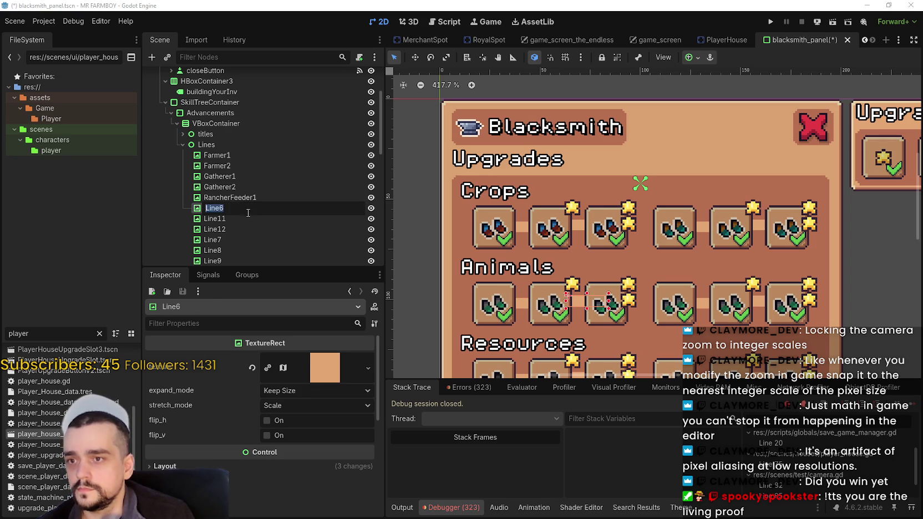
text(RancherFeeder2)
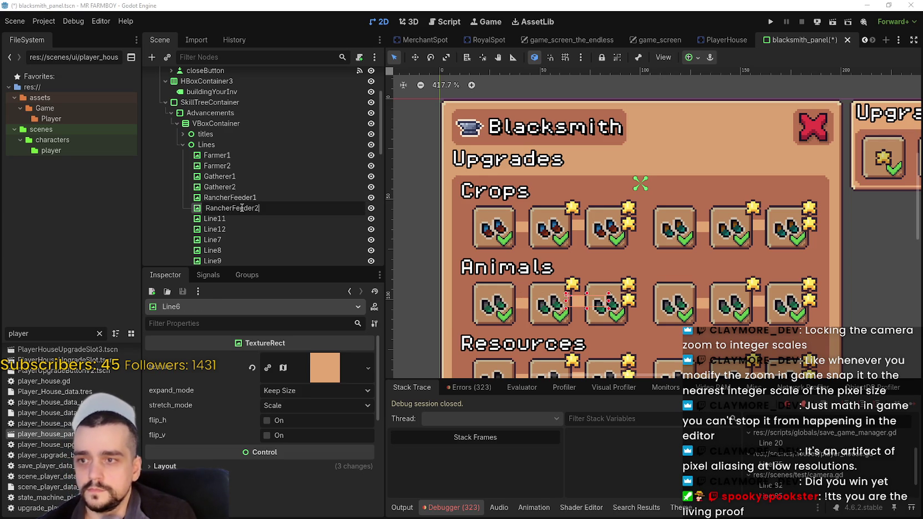
key(Return)
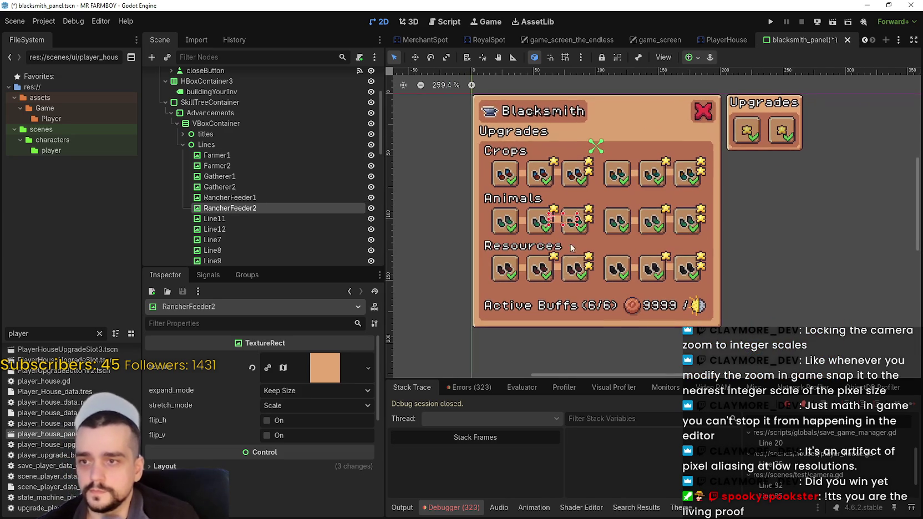
Step: Rename Line11 and Line12 to RancherGatherer1 and RancherGatherer2
click(221, 219)
double_click(248, 219)
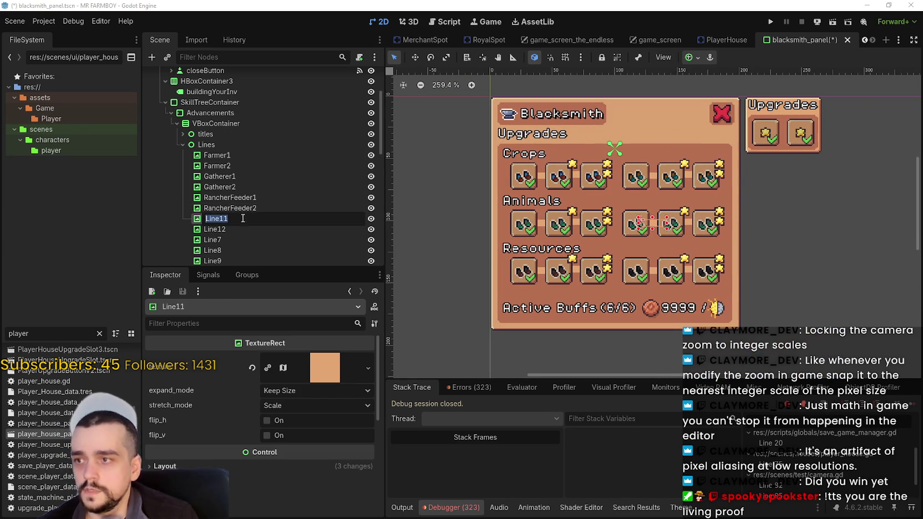
text(RancherGatherer)
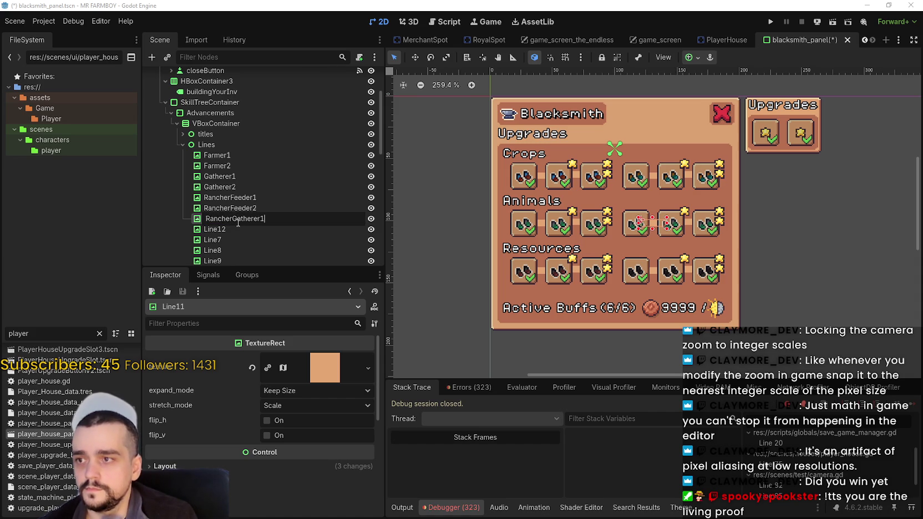
key(Return)
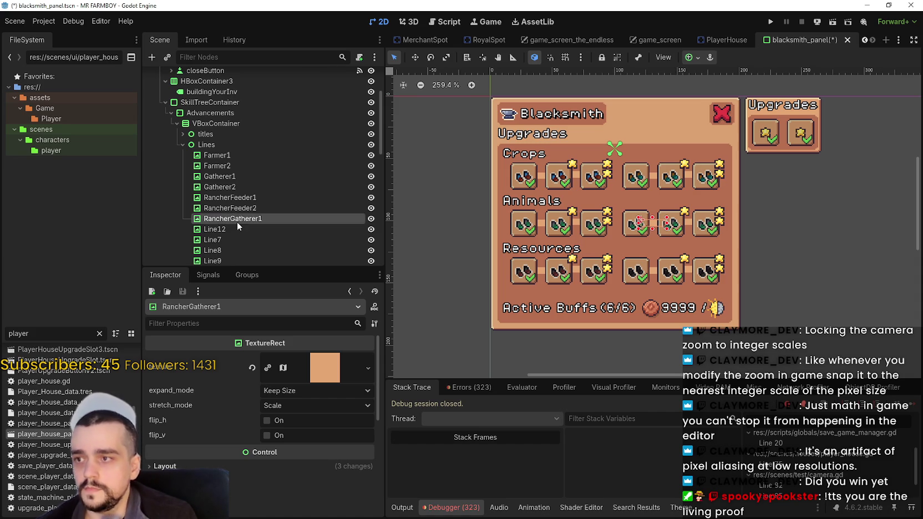
click(267, 229)
double_click(275, 228)
text(Ranc)
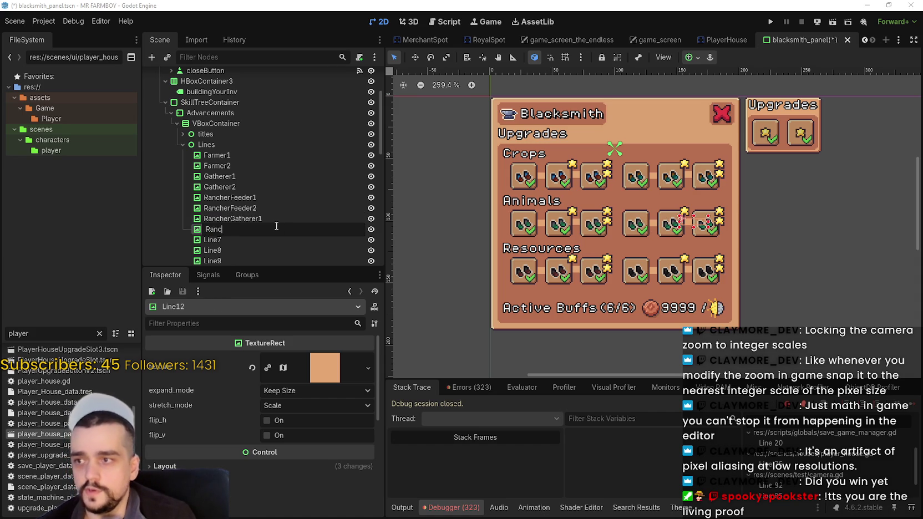
text(herGatherer2)
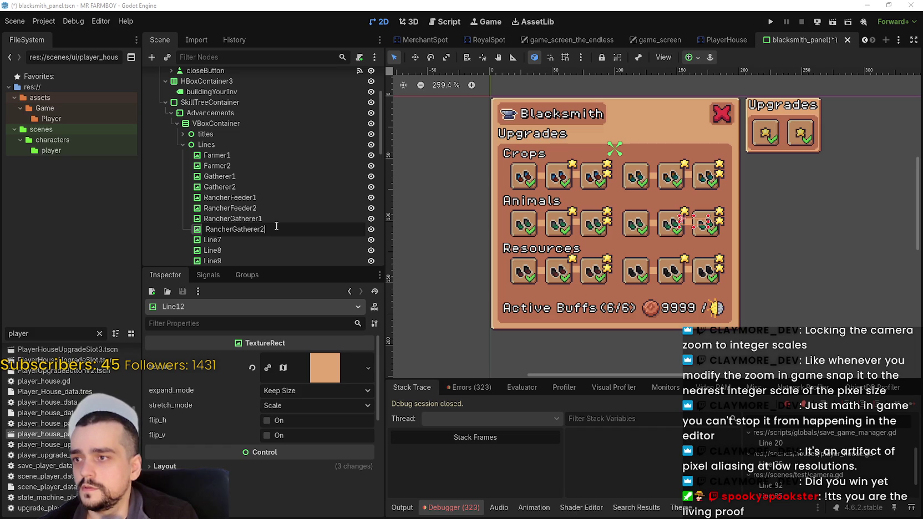
key(Return)
Step: Rename Line7 and Line8 to Forester1 and Forester2
click(227, 239)
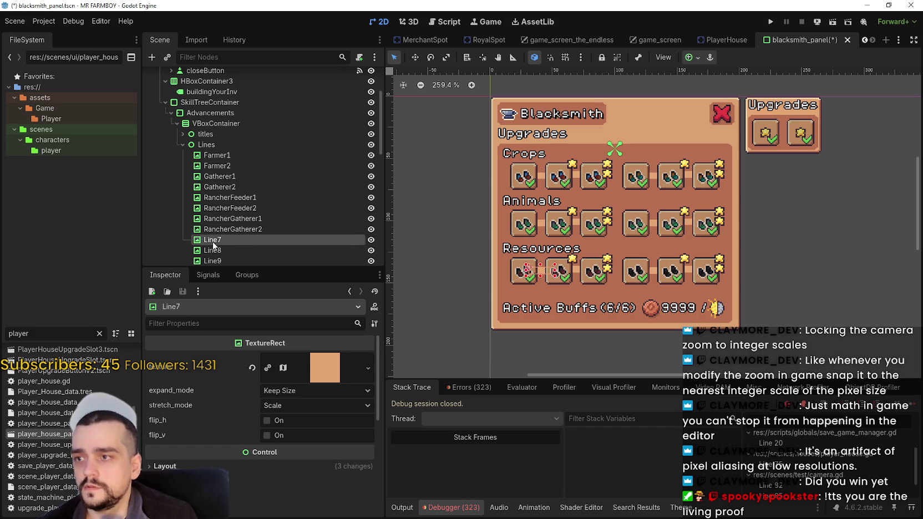
double_click(228, 240)
text(Ga)
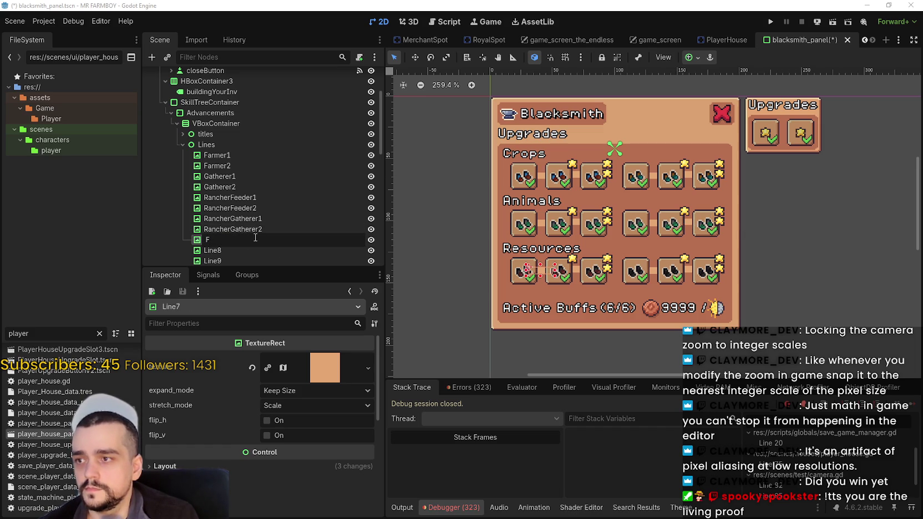
text(orester1)
key(Return)
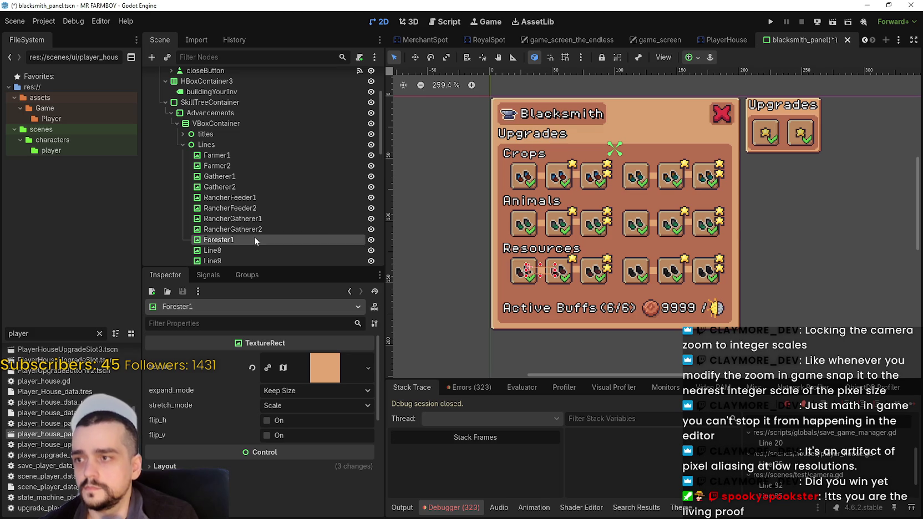
double_click(241, 250)
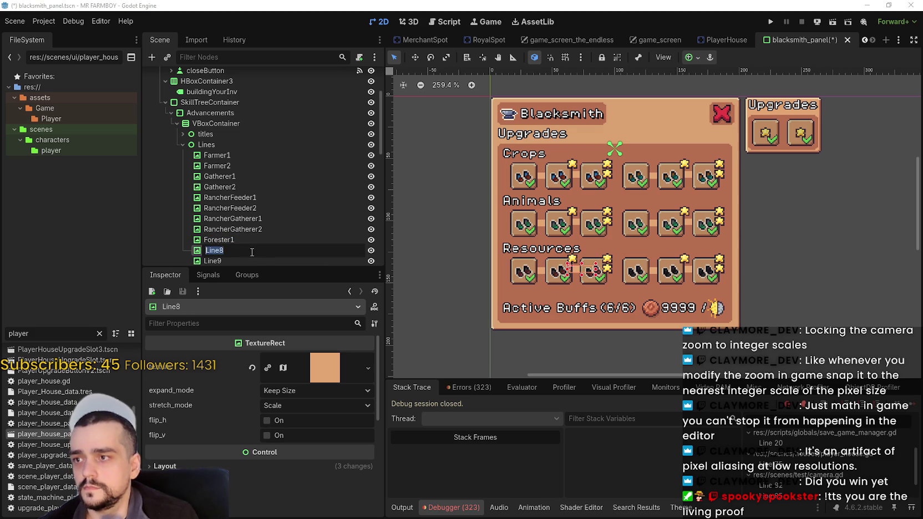
text(Forester2)
key(Return)
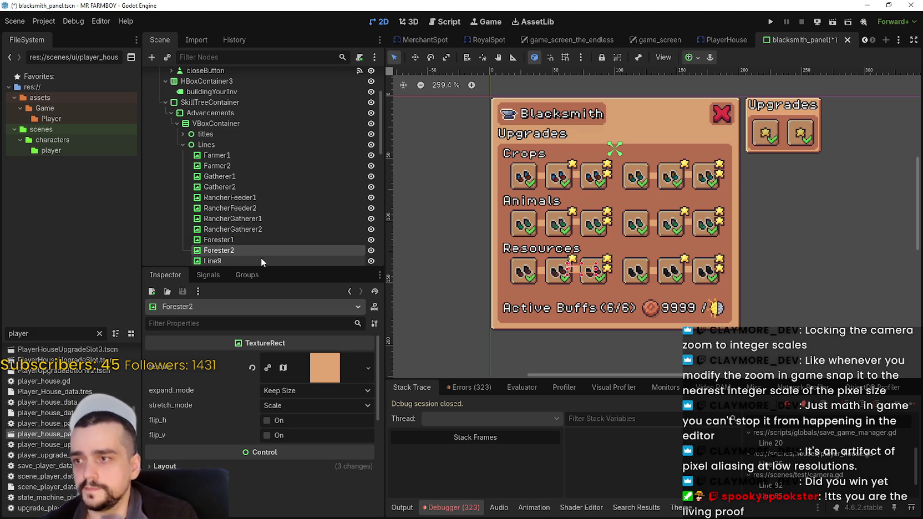
Step: Rename Line9 and Line10 to Miner1 and Miner2, then save the blacksmith_panel scene
scroll(261, 257, down, 2)
double_click(231, 213)
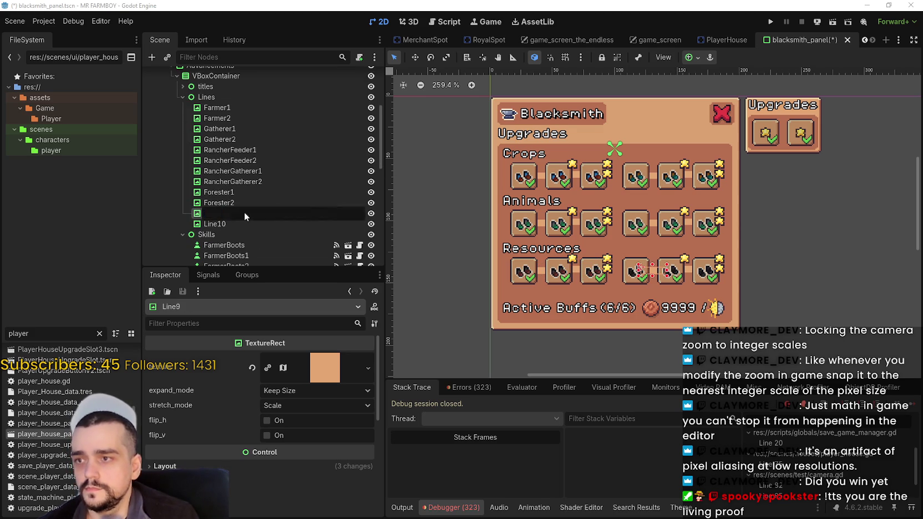
text(Miner1)
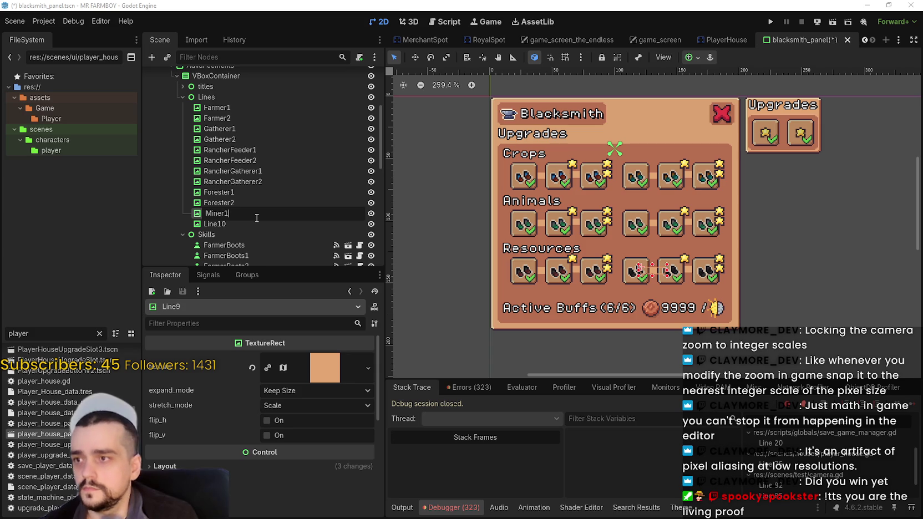
key(Return)
double_click(237, 222)
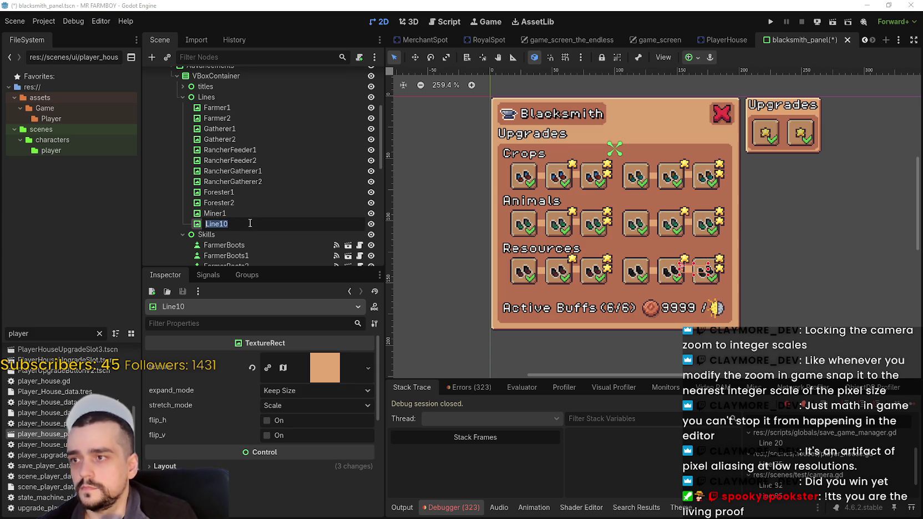
text(M)
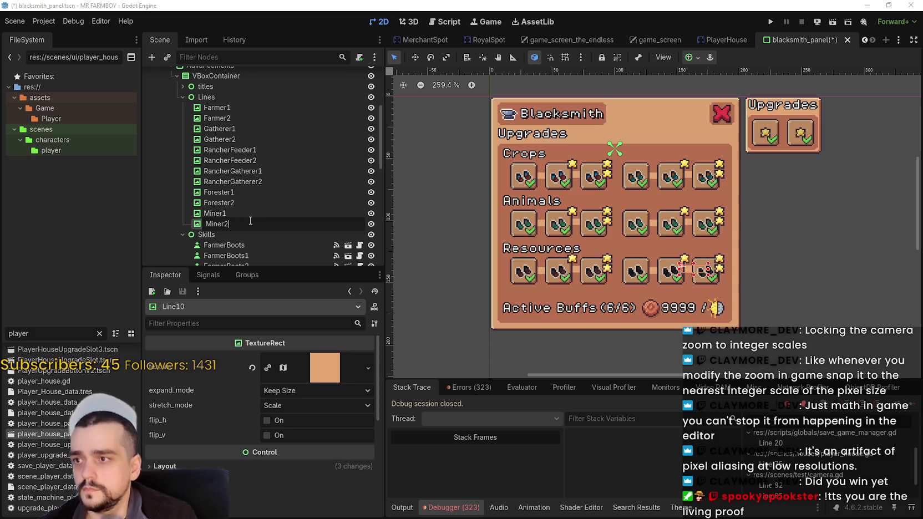
key(Return)
key(ctrl+s)
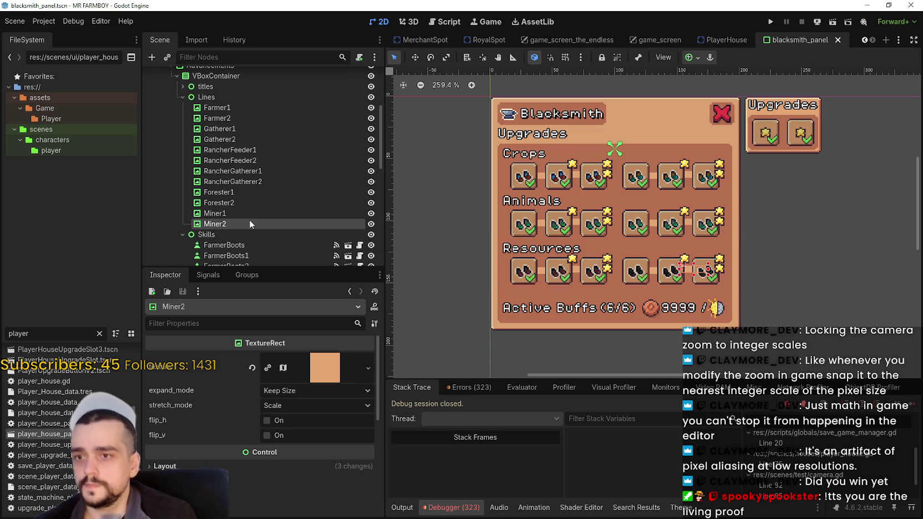
scroll(716, 221, up, 1)
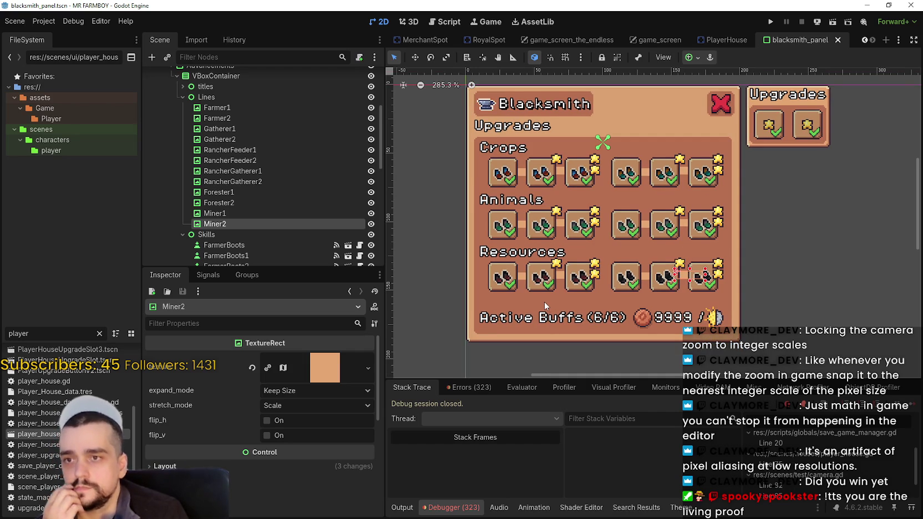
scroll(544, 299, up, 1)
scroll(545, 298, down, 2)
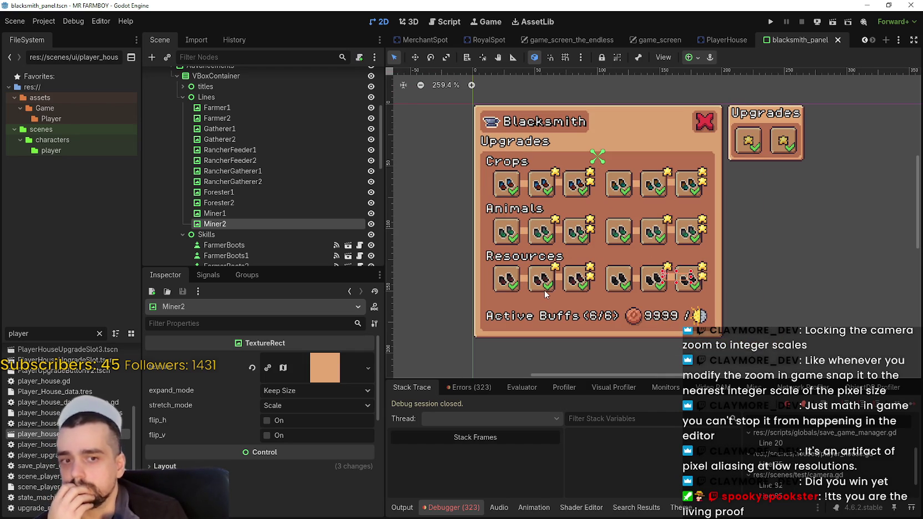
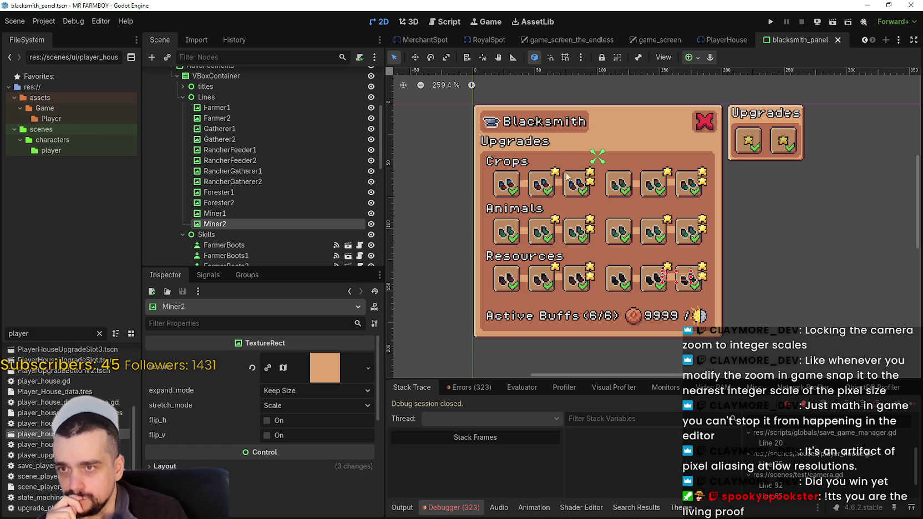
Step: Link the FarmerBoots2 slot's asigned_line to Farmer2 and save the blacksmith panel
click(567, 194)
scroll(322, 450, down, 6)
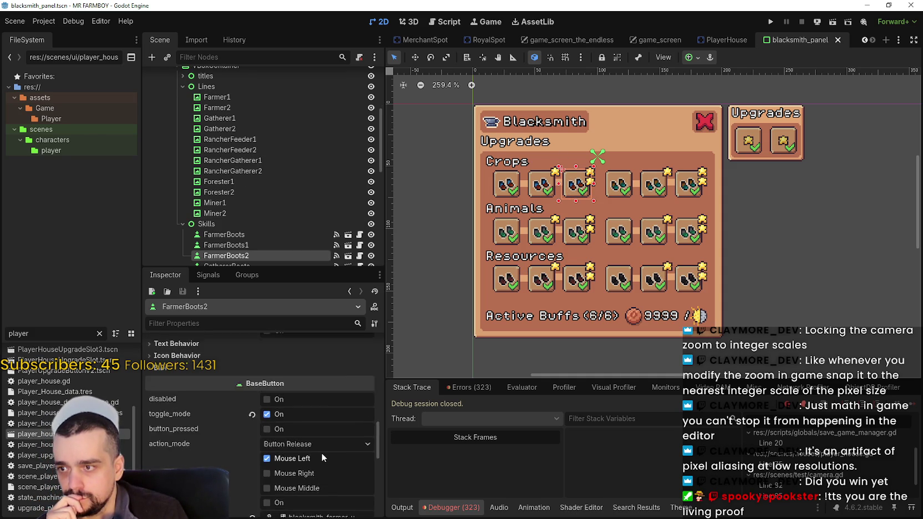
scroll(321, 444, up, 4)
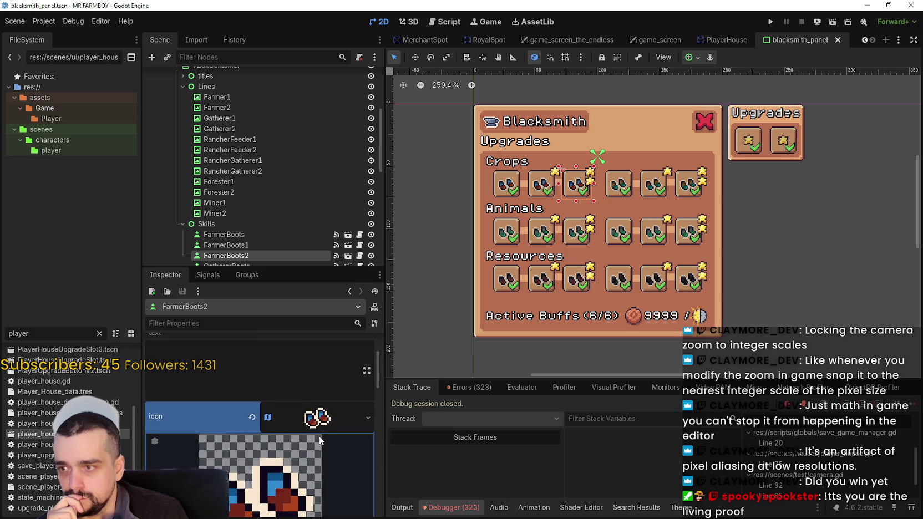
click(317, 430)
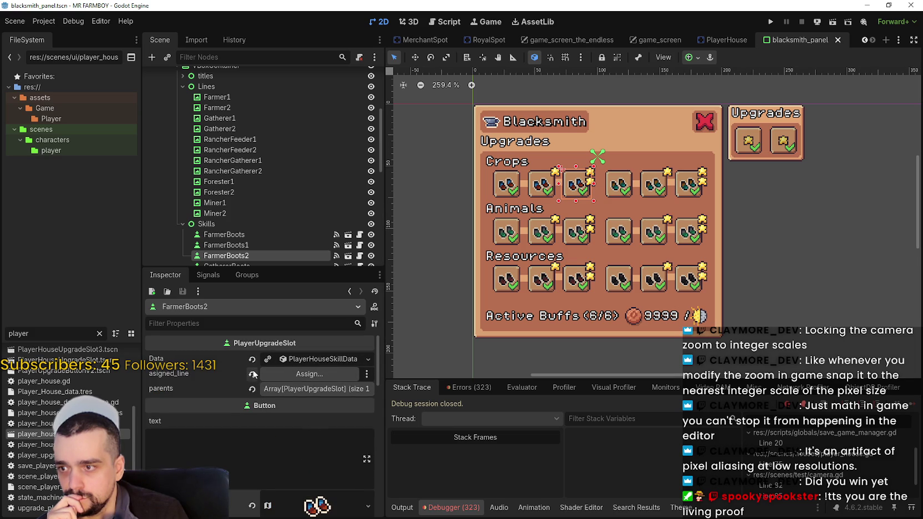
click(268, 379)
scroll(463, 199, up, 2)
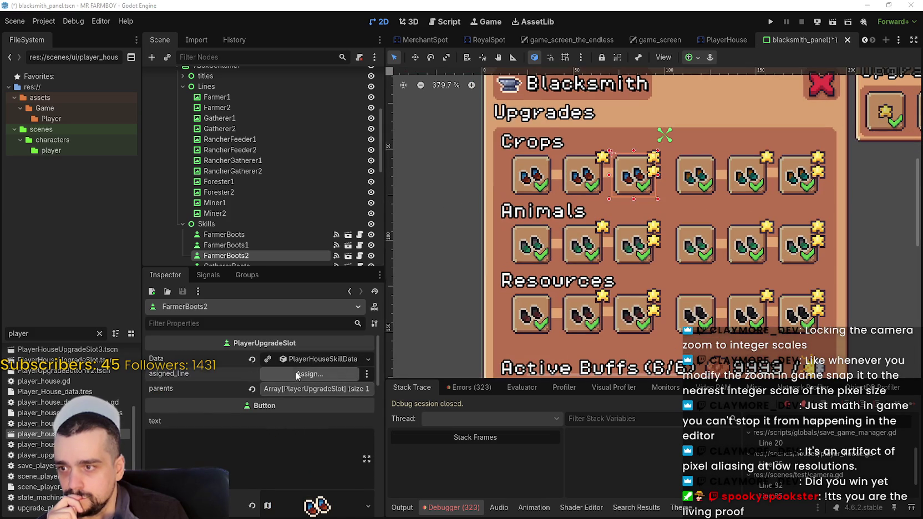
text(f)
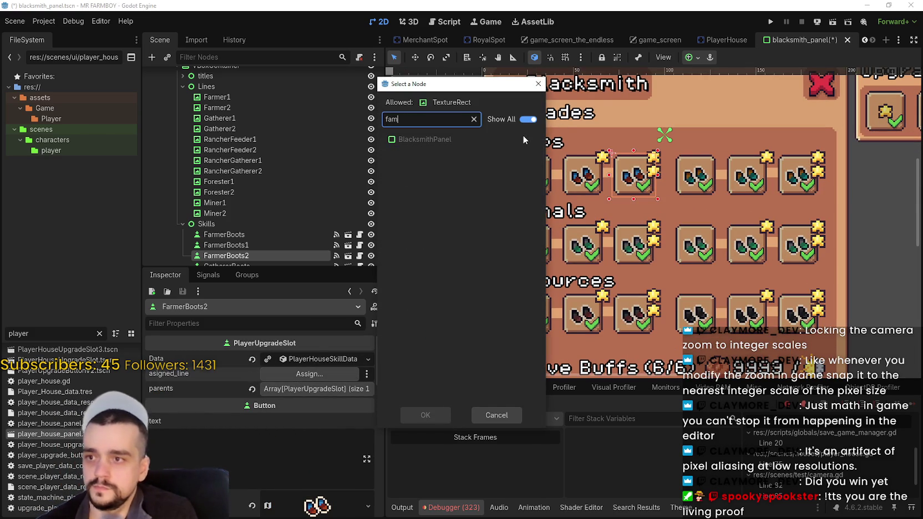
text(arm)
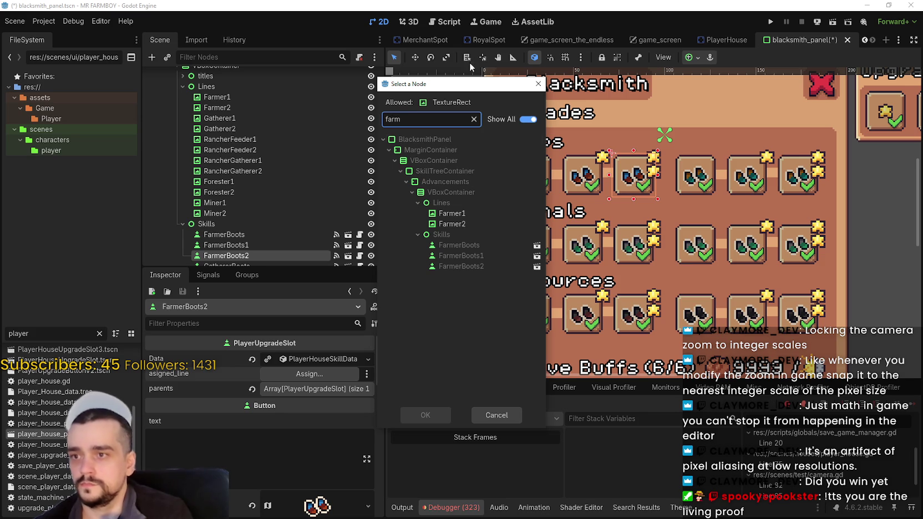
click(452, 223)
double_click(452, 224)
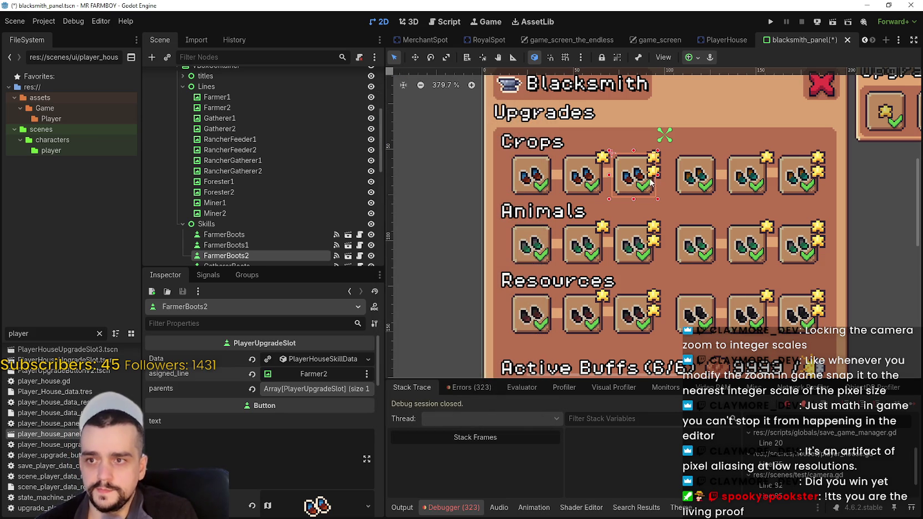
key(ctrl+s)
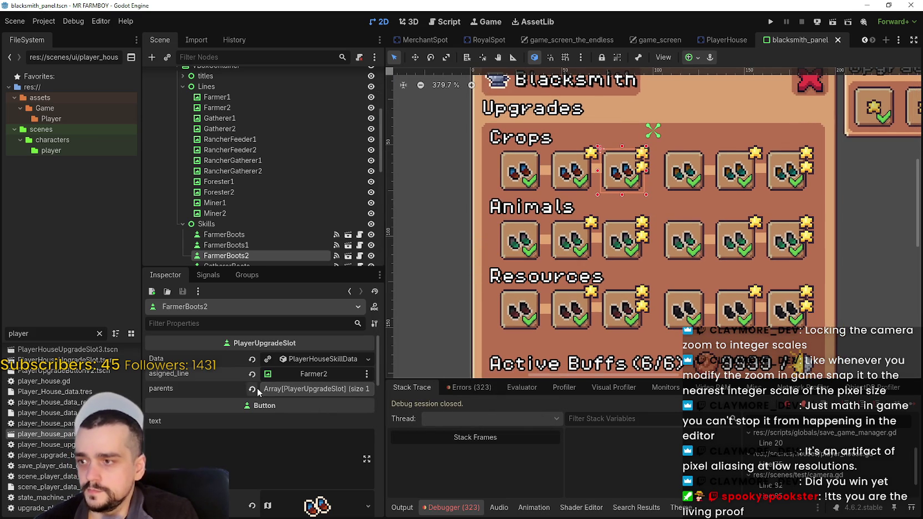
Step: Set FarmerBoots2's first parent to FarmerBoots1, clear its data resource, and save
click(290, 390)
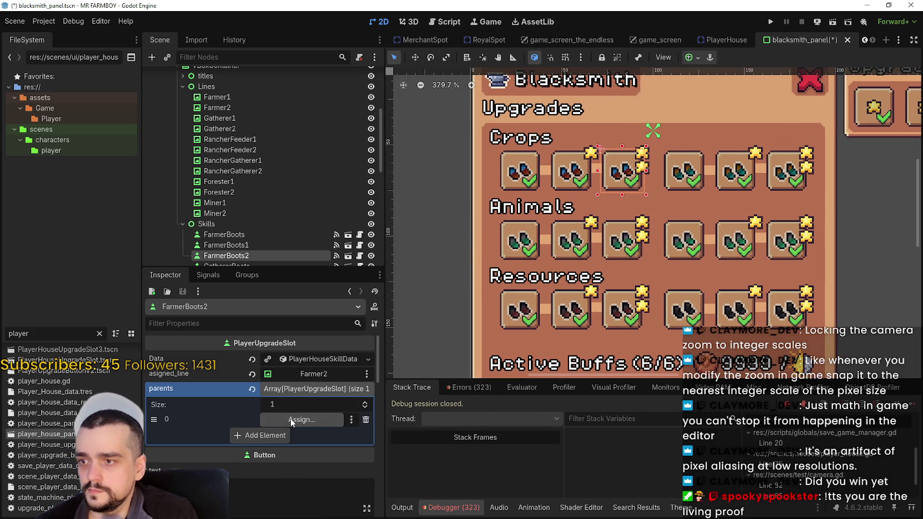
click(294, 419)
text(Farmer)
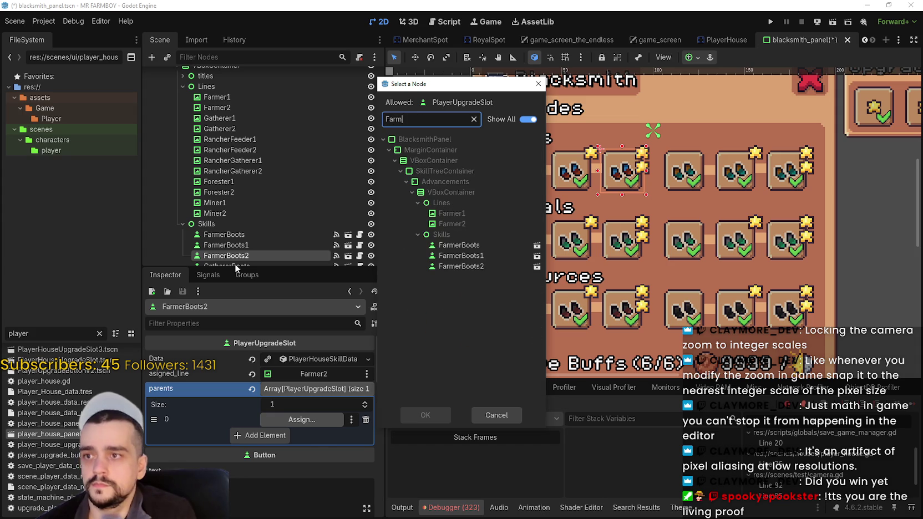
double_click(461, 256)
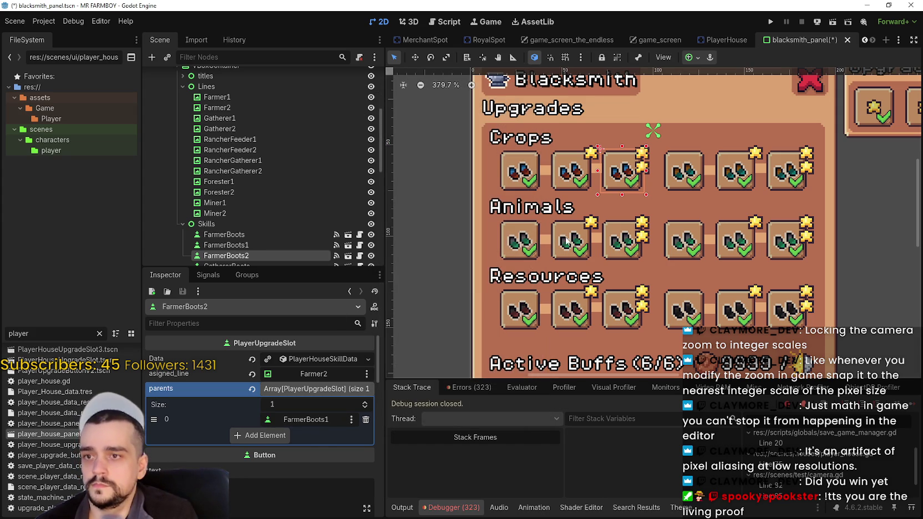
key(ctrl+s)
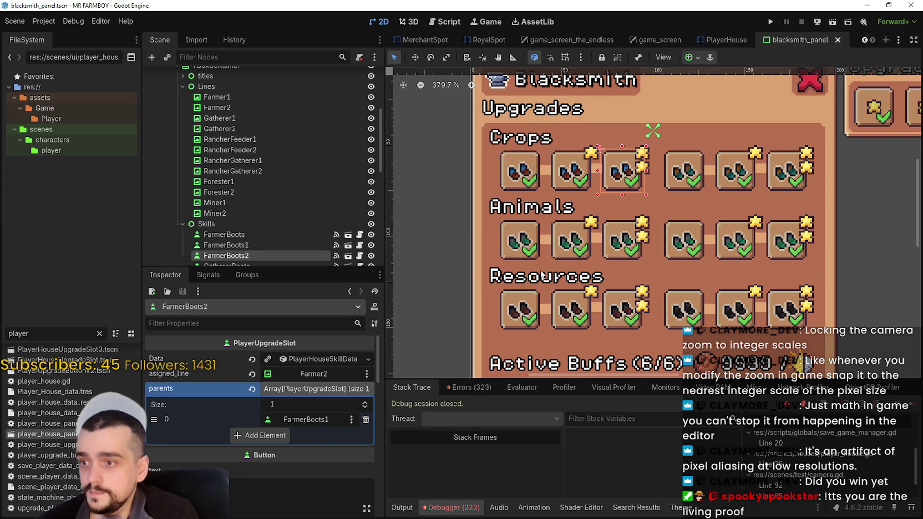
click(251, 359)
key(ctrl+s)
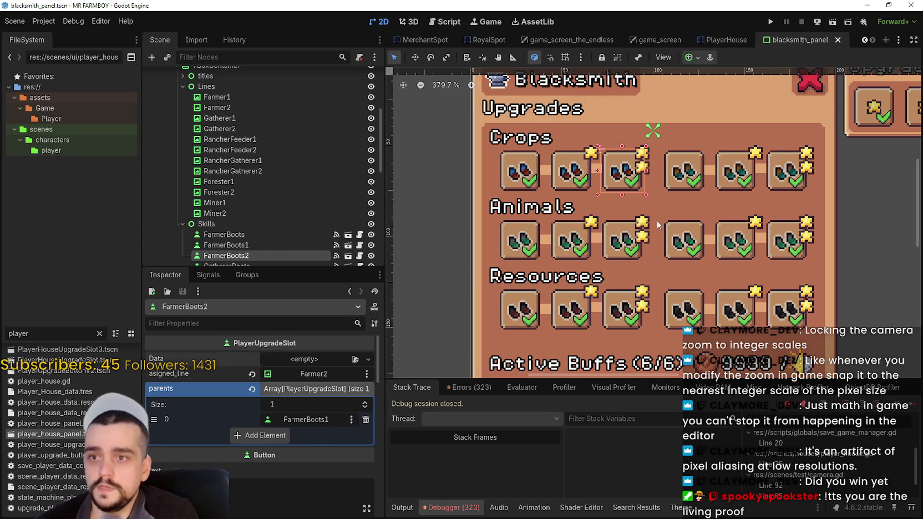
Step: Clear GathererBoots' assigned line, give it one empty parents element, and save
click(686, 185)
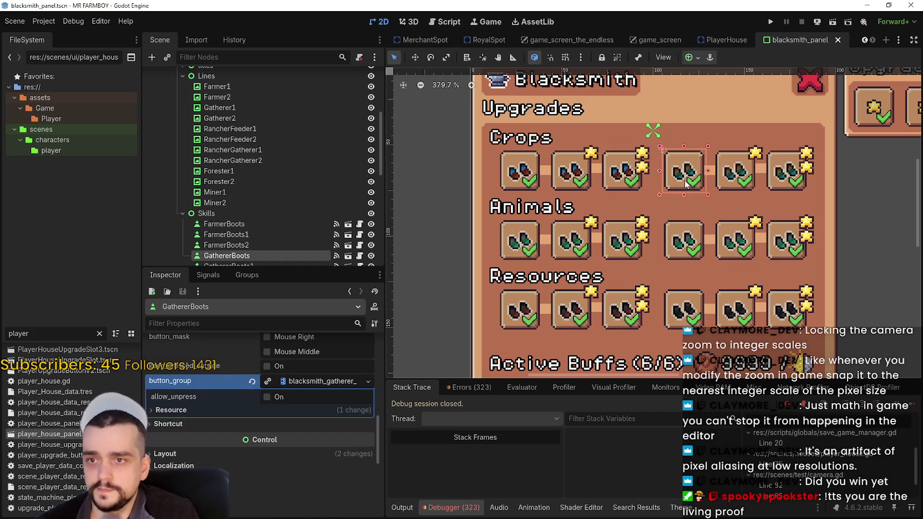
scroll(283, 389, down, 5)
scroll(321, 394, up, 5)
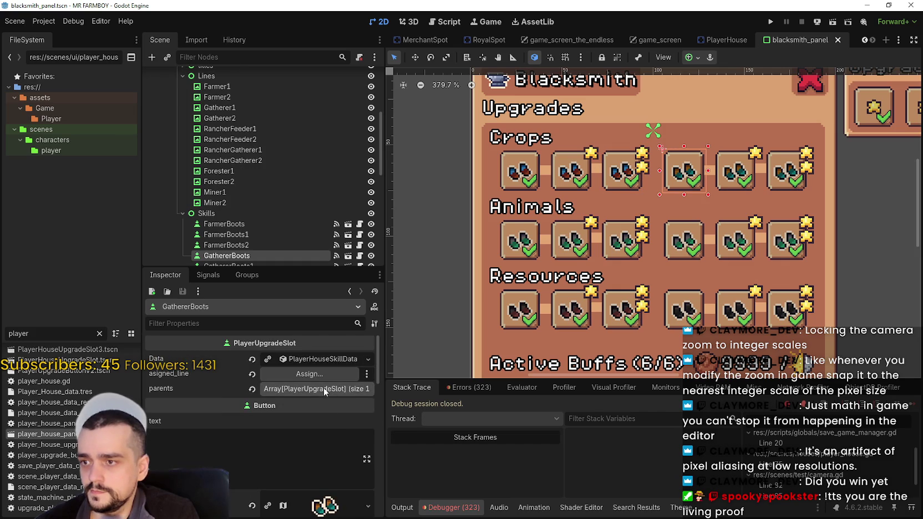
click(252, 374)
click(252, 390)
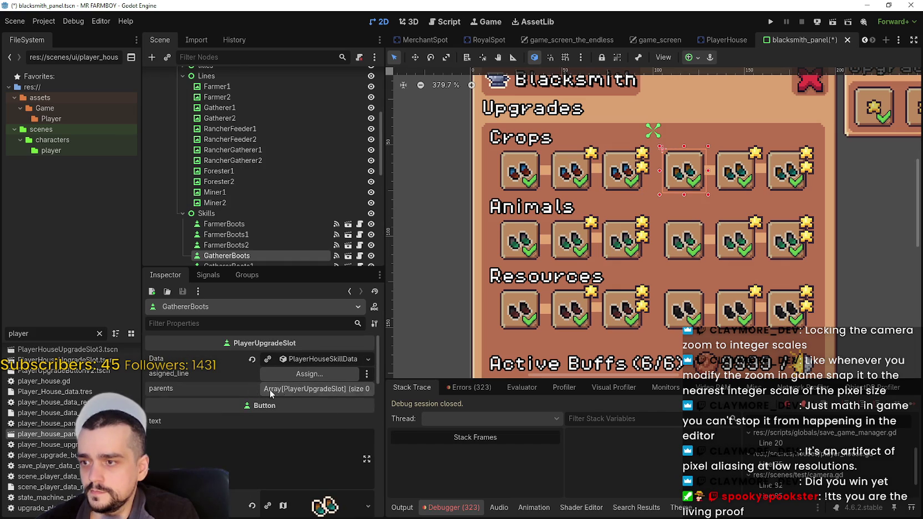
click(302, 389)
click(265, 420)
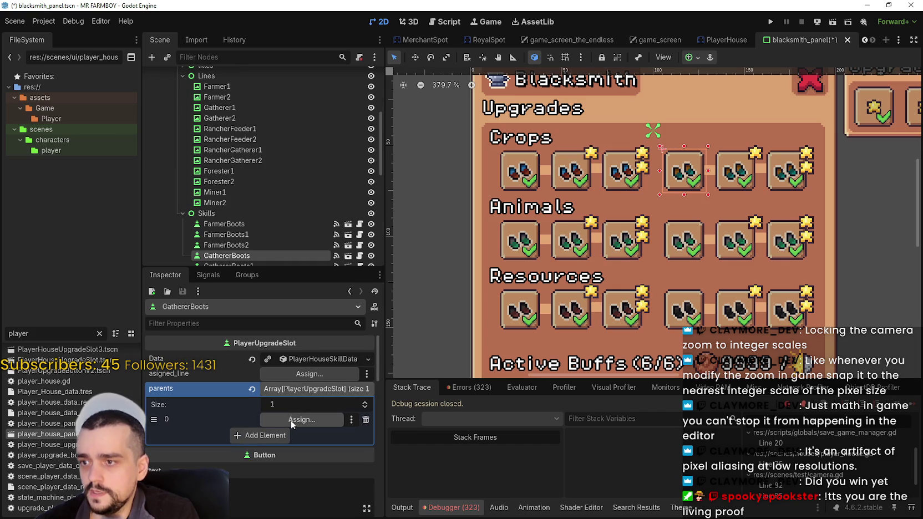
scroll(638, 146, down, 3)
key(ctrl+s)
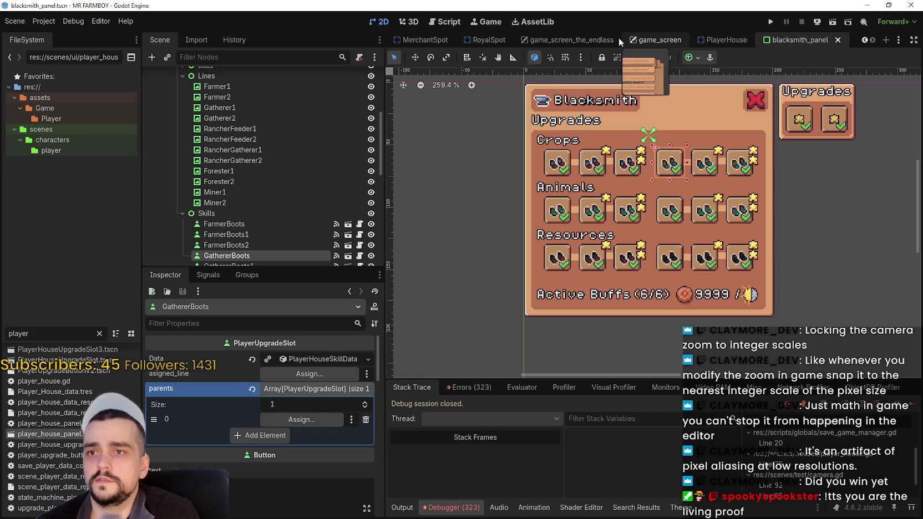
Step: In game_screen_the_endless, toggle the PlayerHousePanel's visibility, then open the player_house_panel scene
click(582, 38)
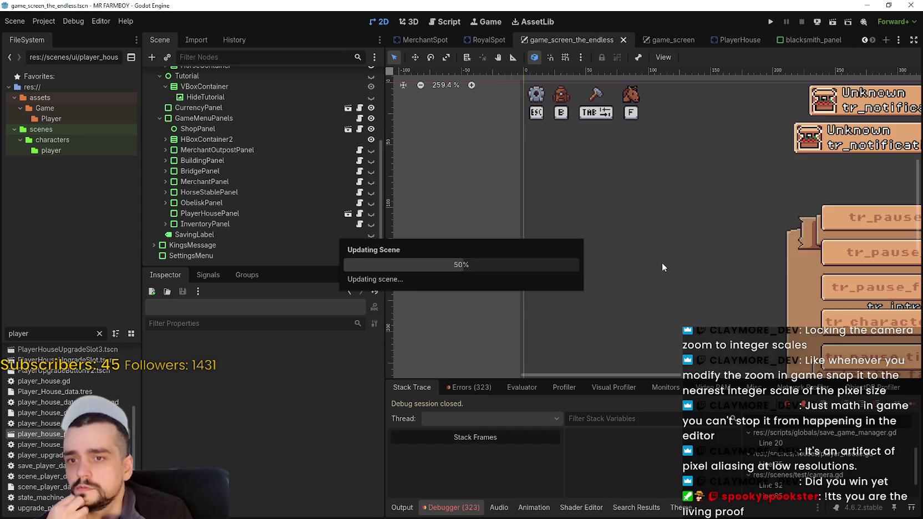
click(371, 213)
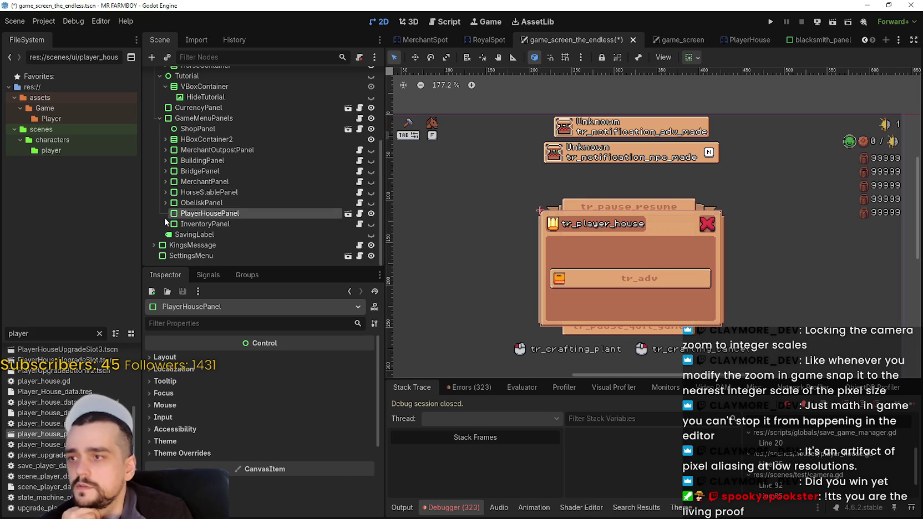
click(371, 215)
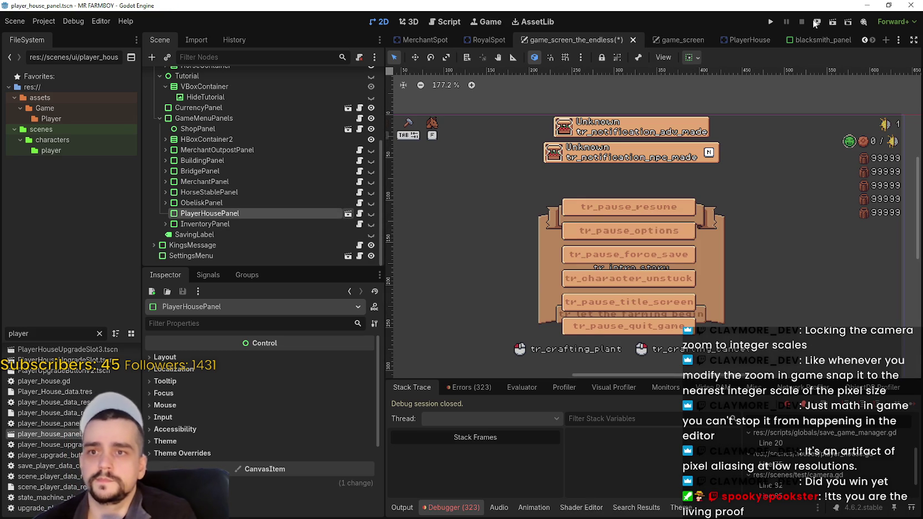
click(348, 213)
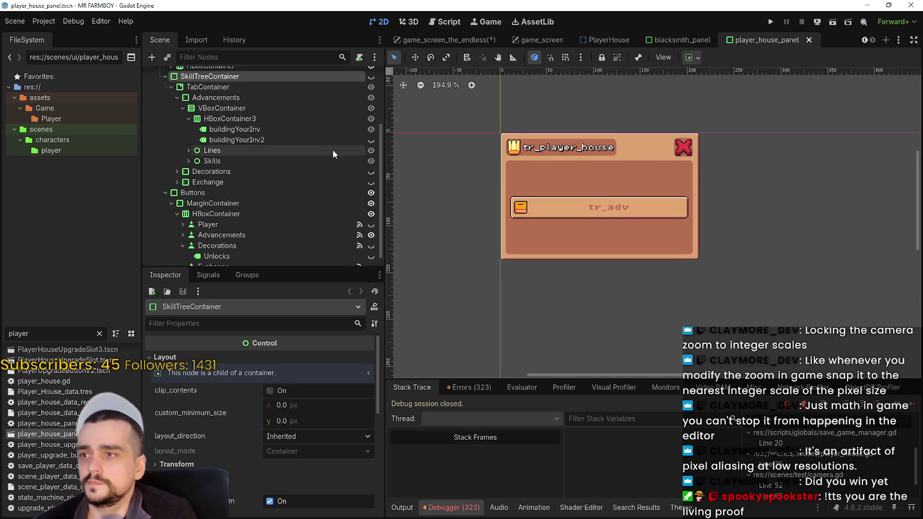
Step: Check the skill tree's Advancements slot (line StartHere, parent Advancements), hide the tree, and save
click(371, 76)
scroll(521, 288, up, 3)
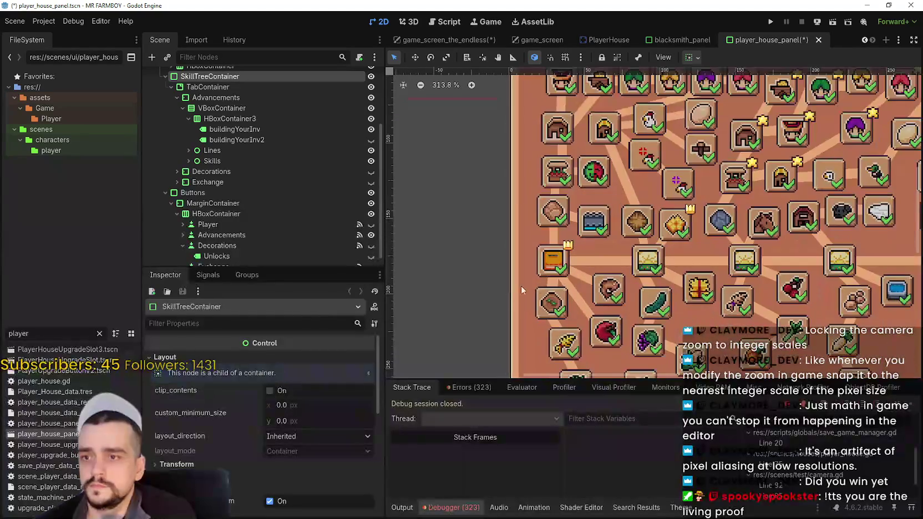
click(552, 272)
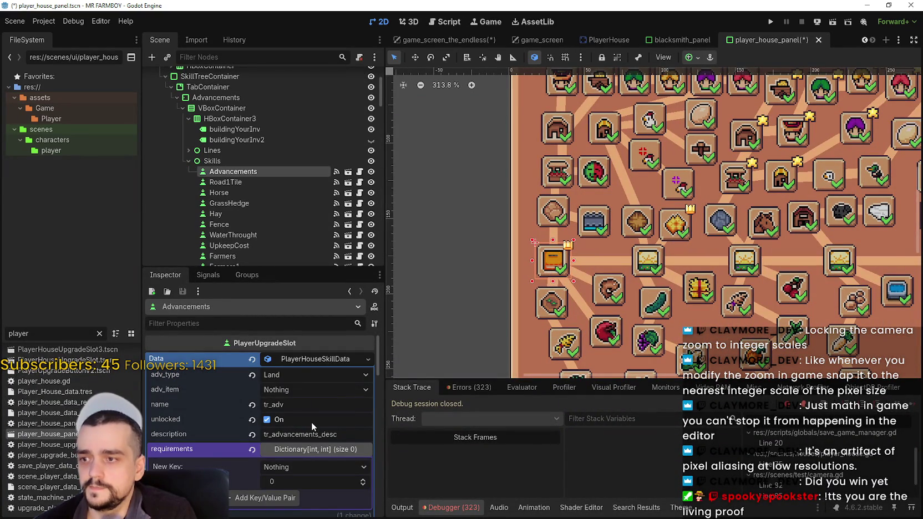
click(559, 219)
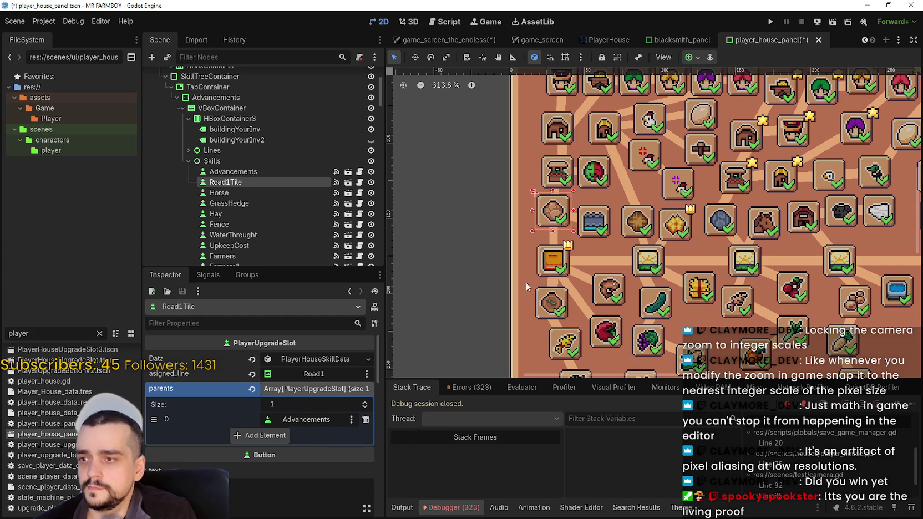
click(544, 267)
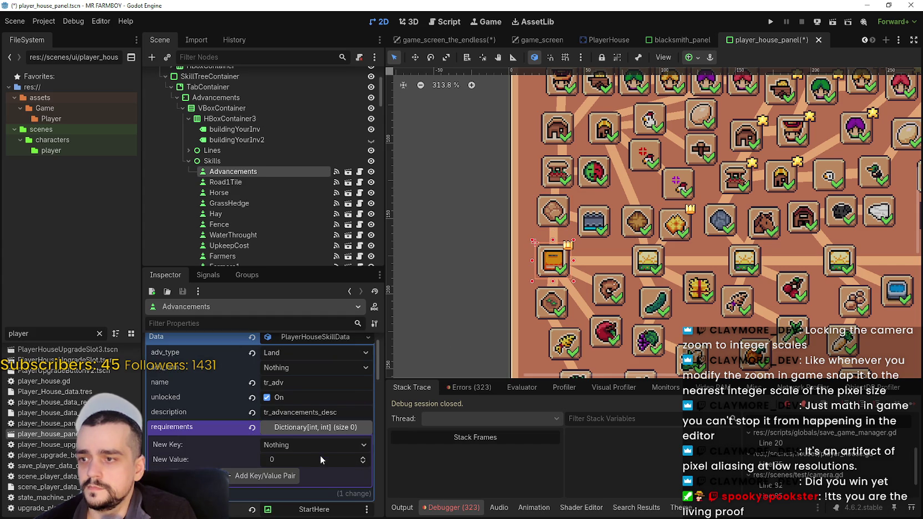
scroll(329, 458, down, 3)
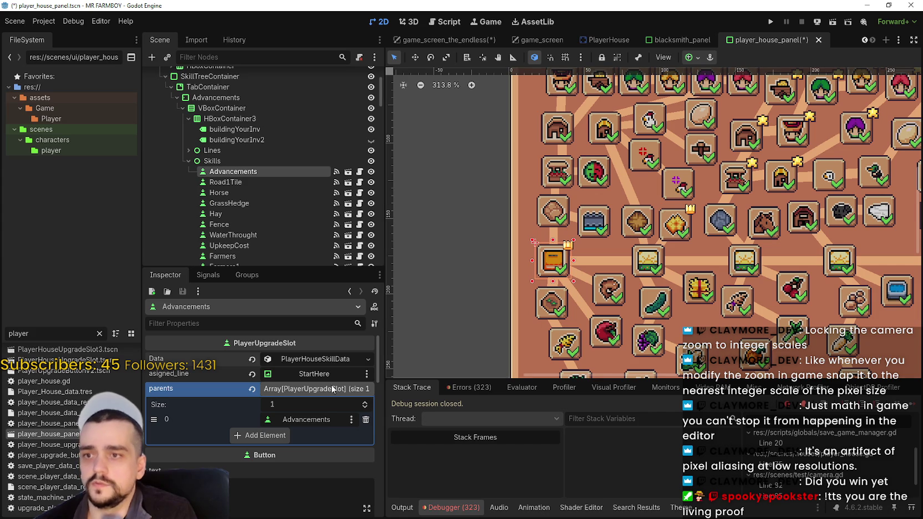
scroll(635, 274, down, 3)
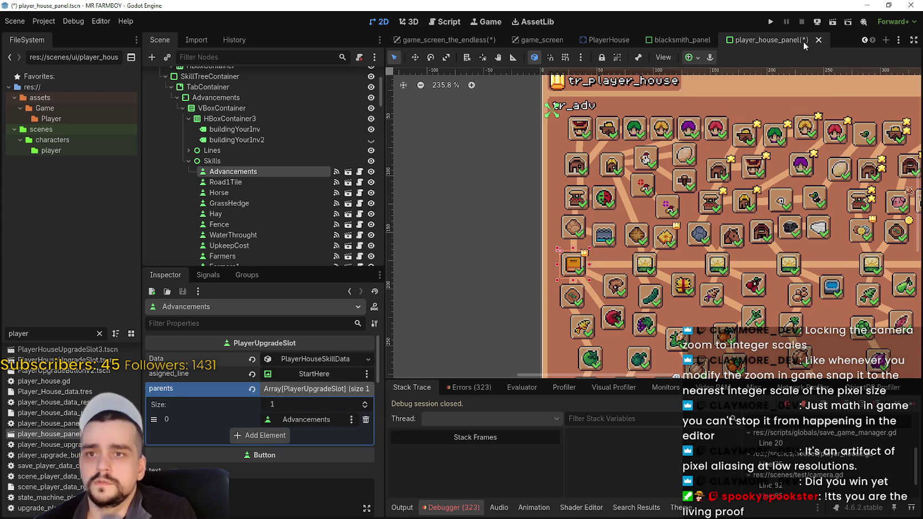
scroll(336, 148, up, 2)
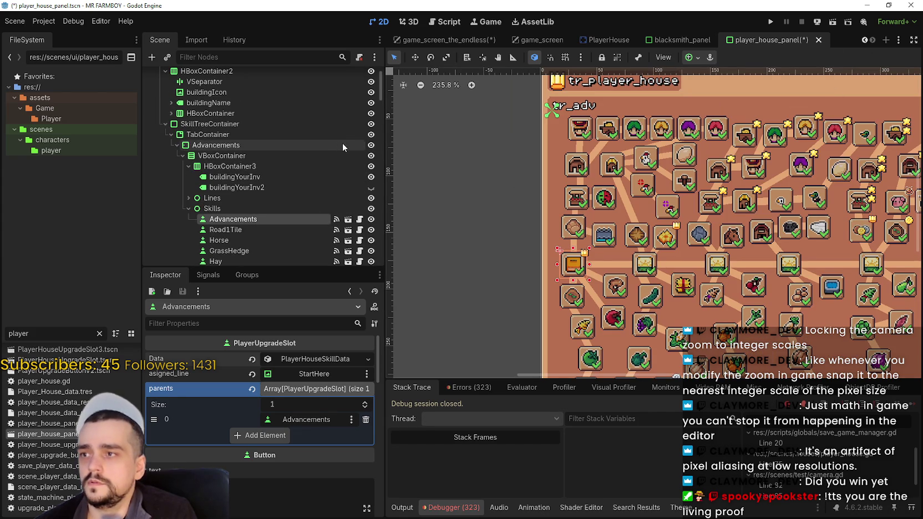
click(372, 125)
key(ctrl+s)
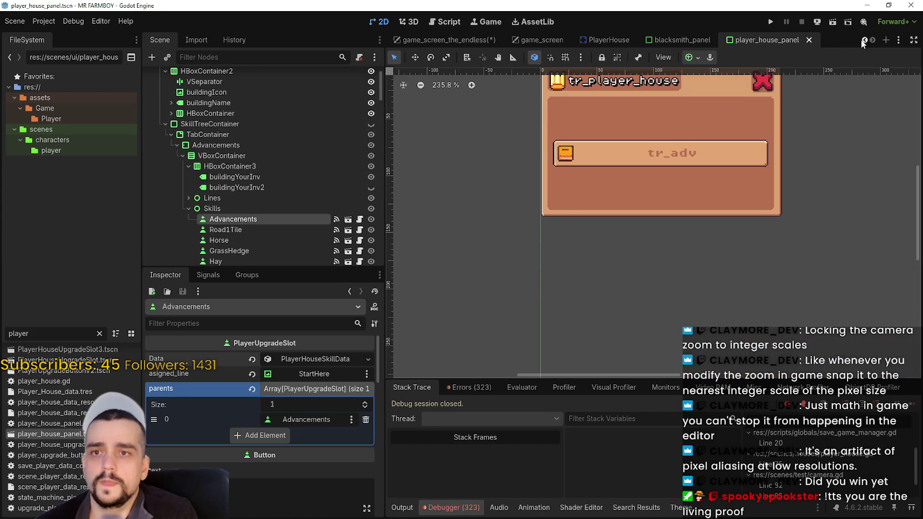
Step: Back in blacksmith_panel, fill GathererBoots' empty parent entry with GathererBoots and save
mouse_move(701, 38)
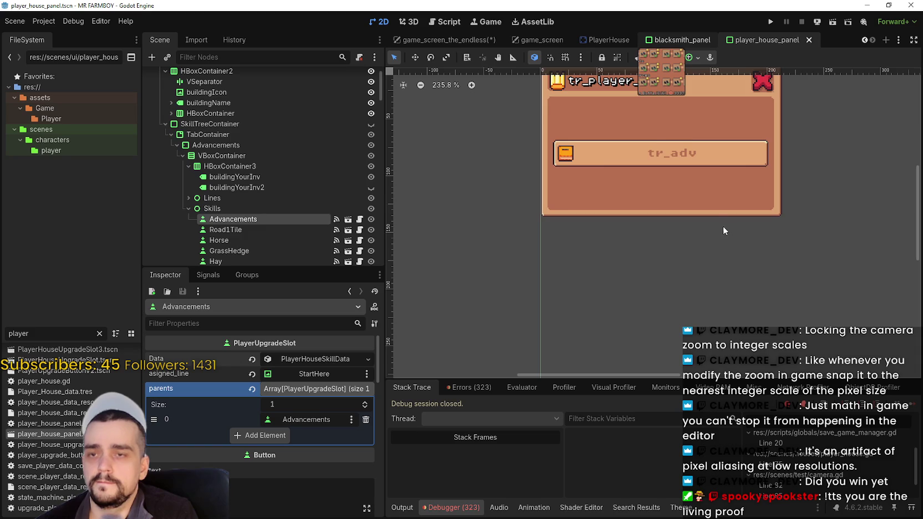
key(ctrl+shift+Tab)
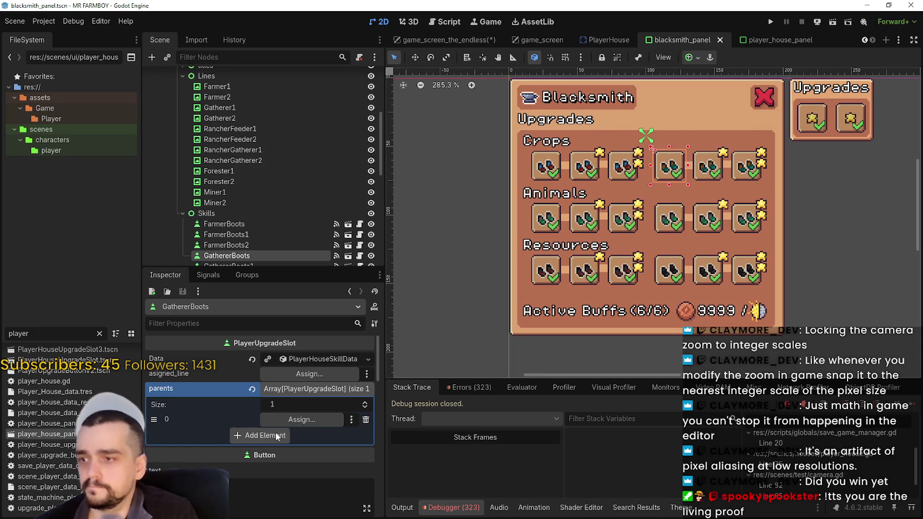
click(291, 420)
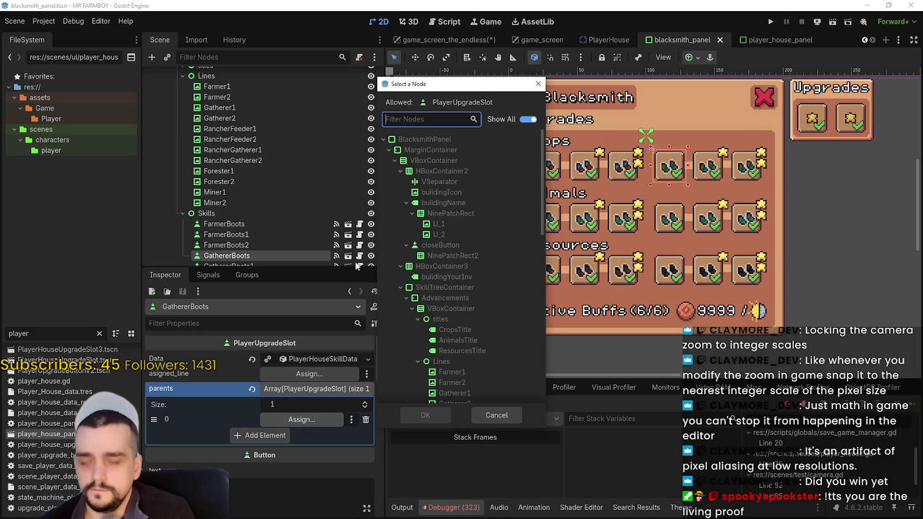
text(gather)
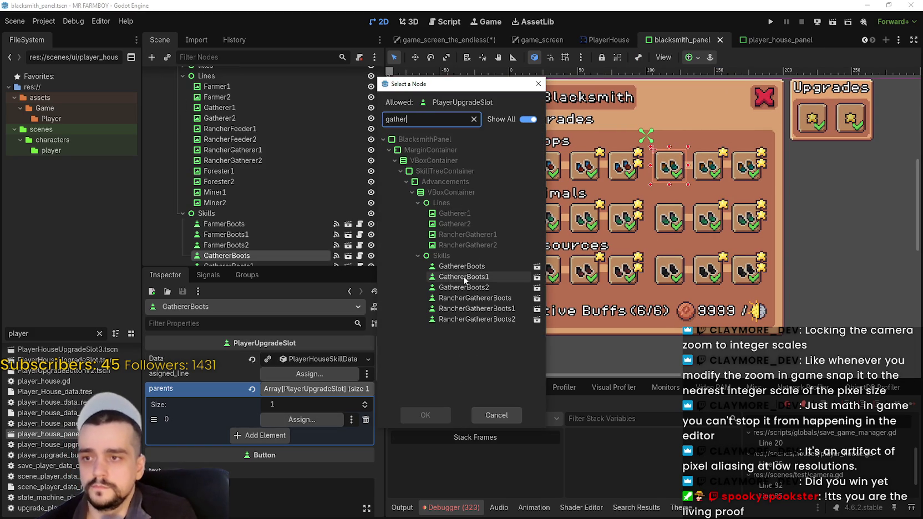
double_click(466, 267)
key(ctrl+s)
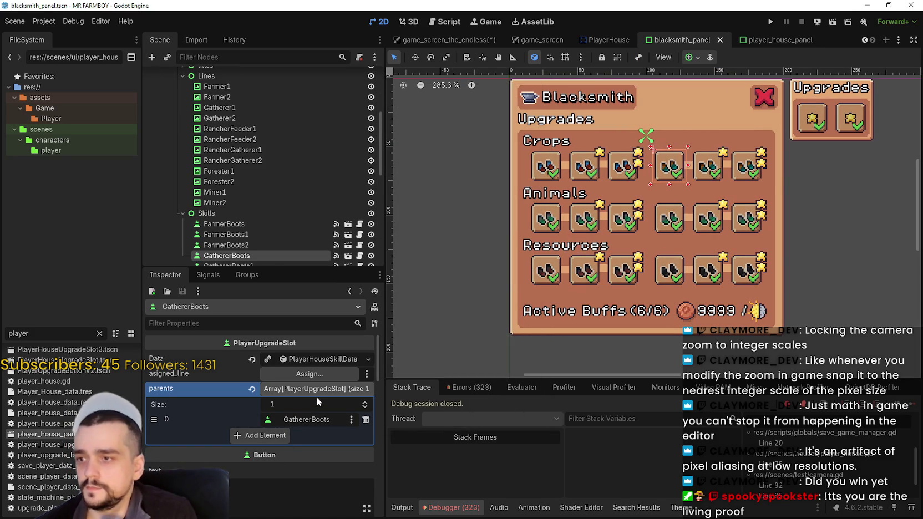
Step: Reset the GathererBoots1 slot and give it parent GathererBoots, then save
click(713, 175)
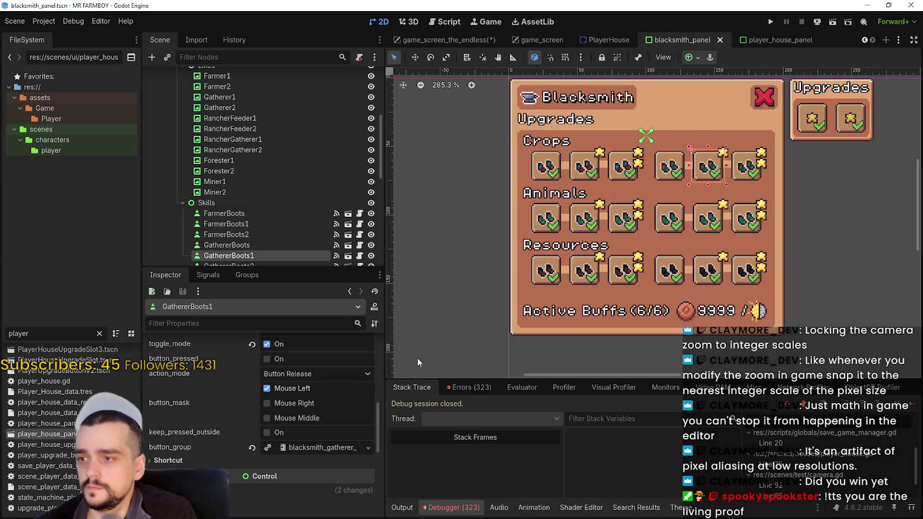
scroll(327, 413, up, 10)
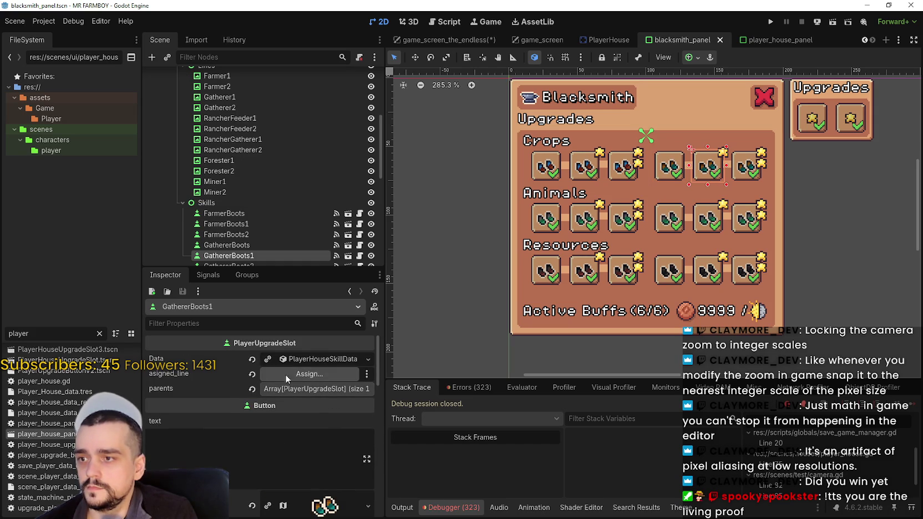
click(252, 375)
click(253, 359)
click(255, 387)
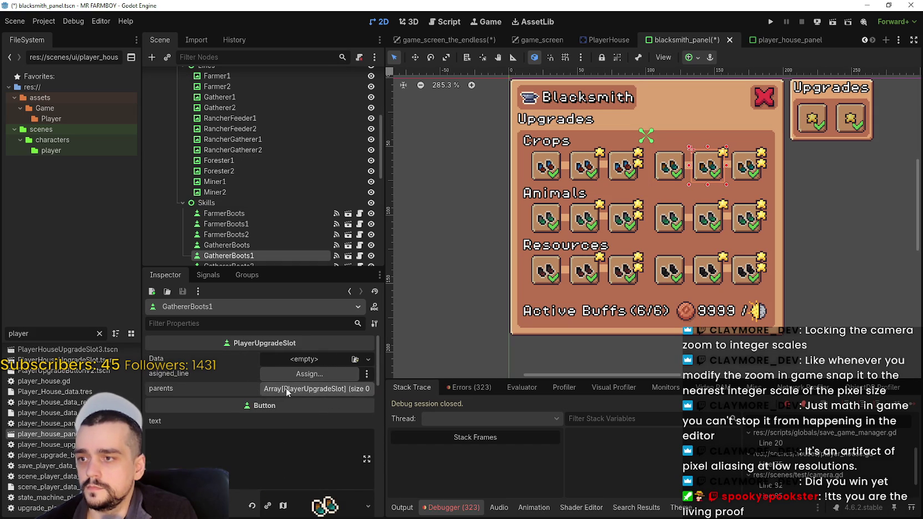
click(286, 387)
click(271, 417)
click(293, 419)
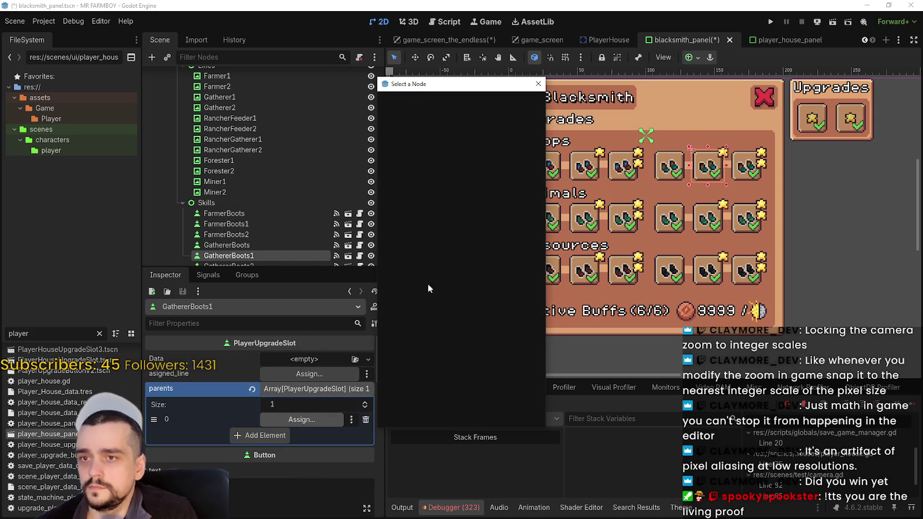
text(Gather)
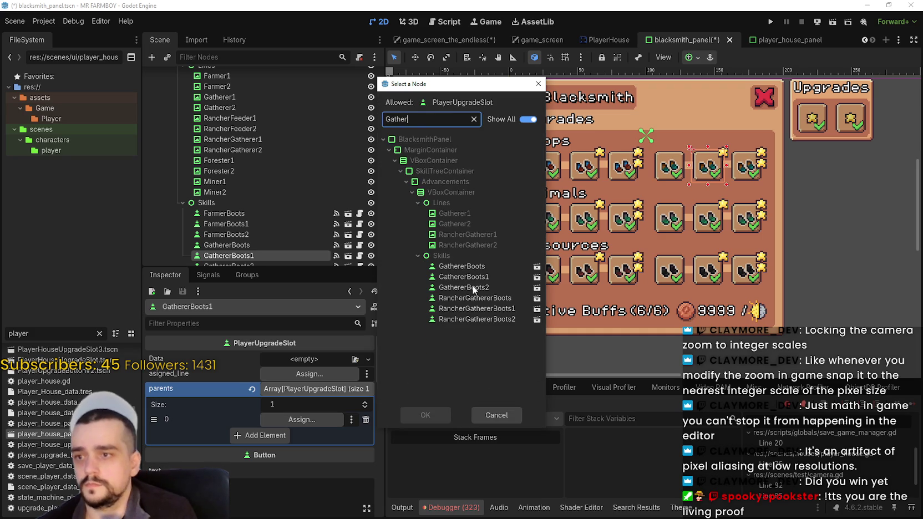
double_click(471, 266)
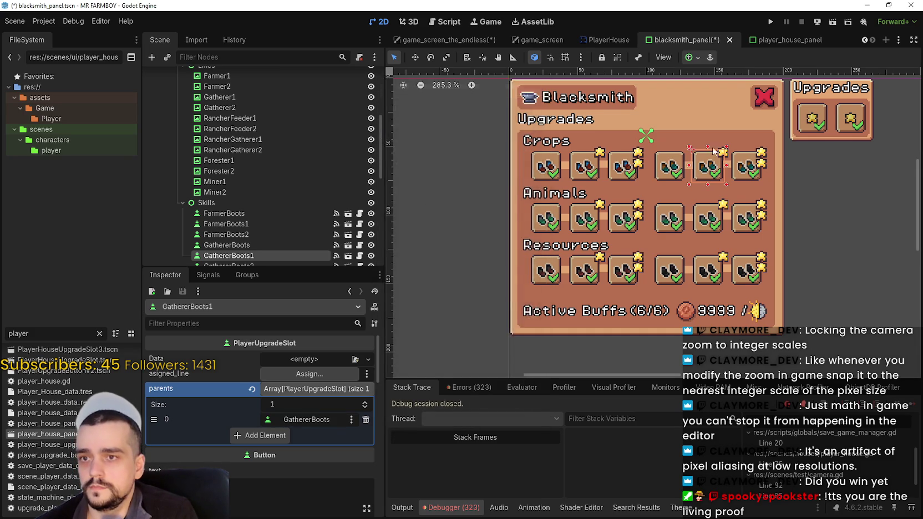
scroll(713, 151, up, 1)
key(ctrl+s)
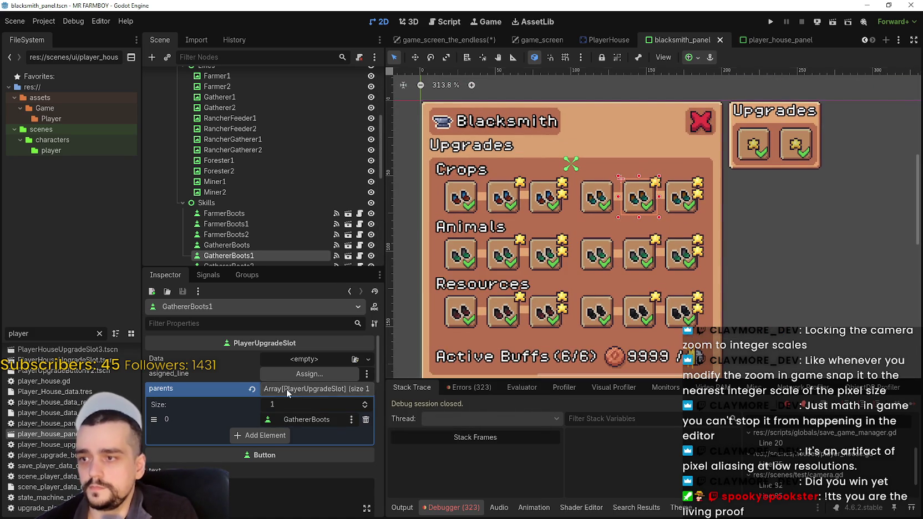
Step: Assign the Gatherer1 line to GathererBoots1 and save
click(288, 390)
click(309, 373)
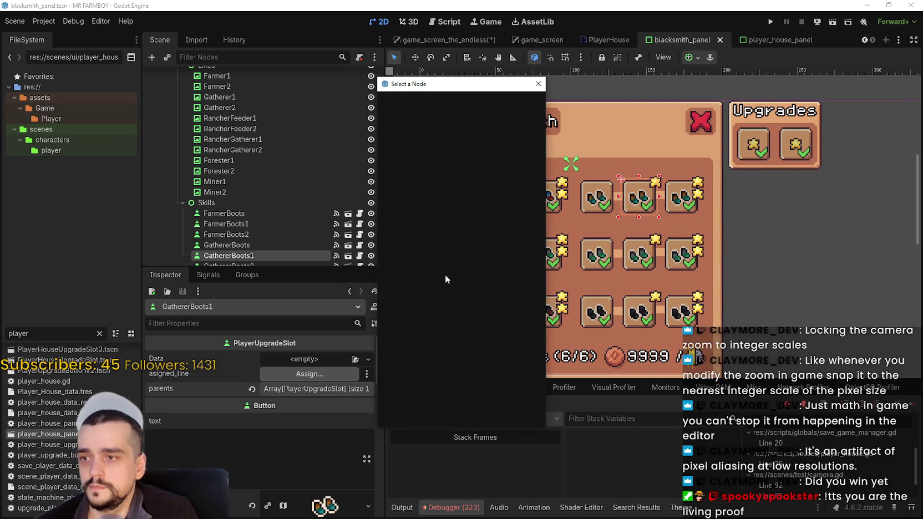
text(Gat)
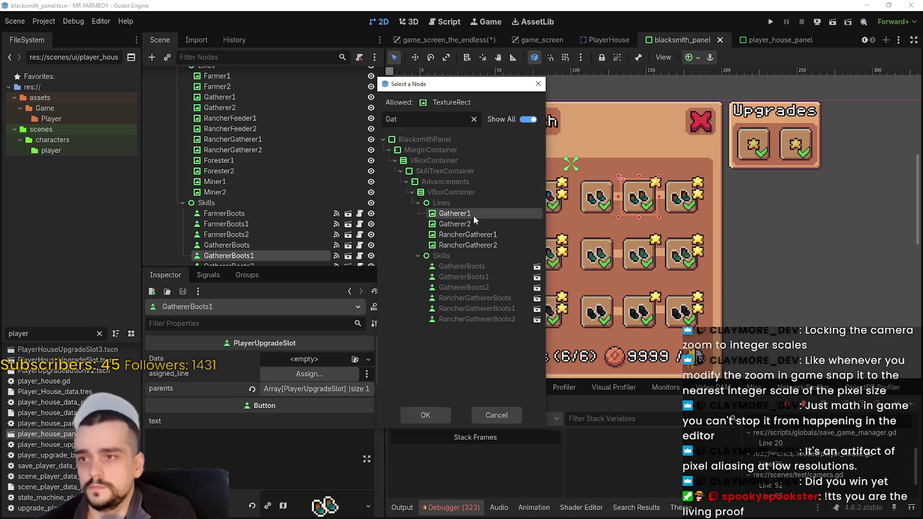
double_click(473, 216)
key(ctrl+s)
Step: Reset the GathererBoots2 slot, set its assigned line to Gatherer2, and save
click(229, 264)
scroll(304, 415, down, 5)
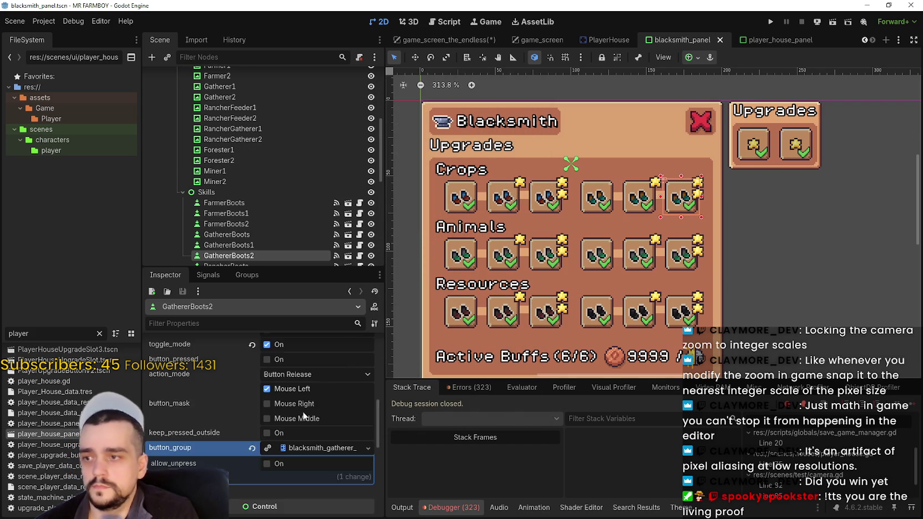
scroll(303, 415, up, 5)
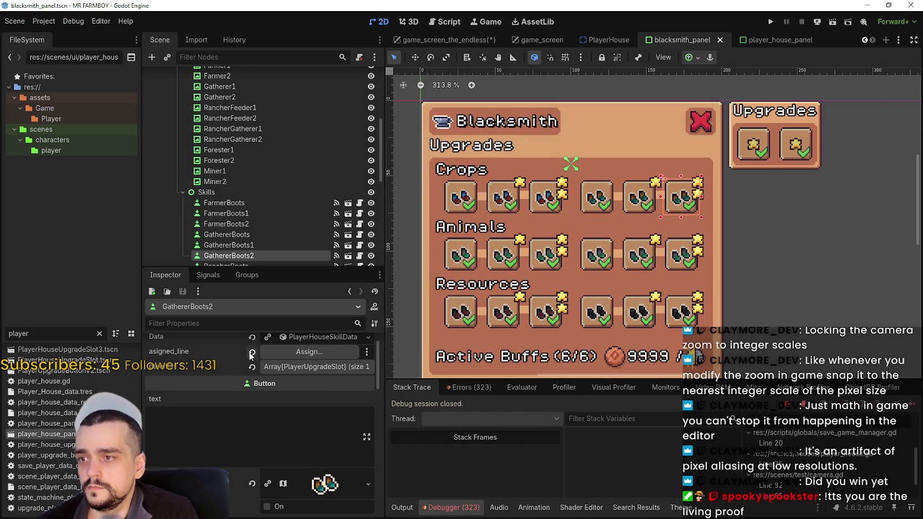
click(252, 352)
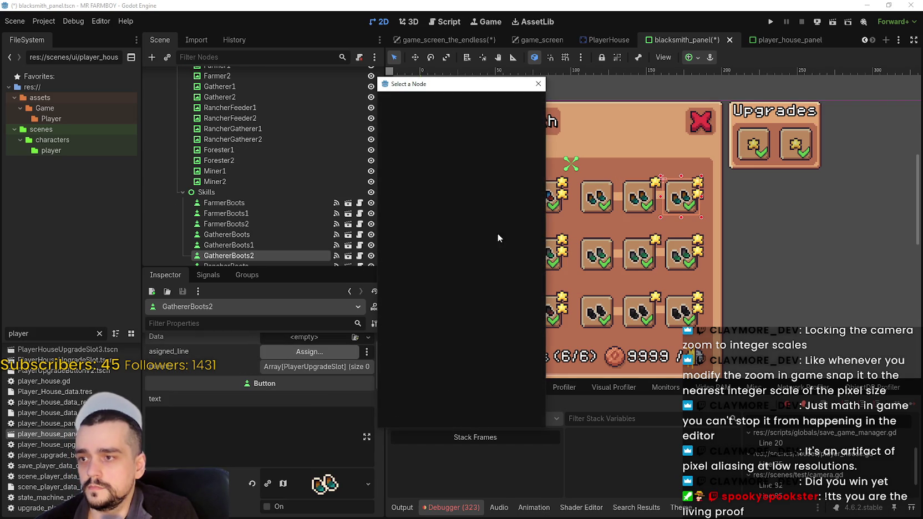
text(Gather)
double_click(478, 223)
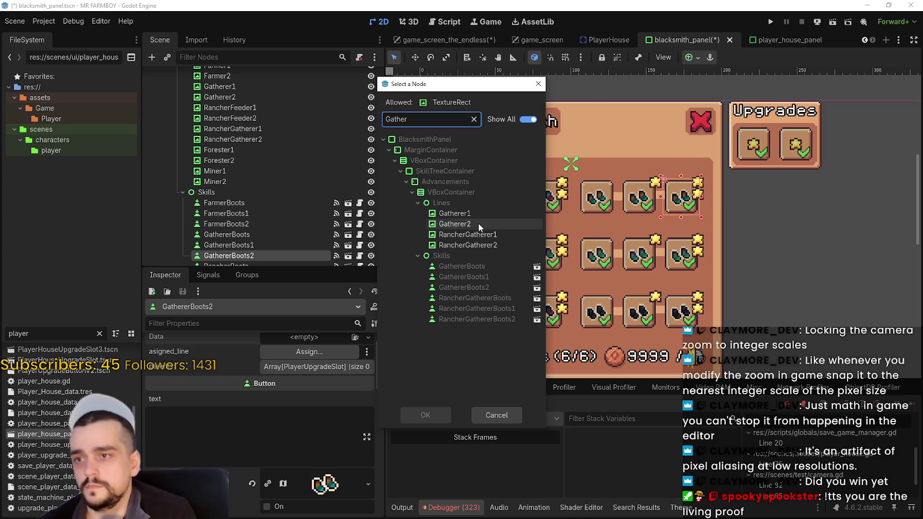
key(ctrl+s)
Step: Add GathererBoots1 as GathererBoots2's parent and save
click(316, 367)
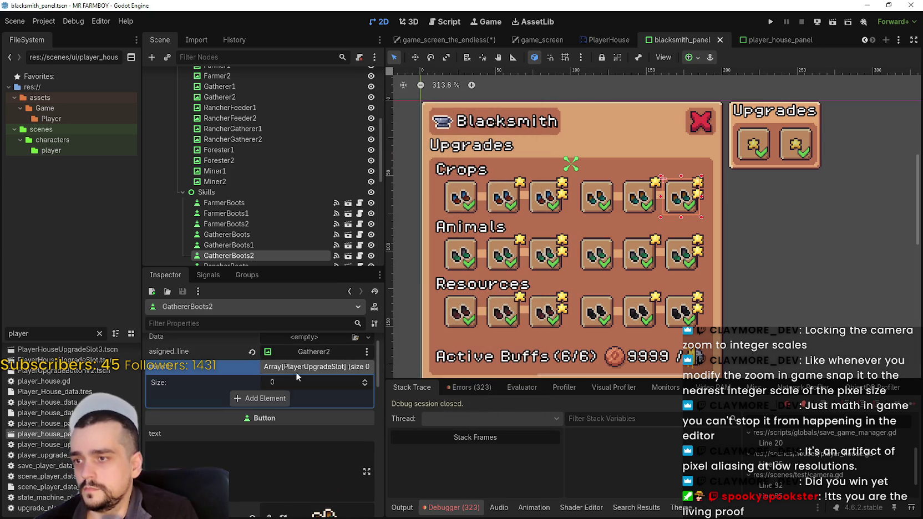
click(272, 404)
click(299, 396)
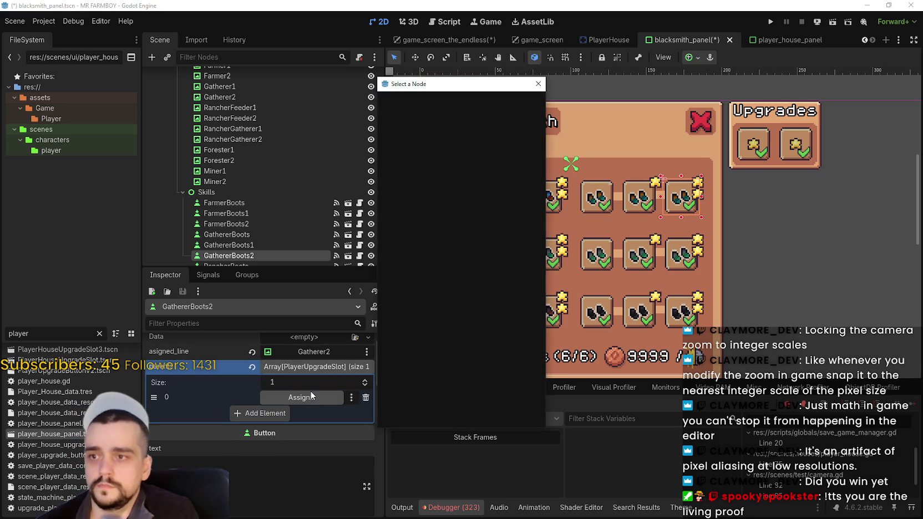
text(Ga)
click(465, 277)
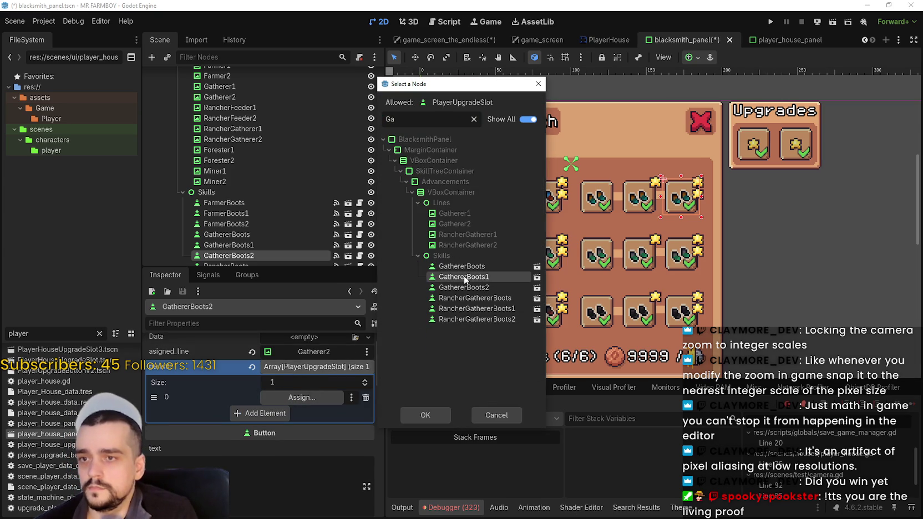
double_click(455, 278)
key(ctrl+s)
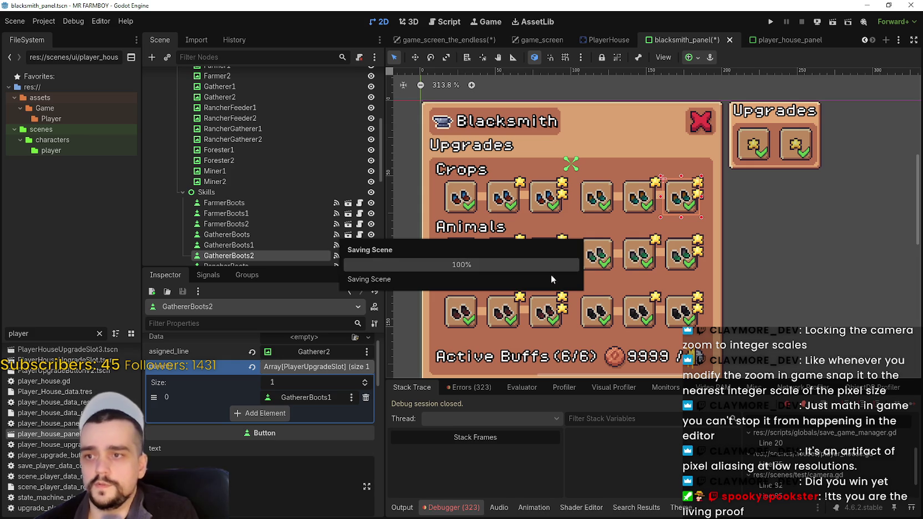
Step: Add a parent entry set to RancherBoots on the first Animals slot, RancherBoots, and save
click(493, 219)
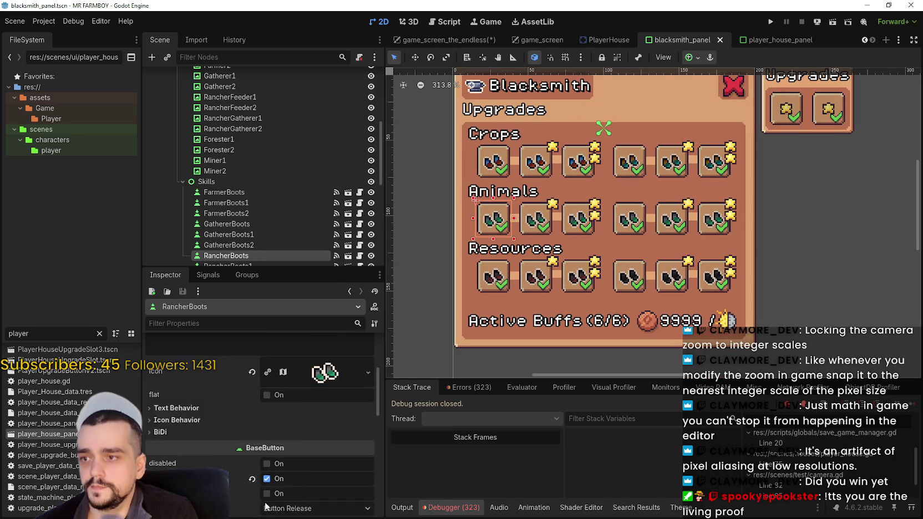
scroll(265, 488, up, 5)
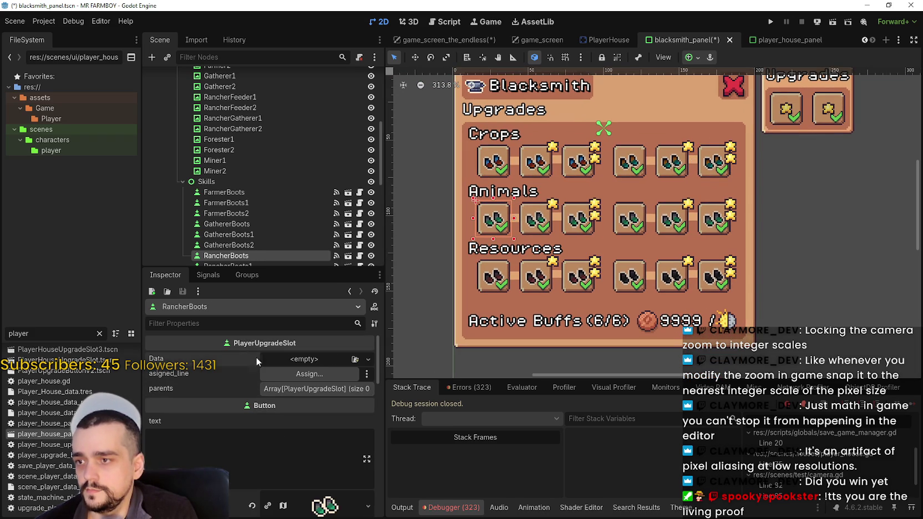
click(294, 388)
click(282, 421)
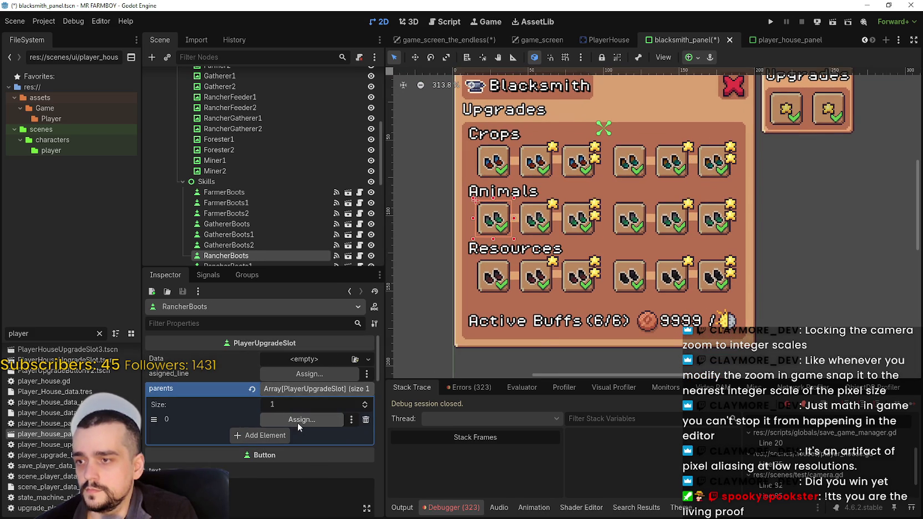
click(298, 420)
scroll(455, 206, down, 3)
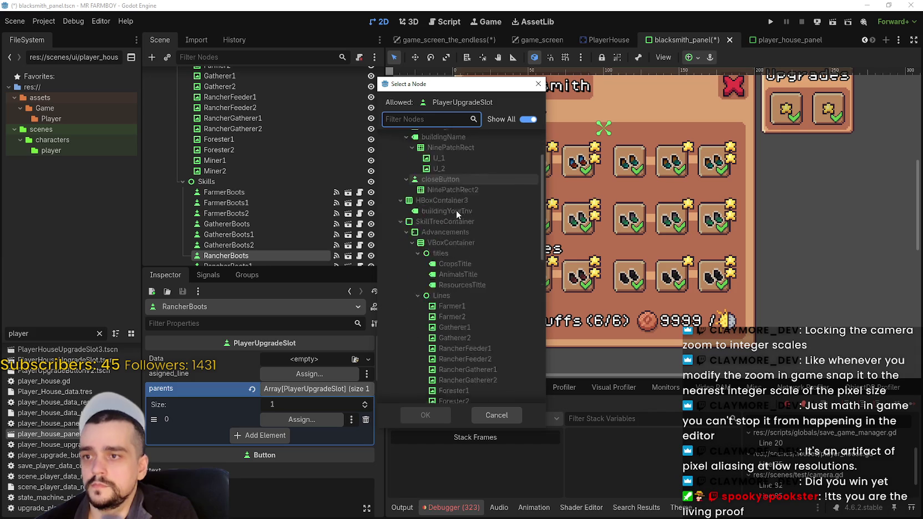
text(ran)
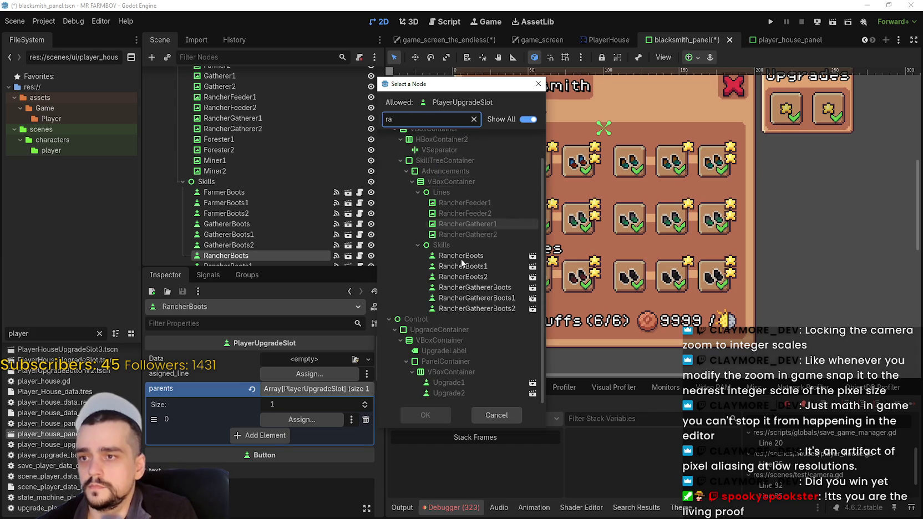
double_click(467, 256)
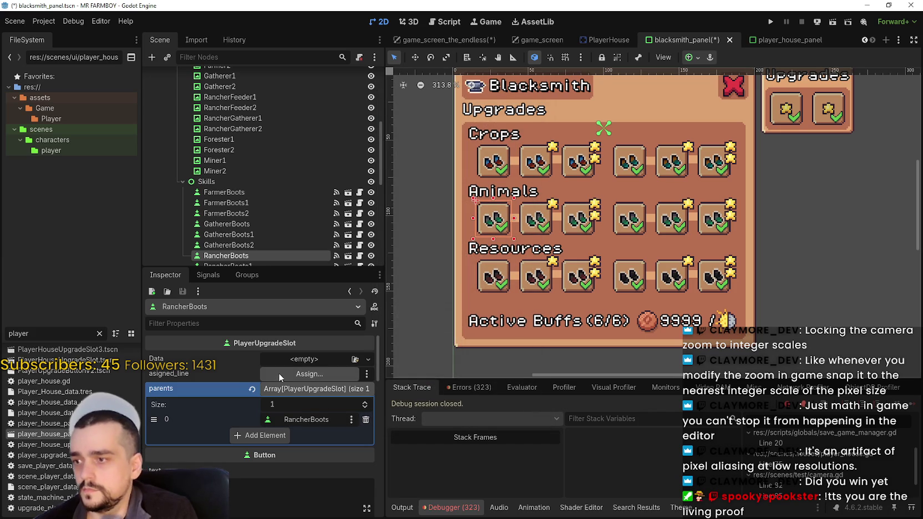
click(292, 393)
key(ctrl+s)
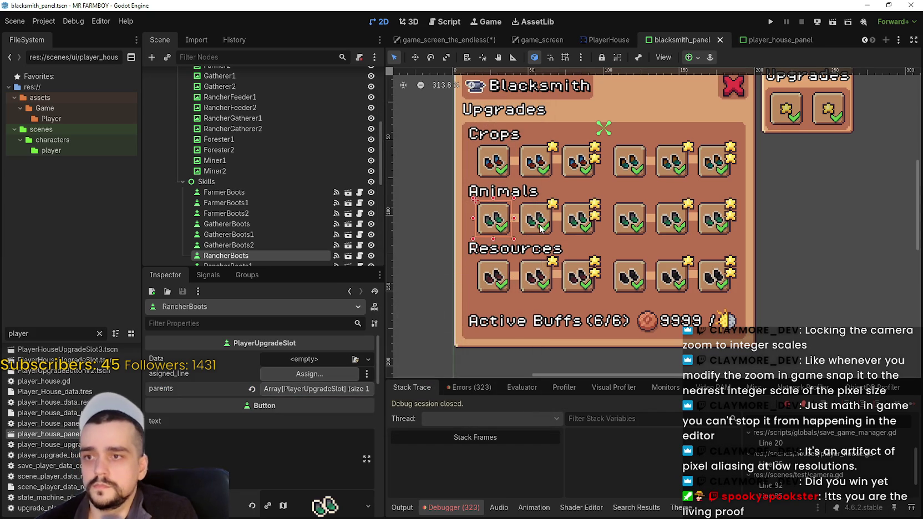
Step: Reset the RancherBoots1 slot and assign RancherFeeder1 as its line
click(541, 229)
scroll(309, 384, down, 2)
scroll(314, 370, up, 2)
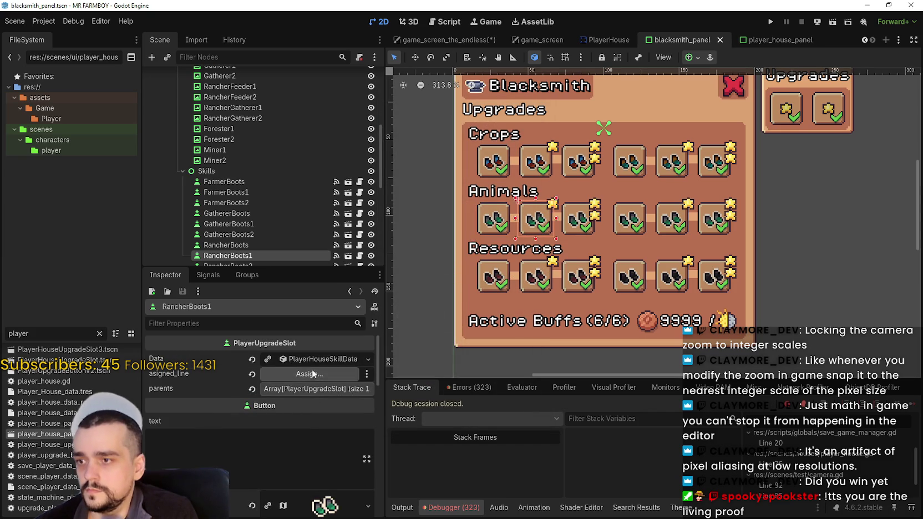
click(254, 359)
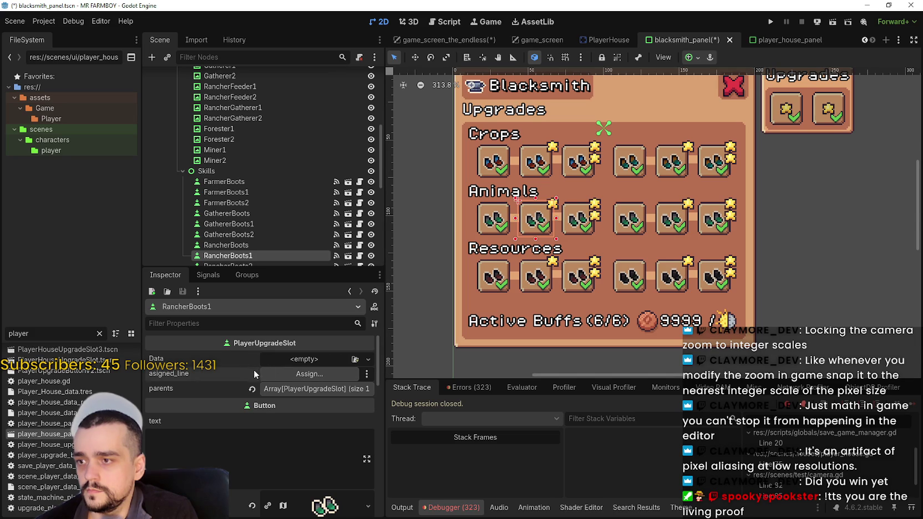
click(290, 375)
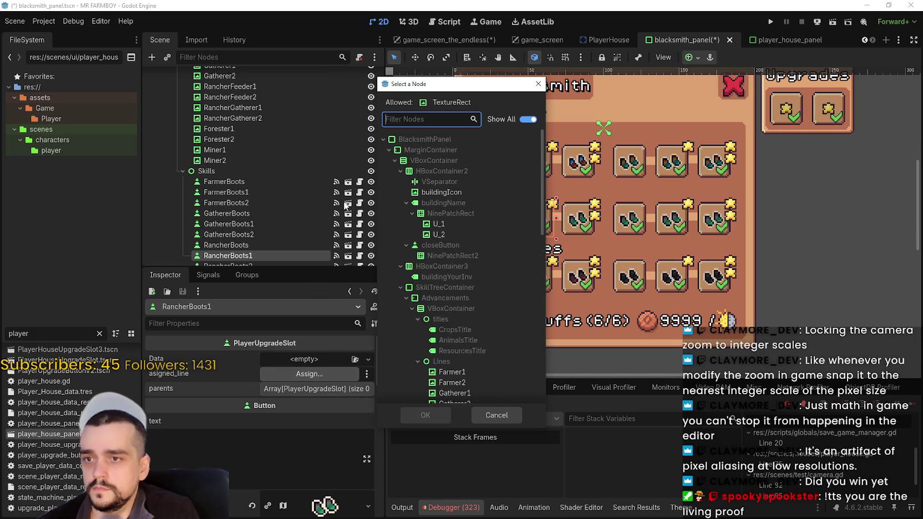
text(Ra)
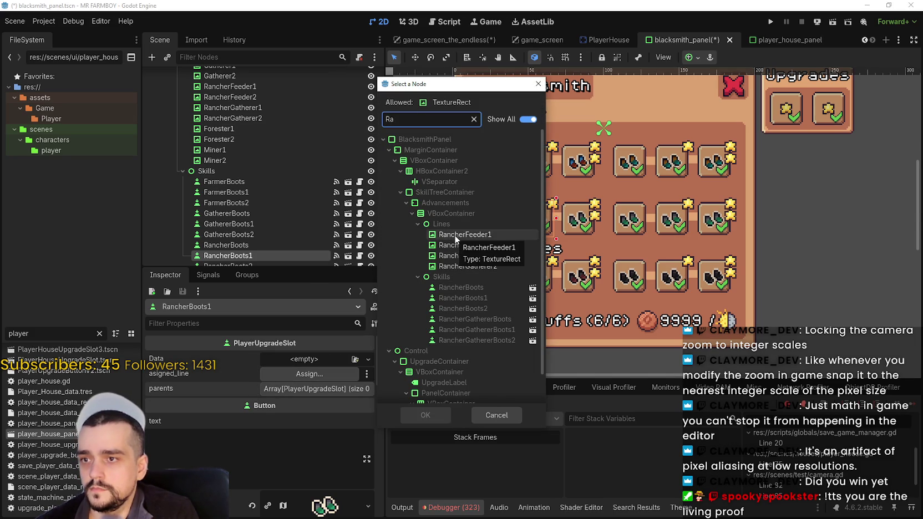
click(456, 235)
double_click(444, 235)
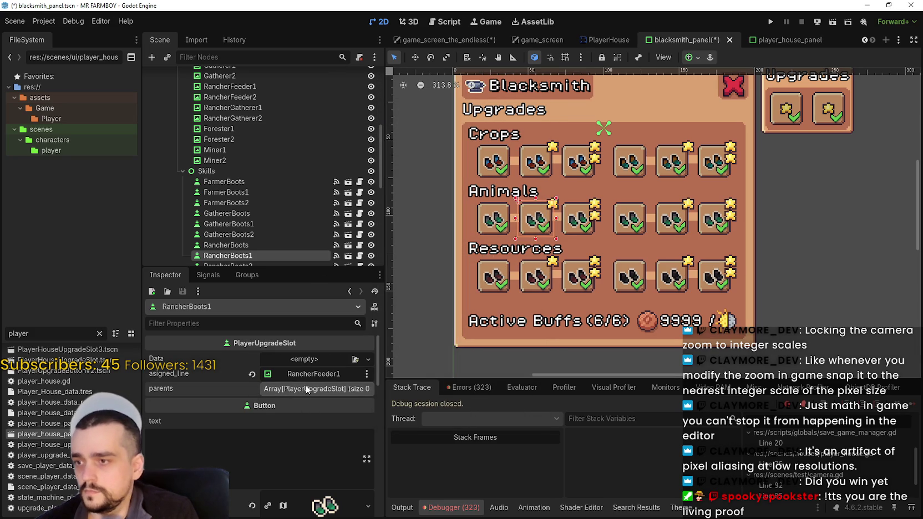
Step: Add a Rancher slot as RancherBoots1's parent and save
click(306, 390)
click(261, 420)
click(302, 420)
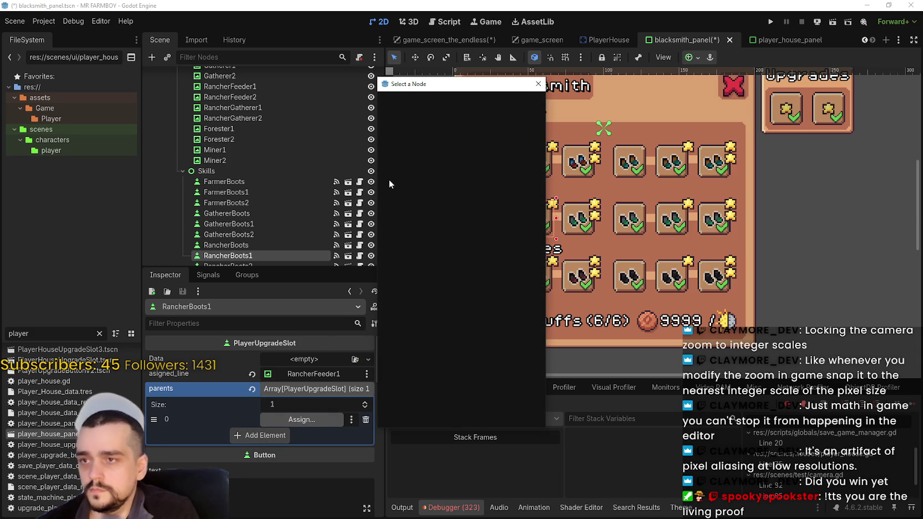
text(ra)
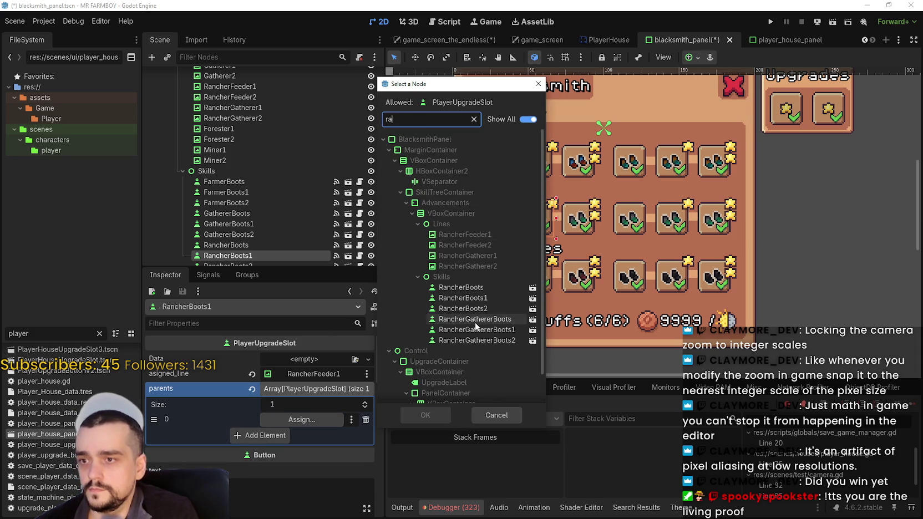
click(474, 321)
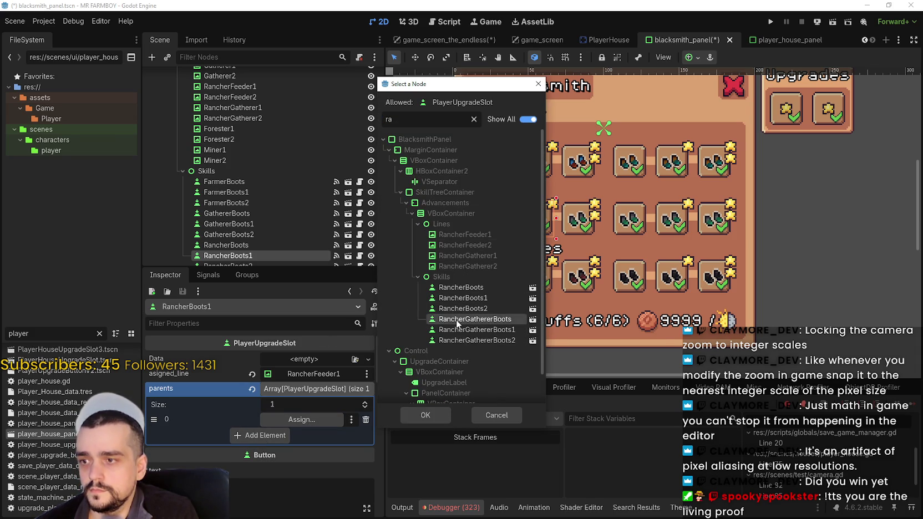
double_click(459, 325)
key(ctrl+s)
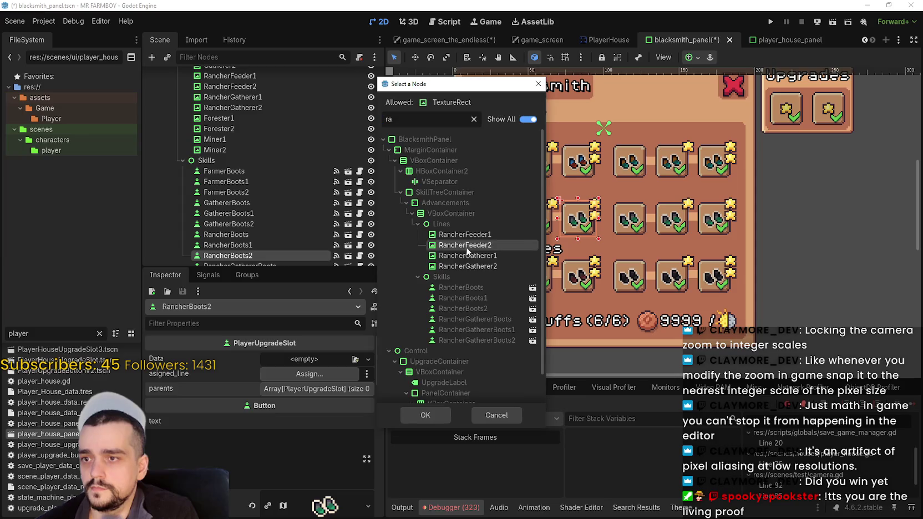
Step: Give RancherBoots2 line RancherFeeder2 and parent RancherBoots1, then save
key(Down)
click(316, 388)
click(260, 420)
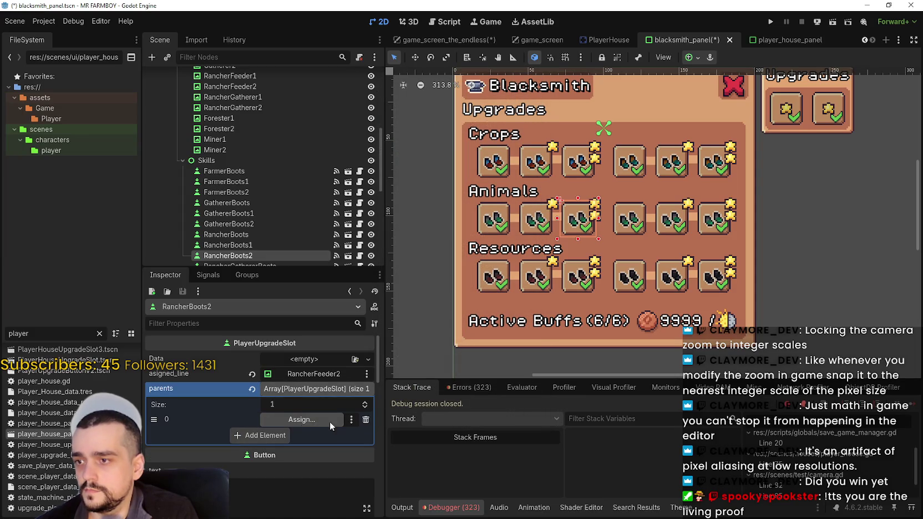
click(327, 421)
text(ra)
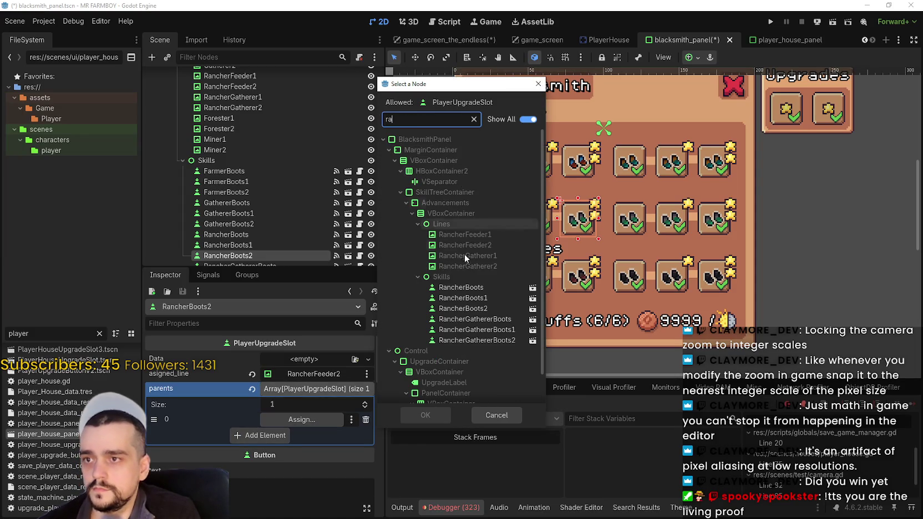
double_click(464, 298)
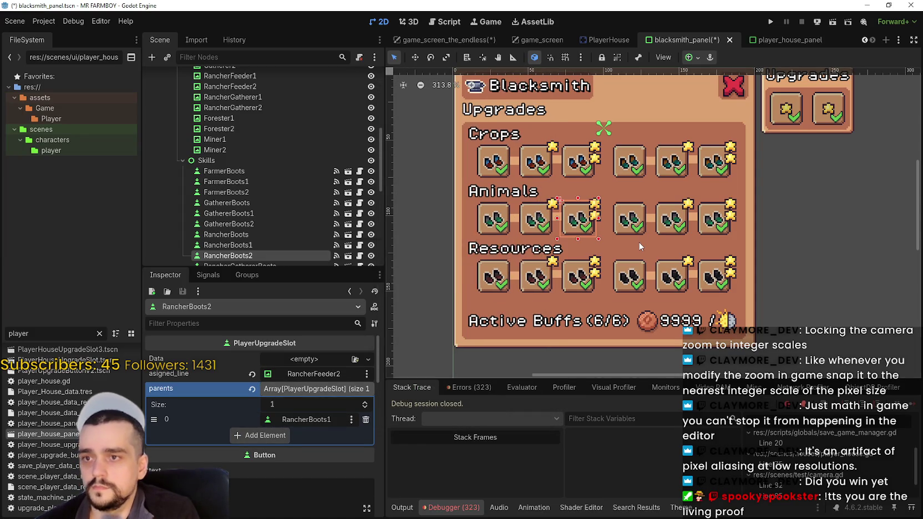
key(ctrl+s)
drag(639, 243, 530, 215)
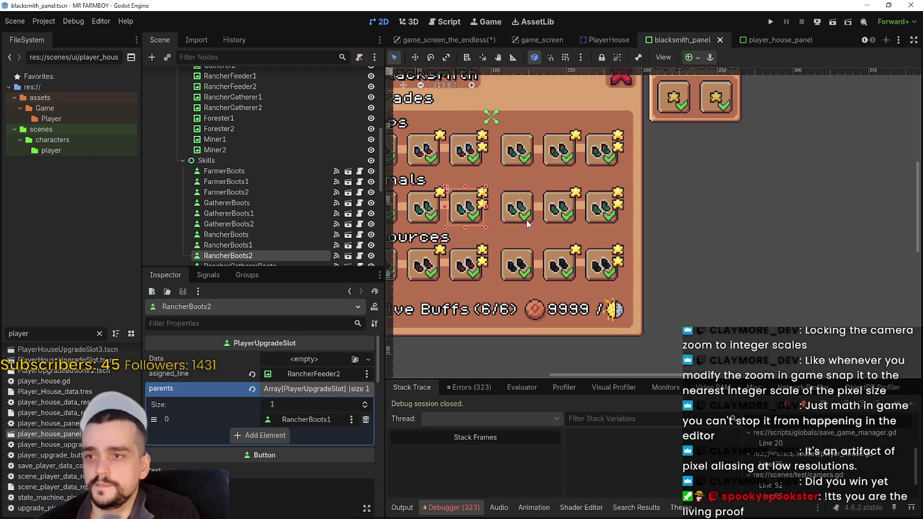
Step: Clear the RancherGathererBoots slot's data and empty its parents list
click(517, 208)
scroll(325, 441, down, 5)
scroll(316, 415, up, 5)
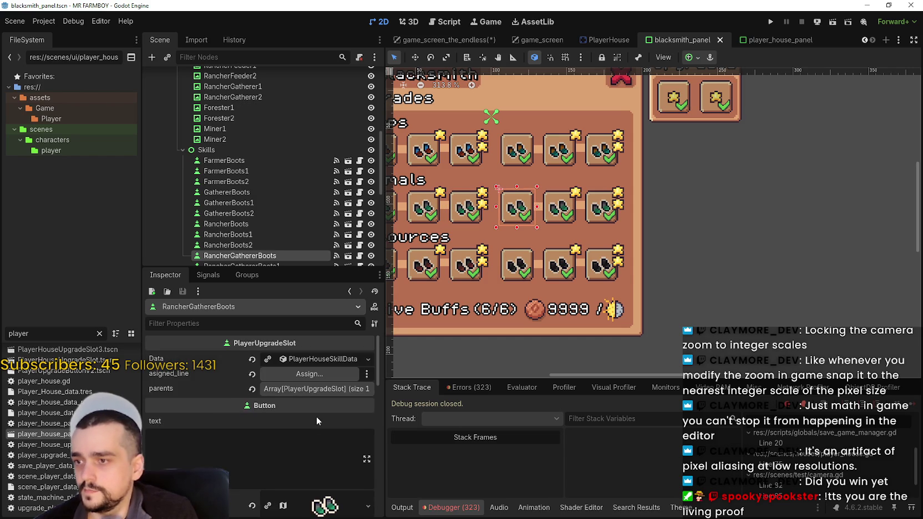
click(251, 359)
click(251, 389)
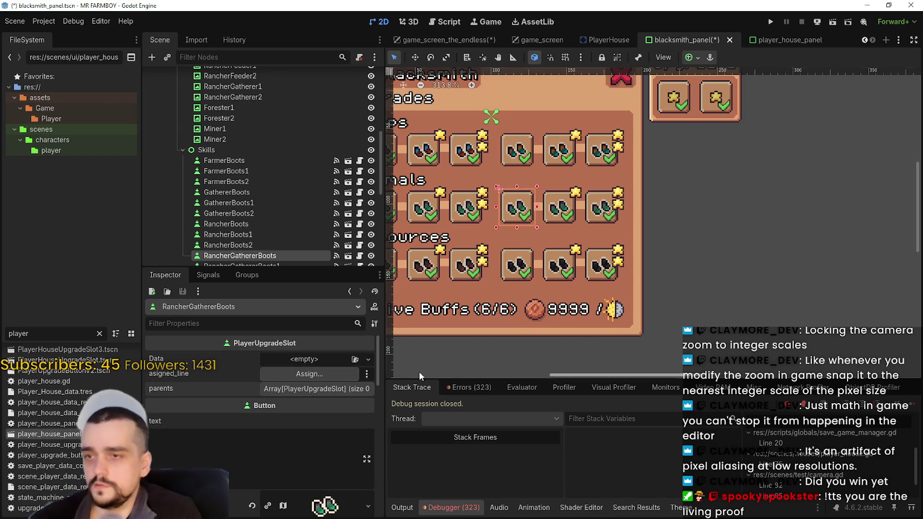
scroll(610, 235, down, 1)
drag(610, 235, 700, 264)
scroll(700, 265, up, 4)
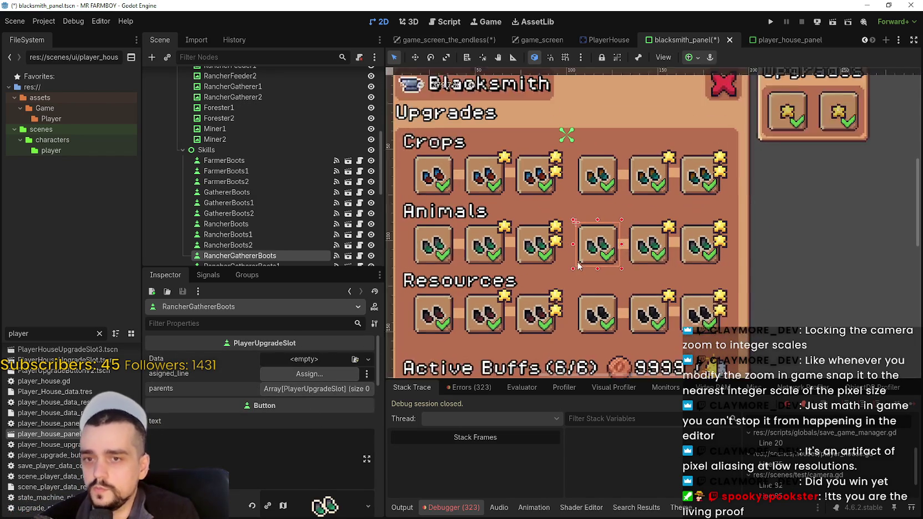
click(308, 375)
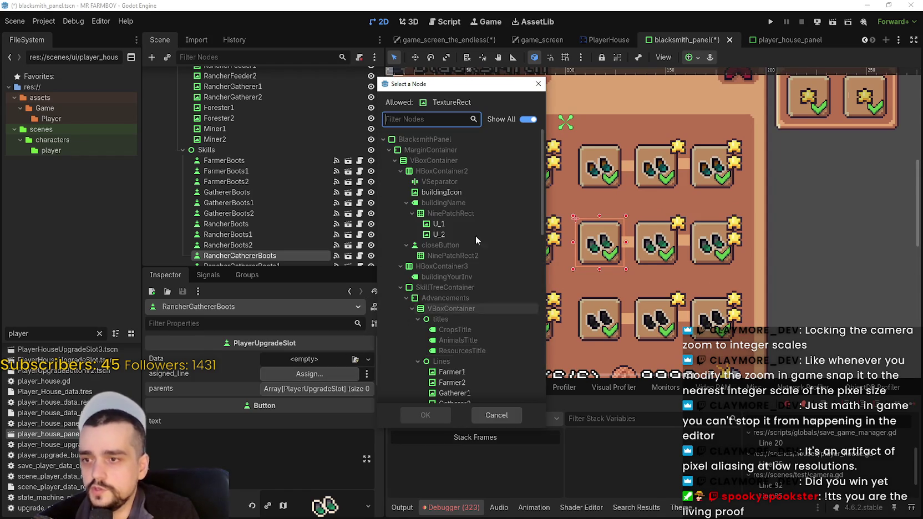
click(538, 84)
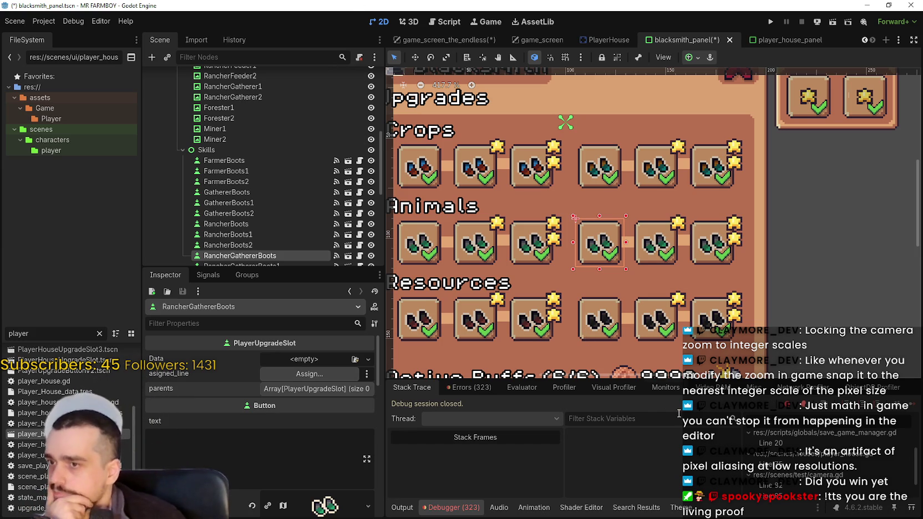
Step: Add a Rancher gatherer slot as RancherGathererBoots' parent and save the scene
click(271, 389)
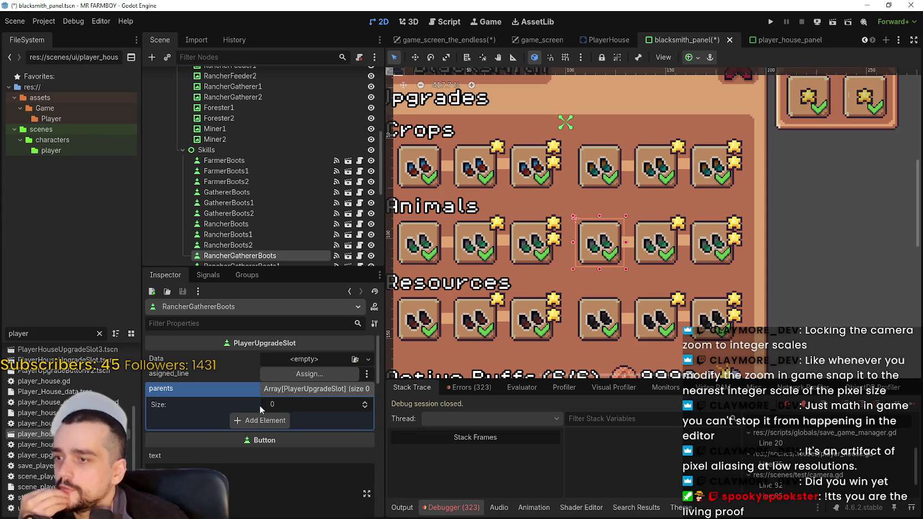
click(261, 421)
click(293, 420)
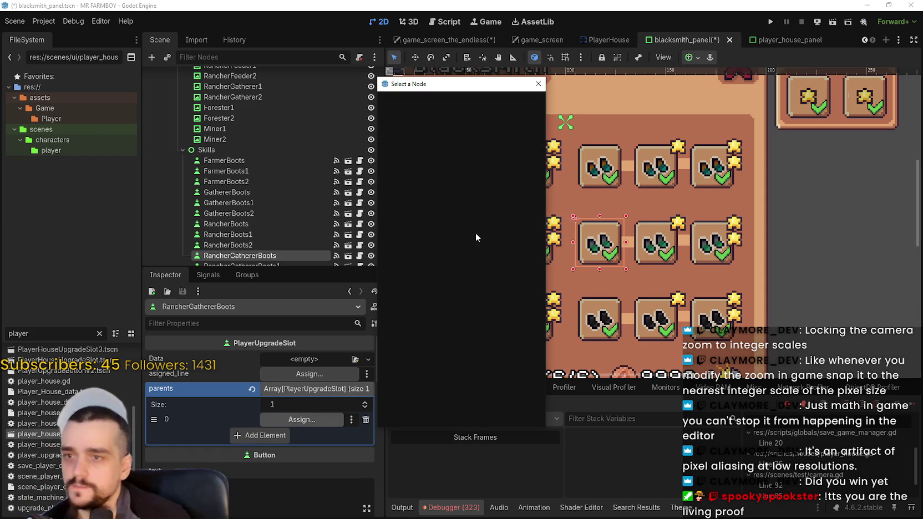
text(rancher)
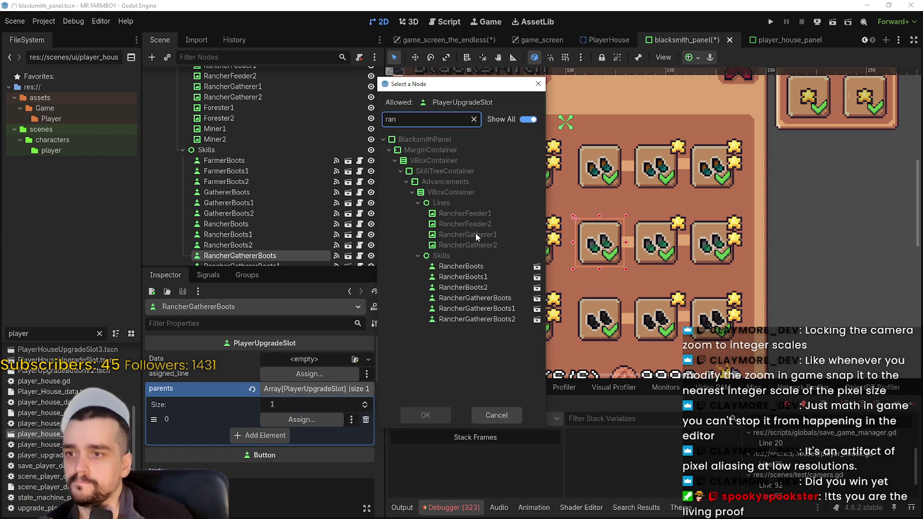
double_click(457, 297)
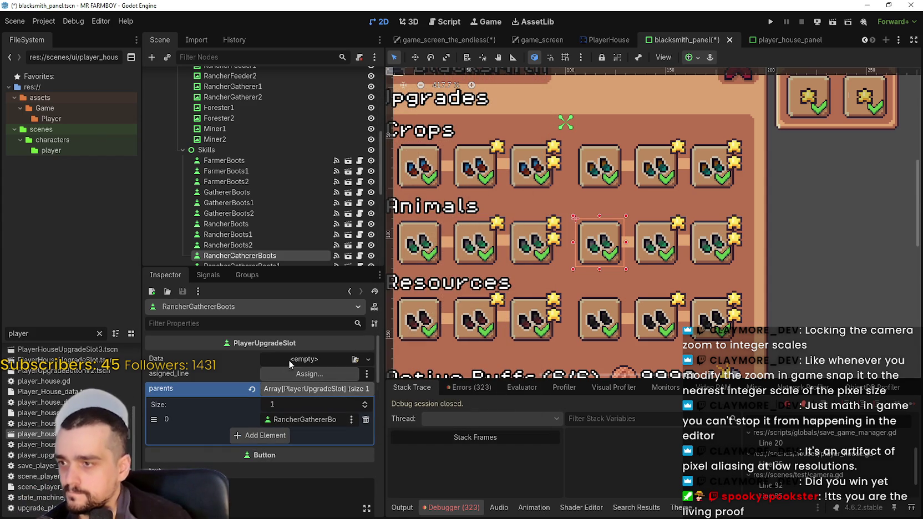
key(ctrl+s)
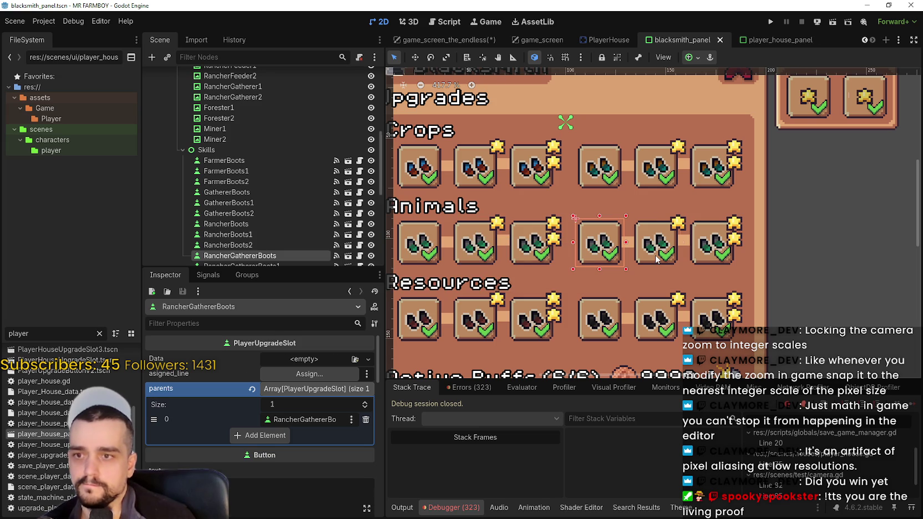
Step: Reset RancherGathererBoots1's data and parents, assign RancherGatherer1 as its line, and save
click(655, 256)
scroll(304, 387, up, 5)
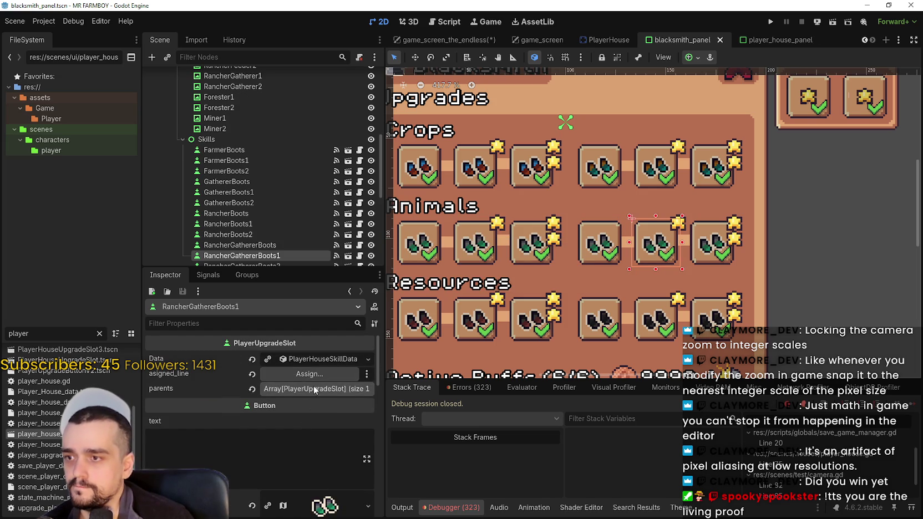
click(252, 388)
click(252, 359)
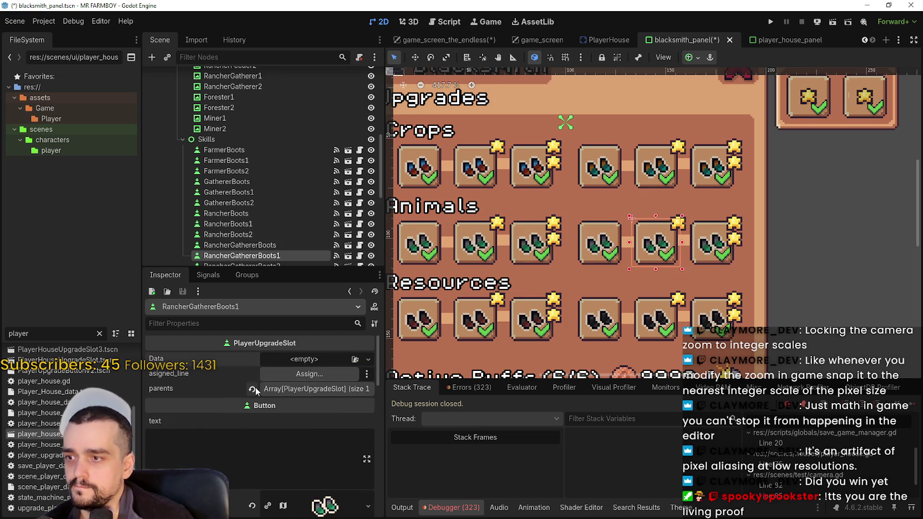
click(281, 373)
text(ran)
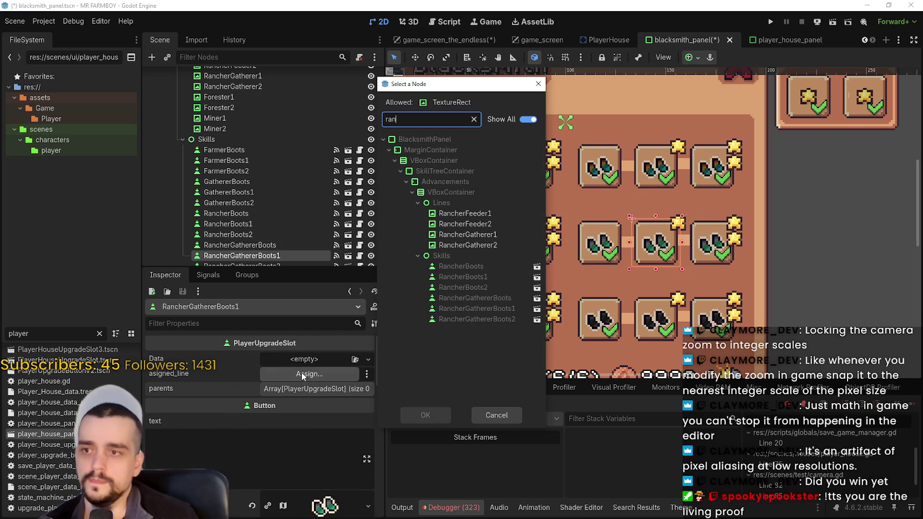
double_click(468, 234)
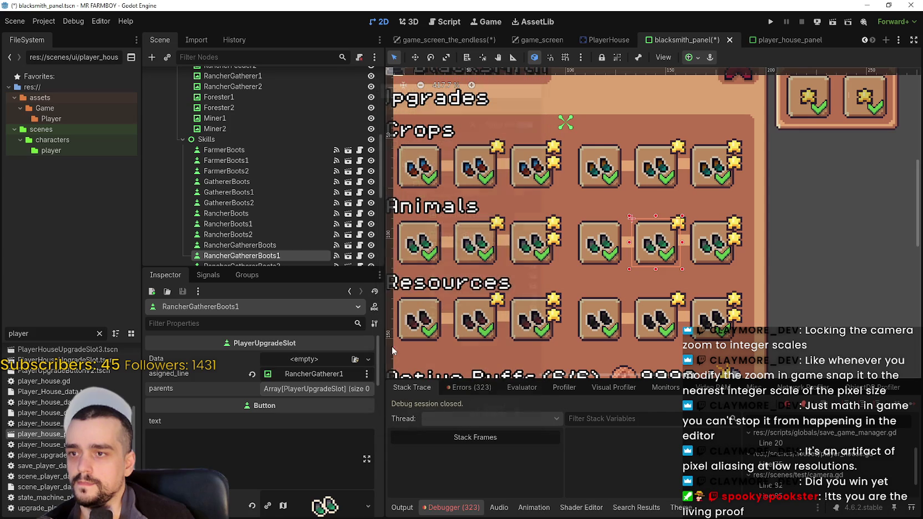
key(ctrl+s)
Step: Add a rancher boots node as RancherGathererBoots1's parent entry and save
click(282, 388)
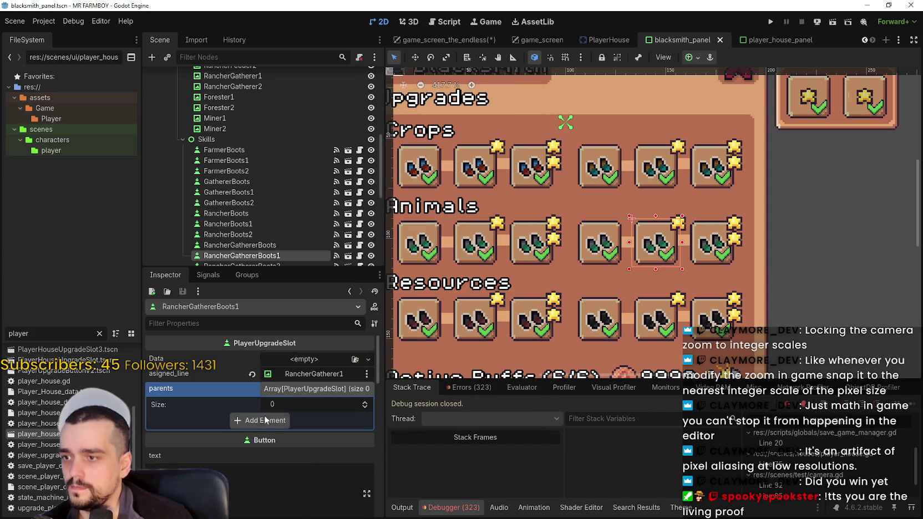
click(265, 420)
click(295, 421)
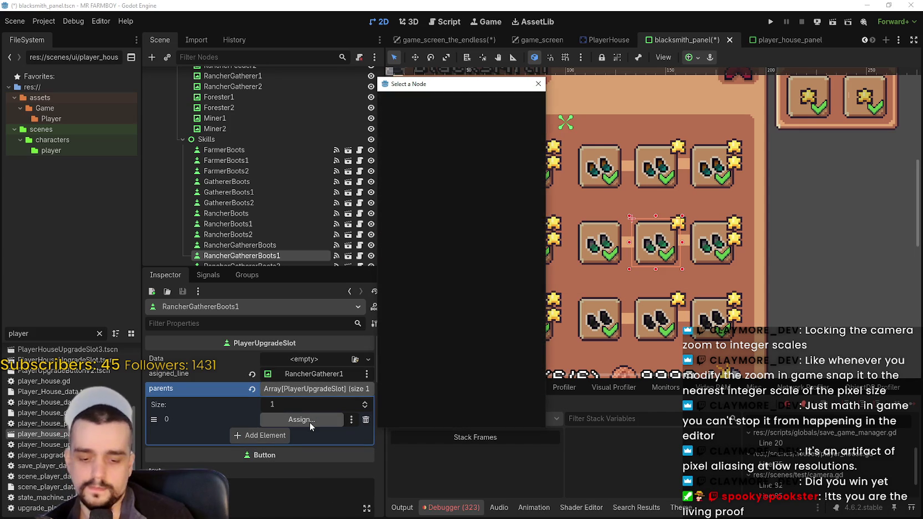
text(ranch)
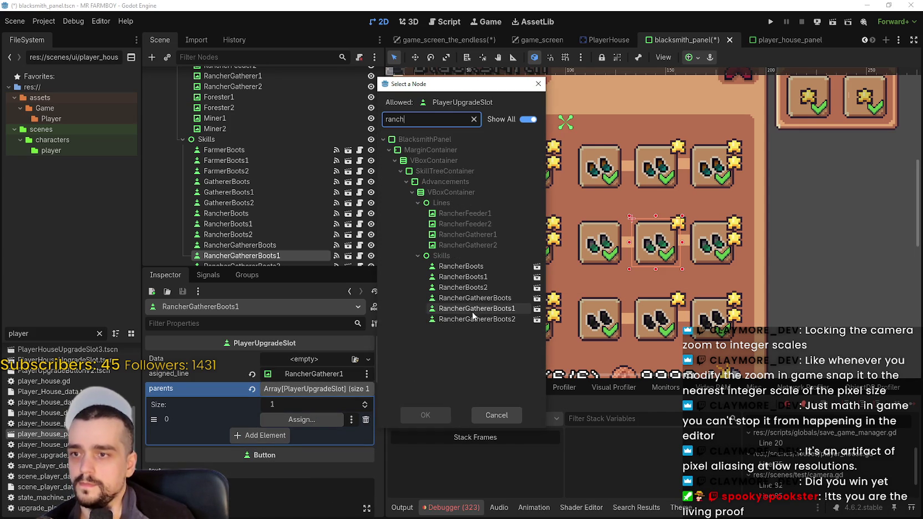
double_click(474, 301)
key(ctrl+s)
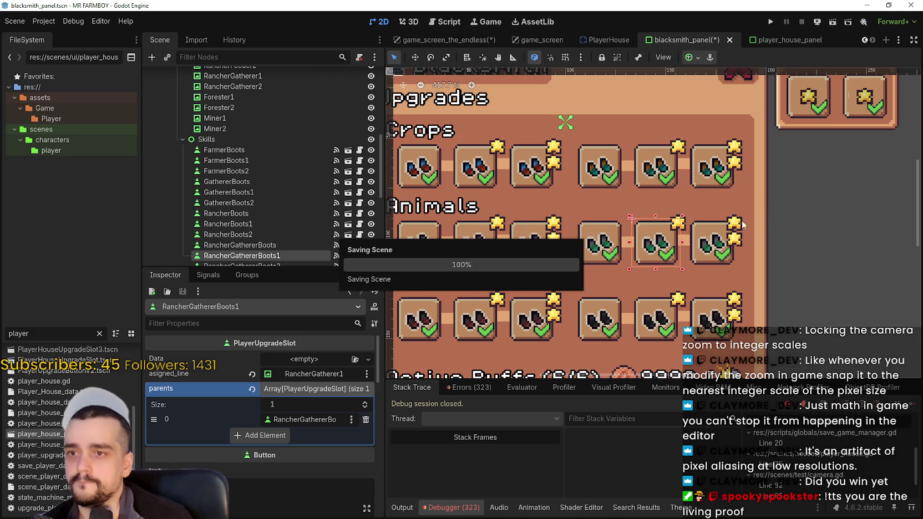
Step: Empty RancherGathererBoots2's parents list and assign RancherGatherer1 as its line
click(715, 252)
scroll(297, 387, down, 5)
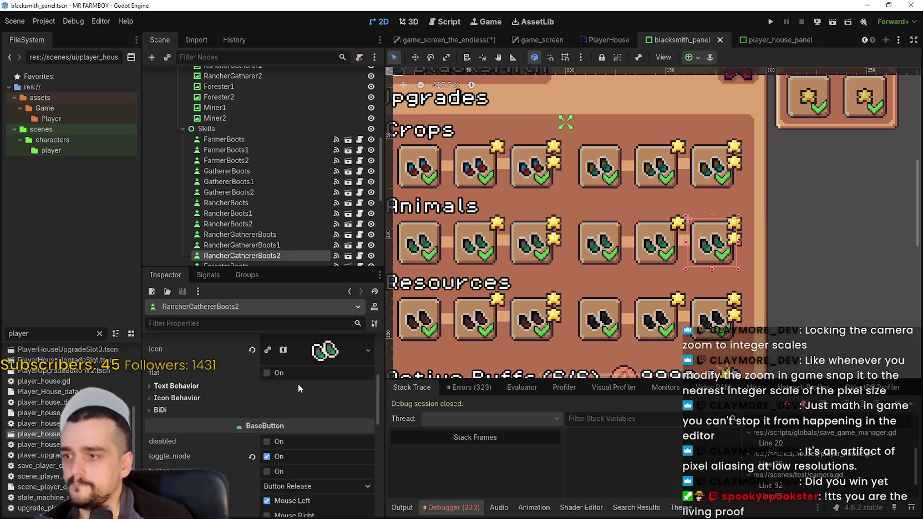
scroll(298, 383, up, 5)
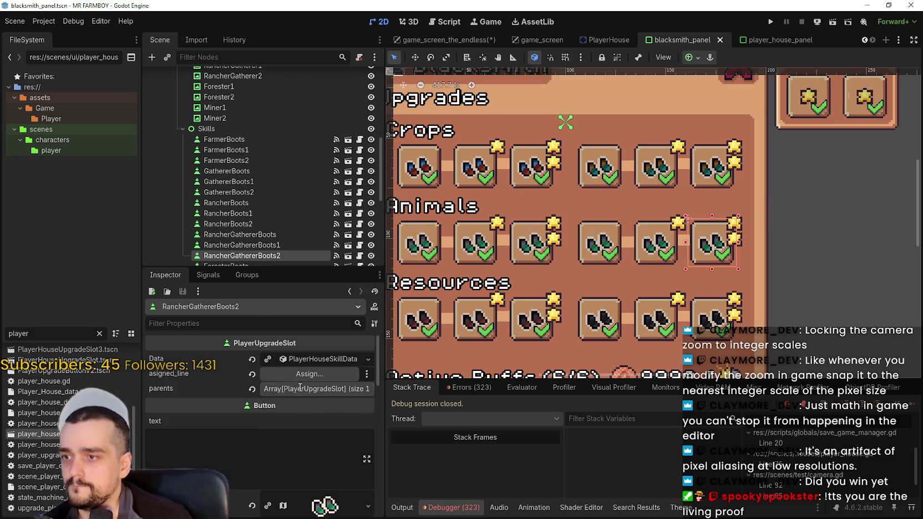
click(252, 390)
click(319, 373)
text(r)
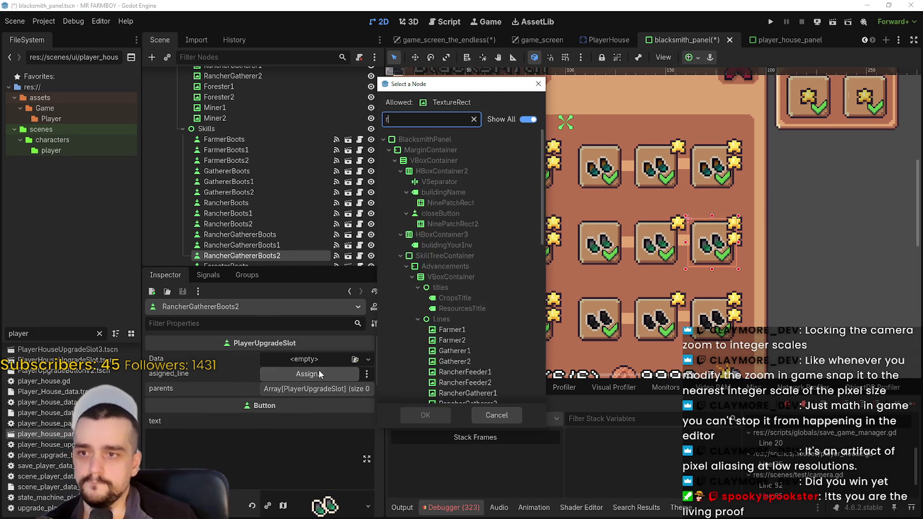
text(anch)
double_click(469, 240)
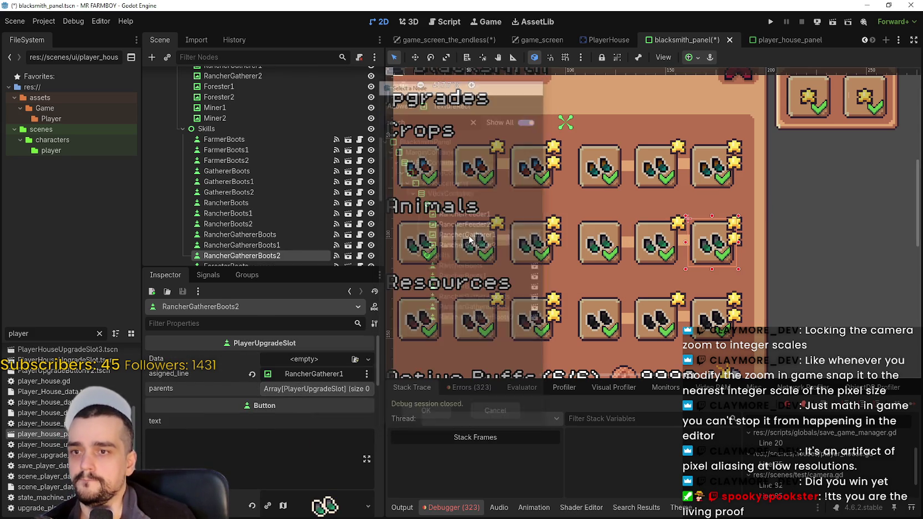
Step: Add RancherGathererBoots1 as RancherGathererBoots2's parent and save the scene
click(299, 389)
click(275, 424)
click(311, 419)
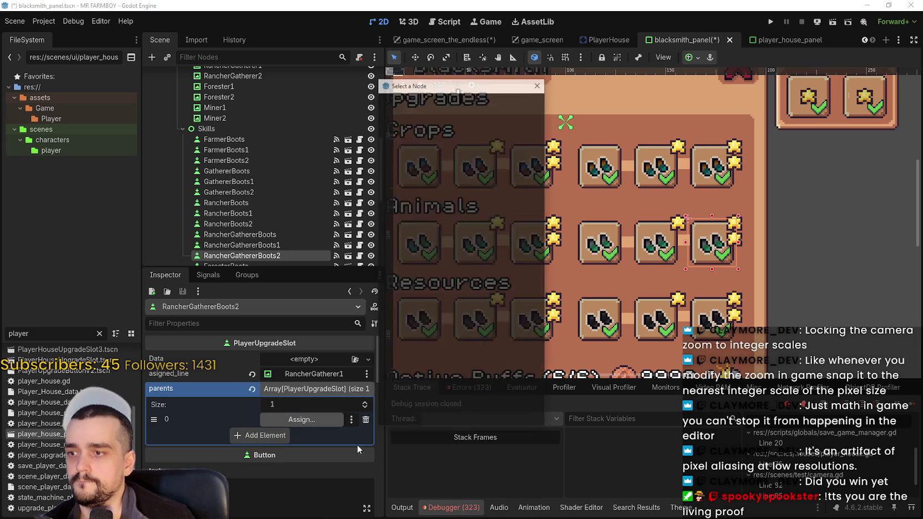
text(ranc)
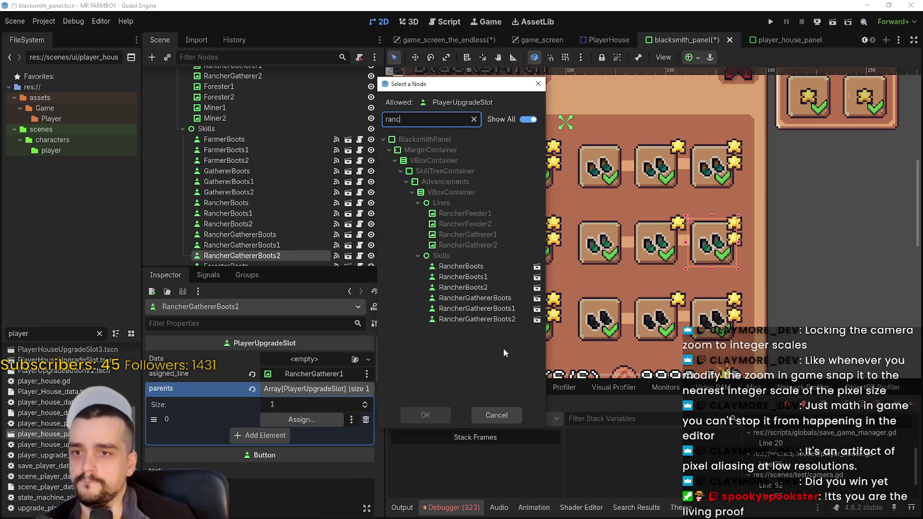
text(h)
click(475, 309)
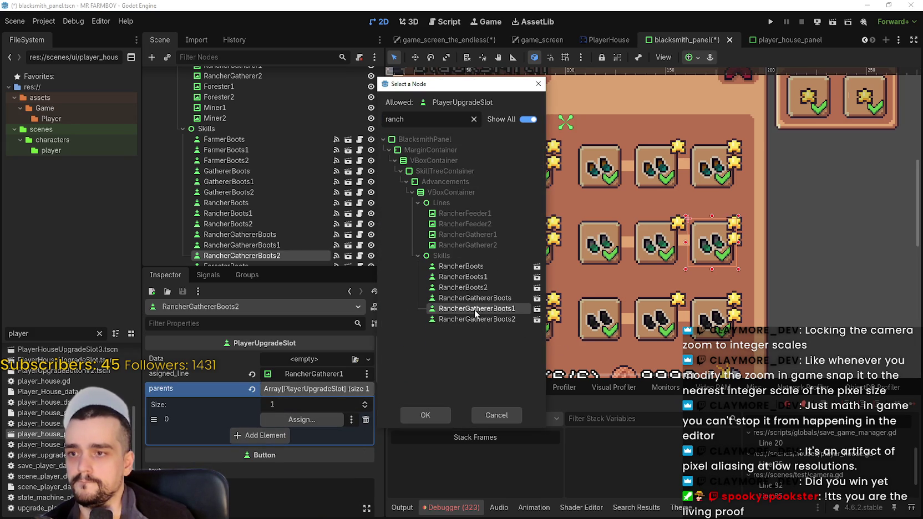
double_click(474, 309)
key(ctrl+s)
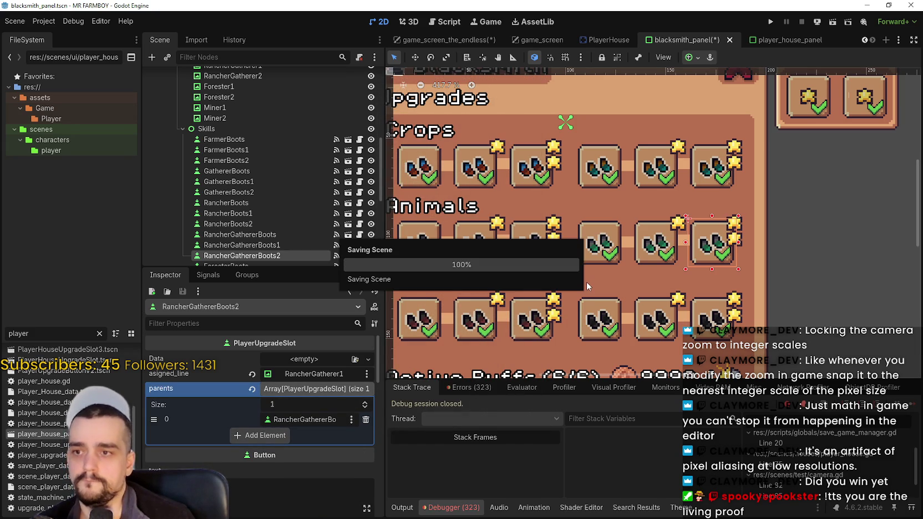
scroll(585, 281, down, 5)
scroll(543, 312, up, 5)
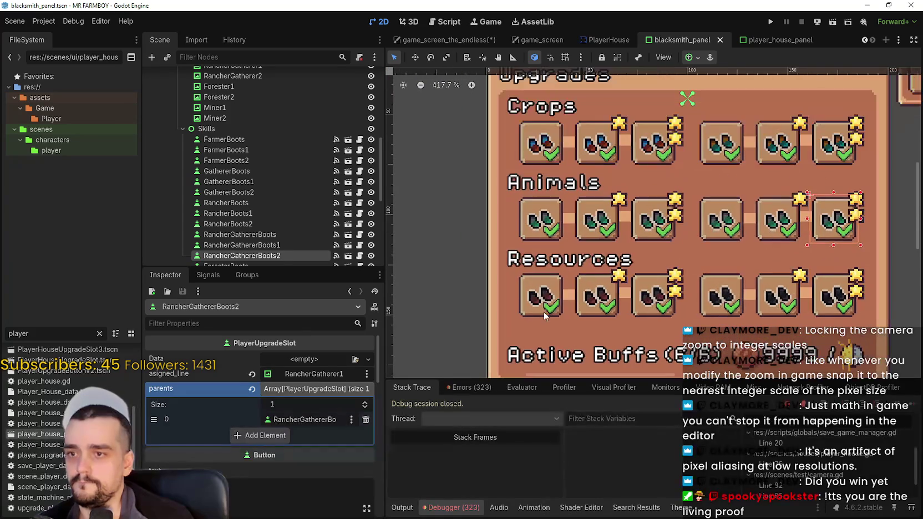
Step: Reset the ForesterBoots slot's parents, add ForesterBoots as a parent entry, and save
click(543, 311)
scroll(312, 421, up, 5)
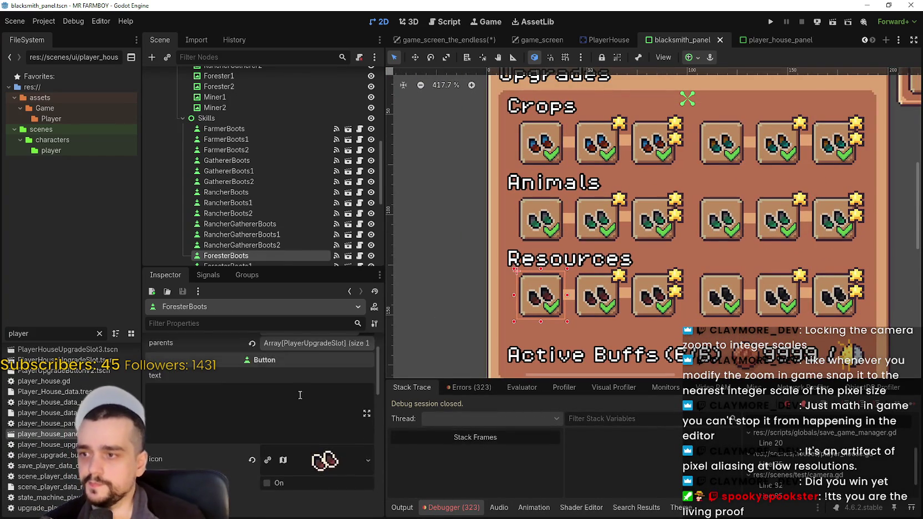
scroll(300, 394, up, 2)
click(252, 388)
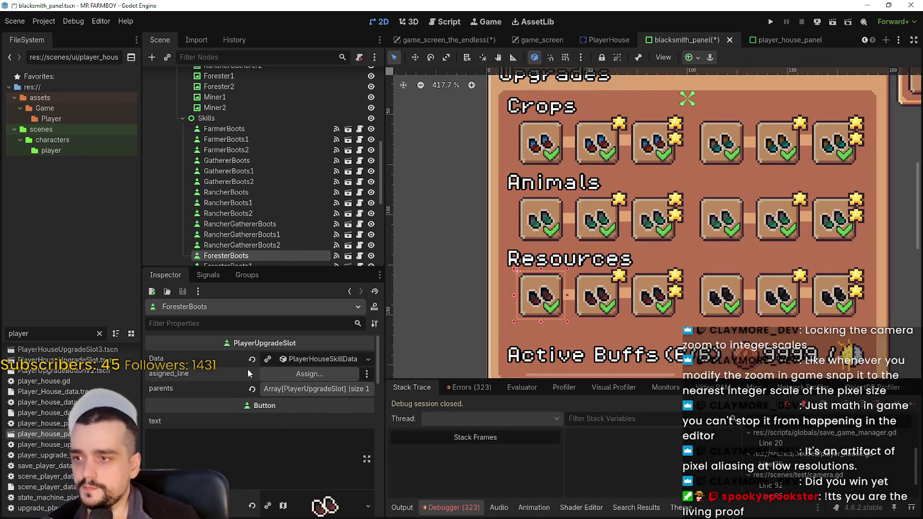
click(291, 375)
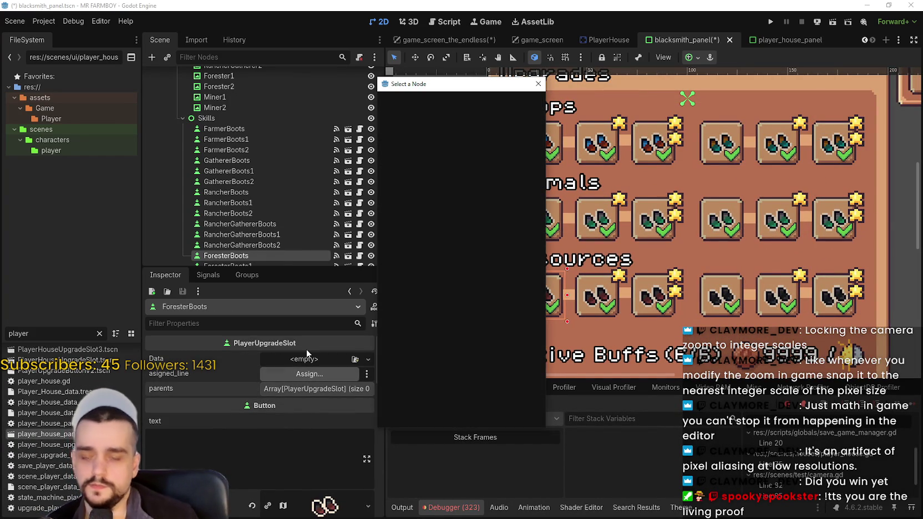
click(502, 415)
click(274, 391)
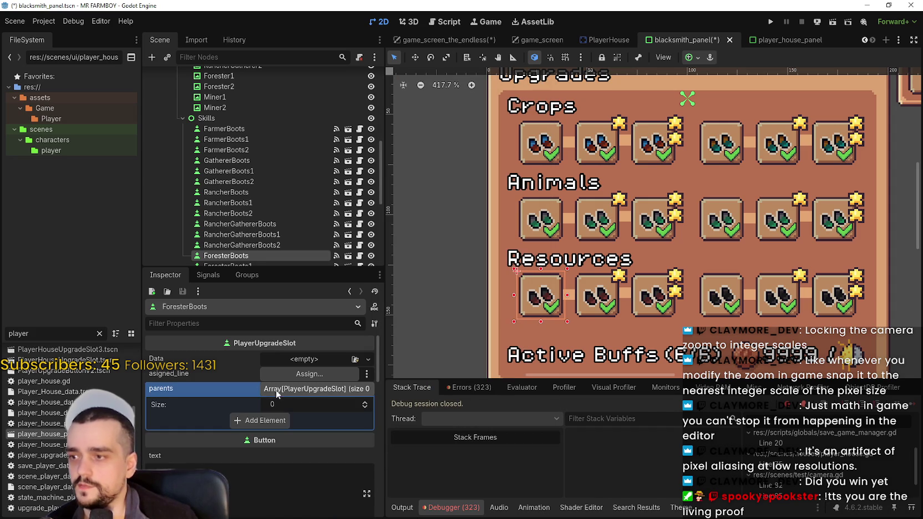
click(267, 420)
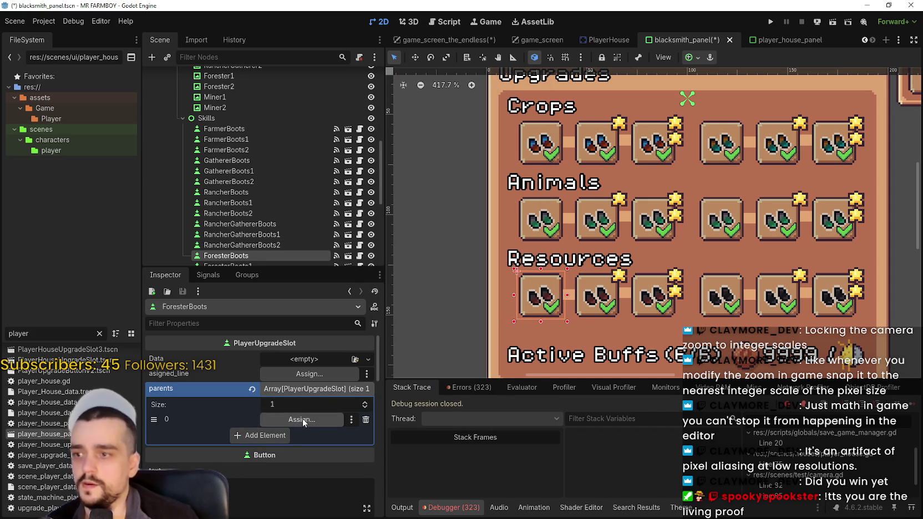
click(298, 422)
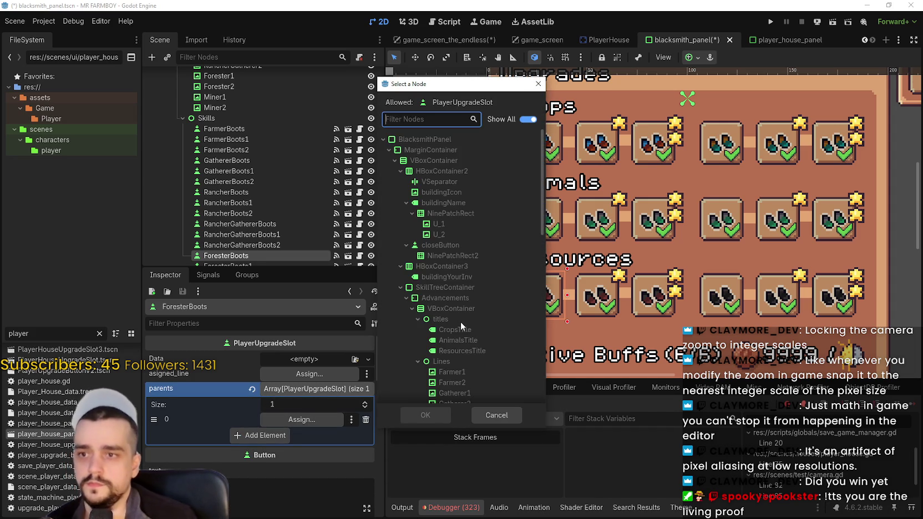
text(fore)
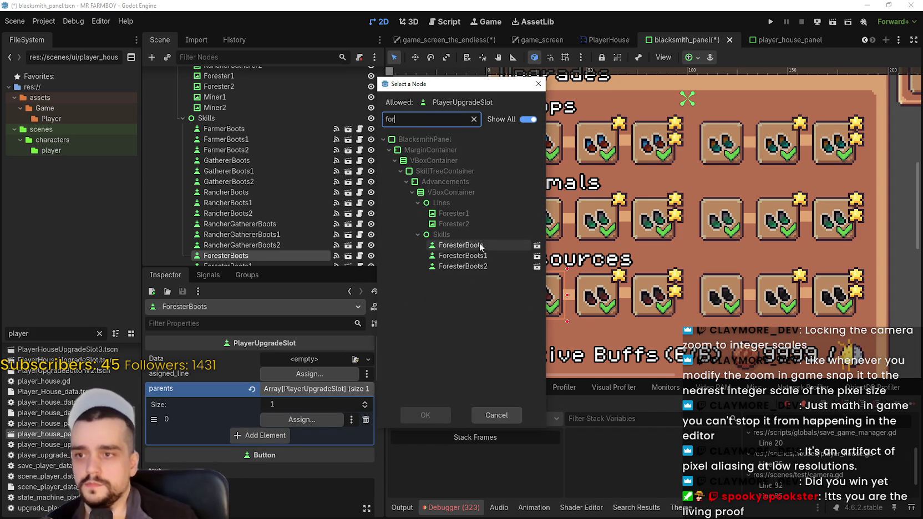
double_click(471, 245)
key(ctrl+s)
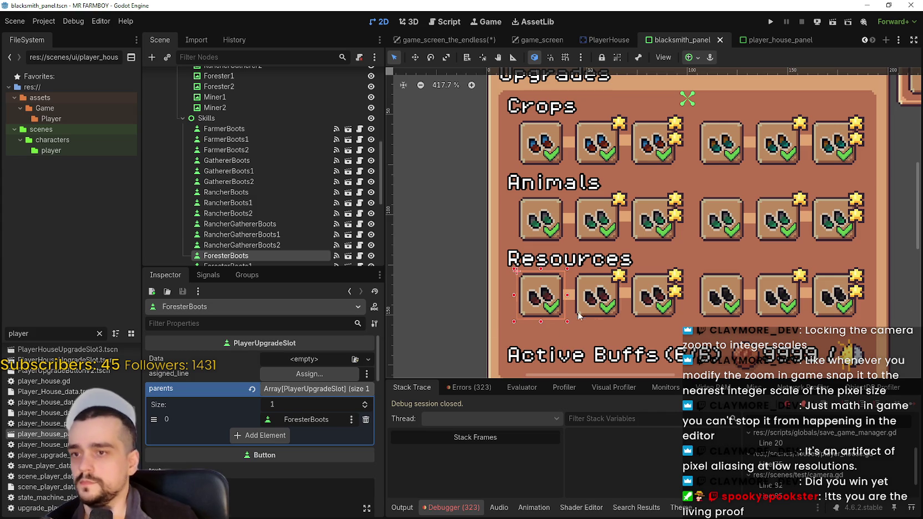
Step: Clear ForesterBoots1, assign line Forester1 and parent ForesterBoots, and save
click(578, 316)
scroll(300, 404, up, 3)
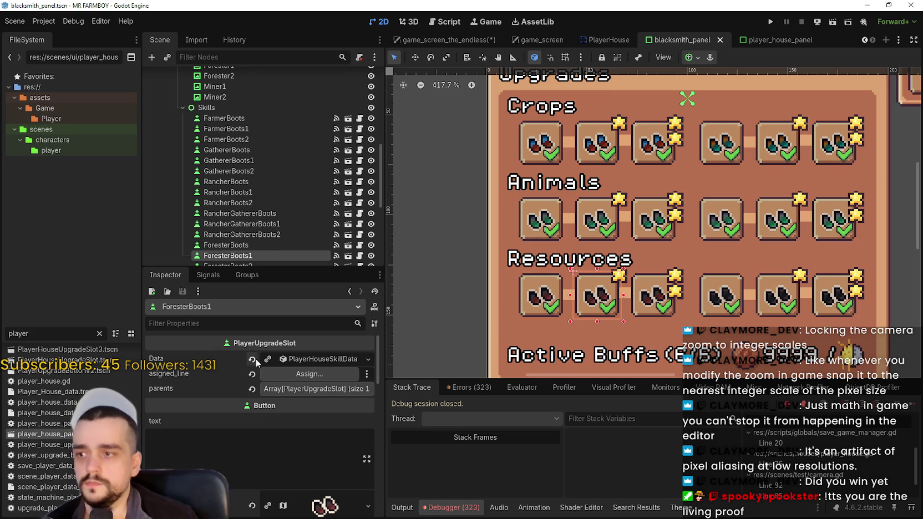
click(253, 360)
click(283, 373)
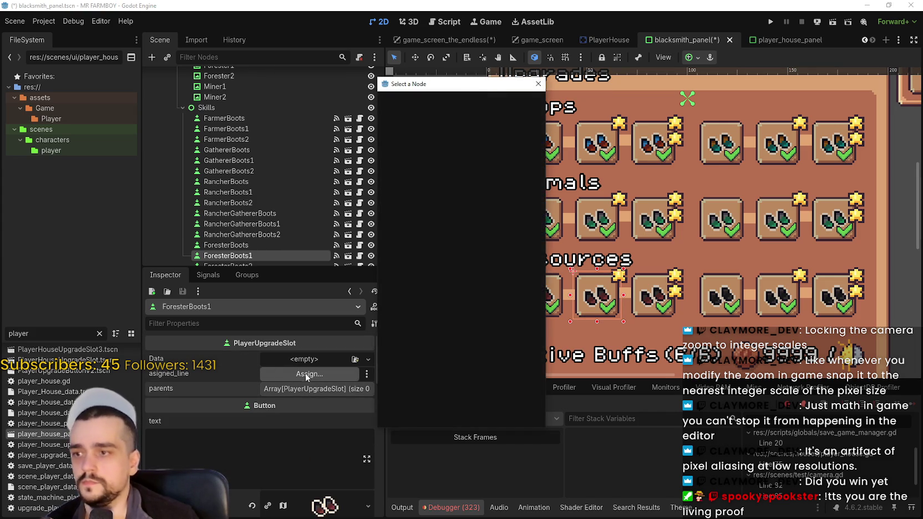
text(for)
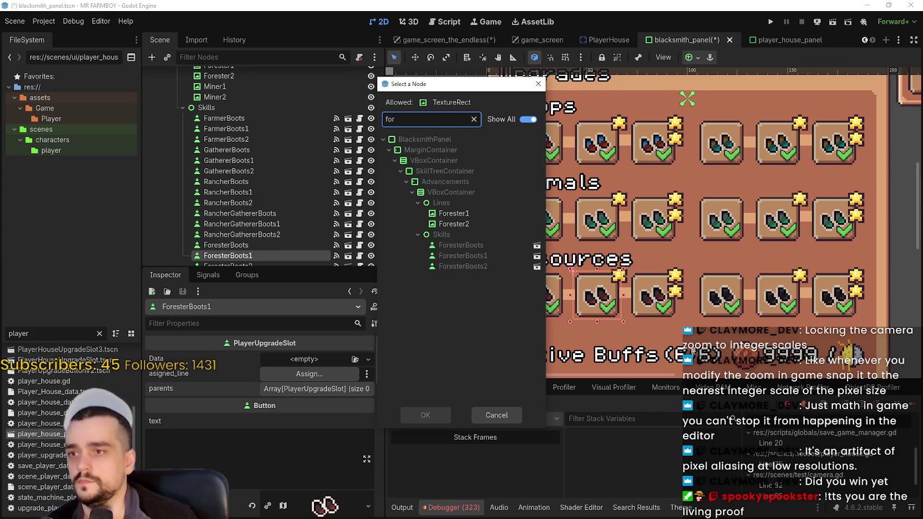
double_click(454, 213)
click(289, 389)
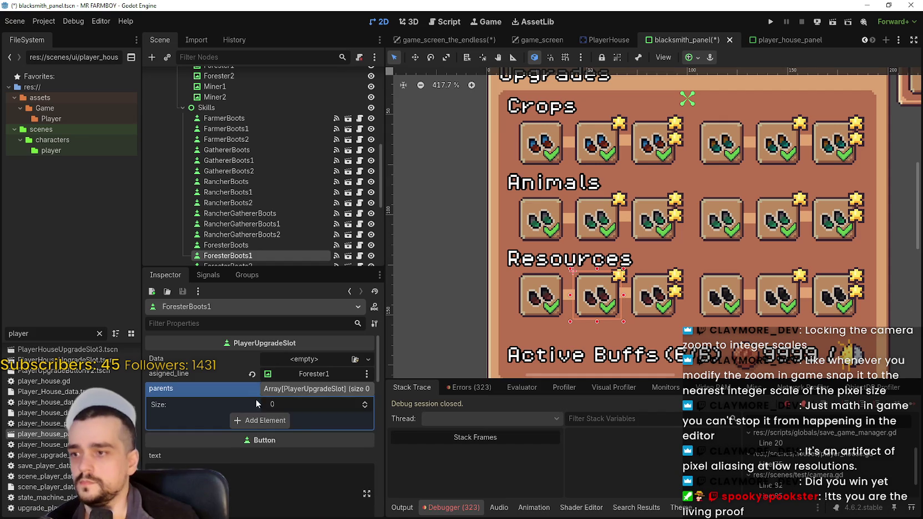
click(272, 420)
click(301, 419)
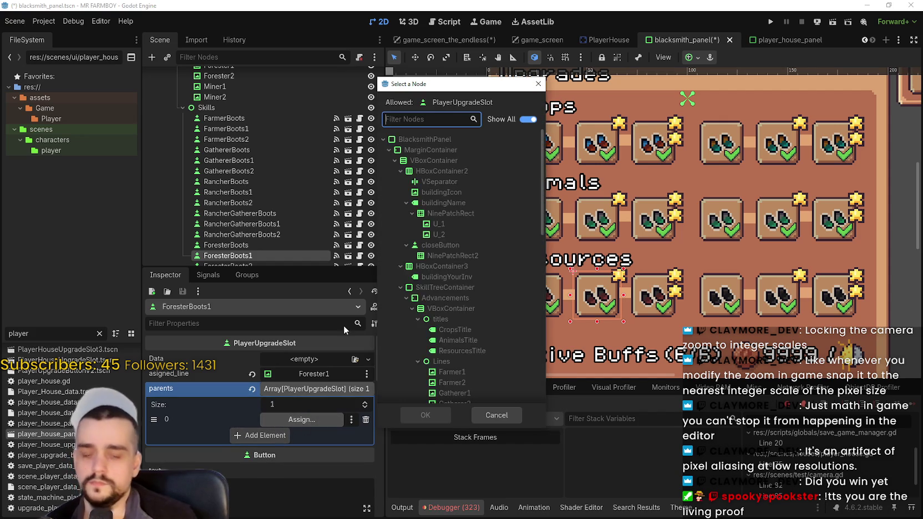
text(fores)
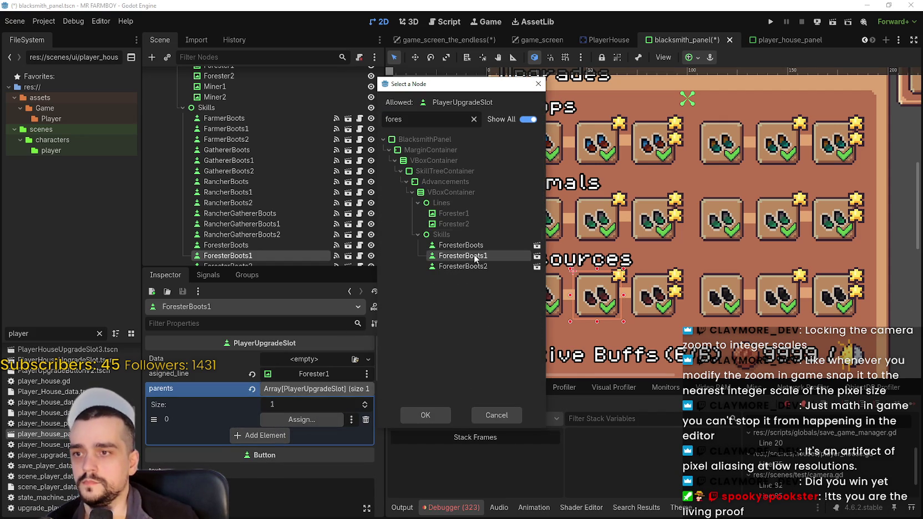
double_click(460, 245)
key(ctrl+s)
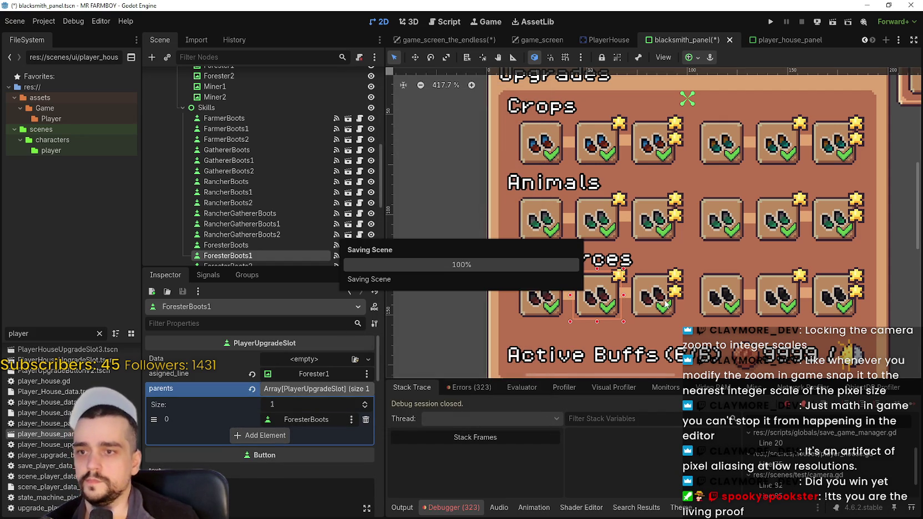
Step: Empty ForesterBoots2's parents list and assign Forester1 as its line
click(660, 308)
scroll(302, 377, up, 5)
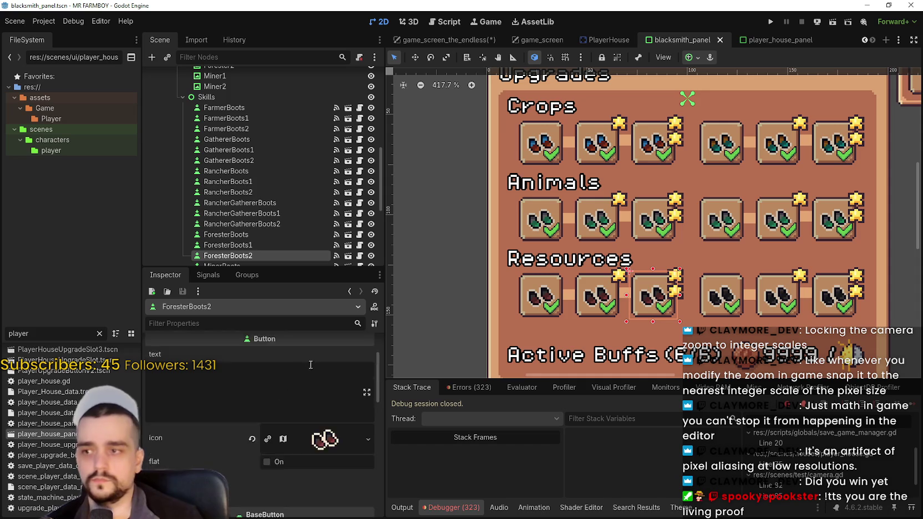
click(252, 388)
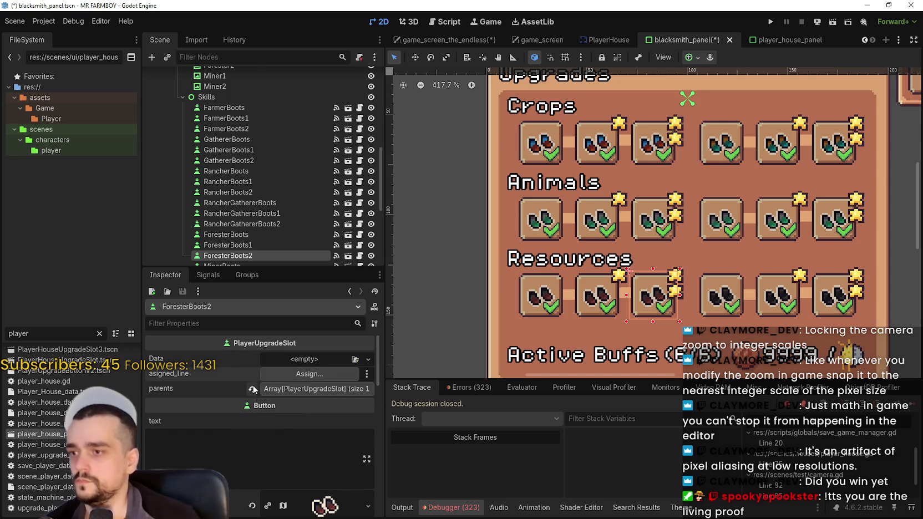
click(285, 375)
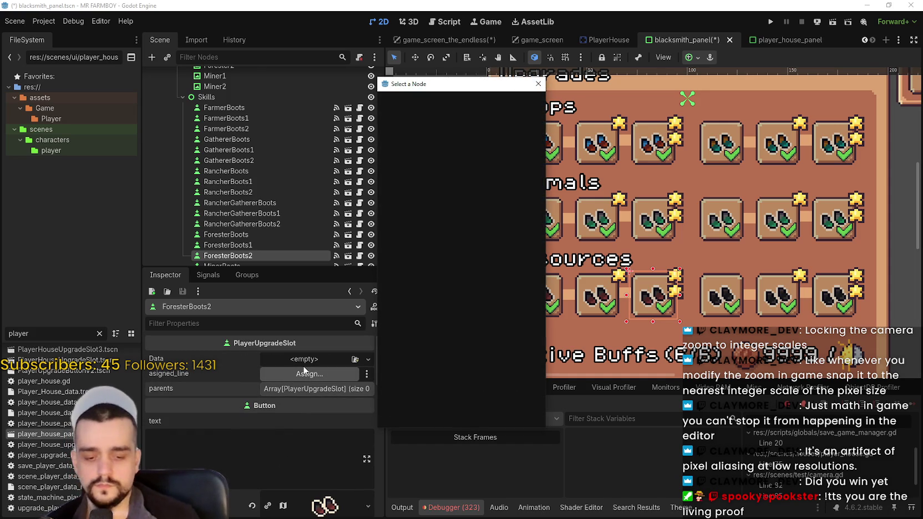
text(fore)
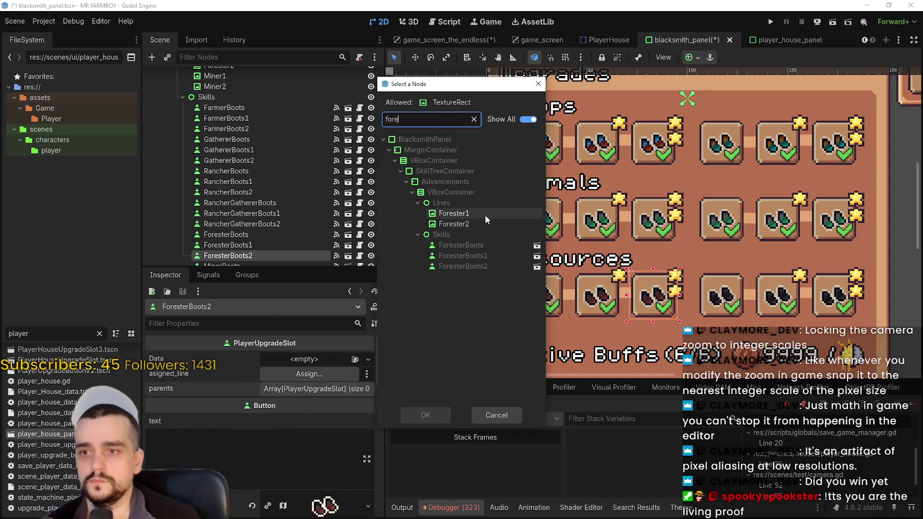
double_click(482, 215)
Step: Add ForesterBoots1 as ForesterBoots2's parent requirement and save
click(289, 391)
click(265, 420)
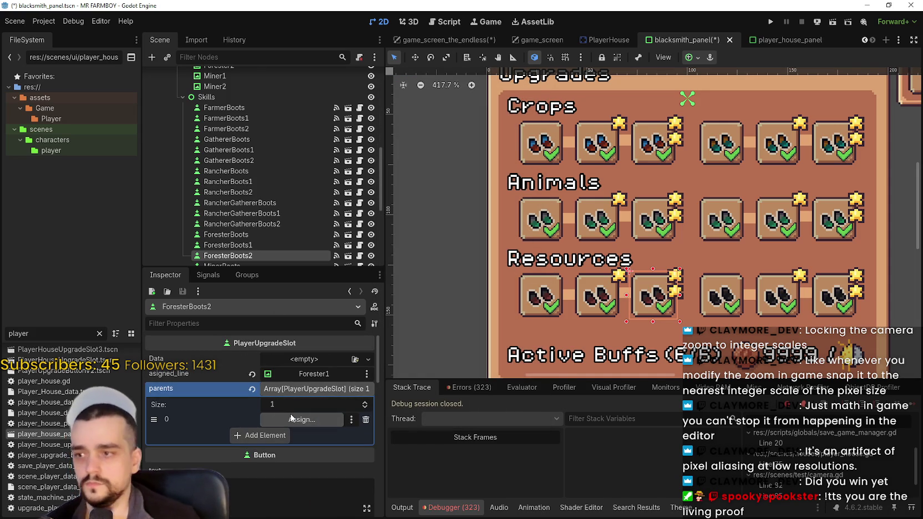
click(299, 419)
text(fore)
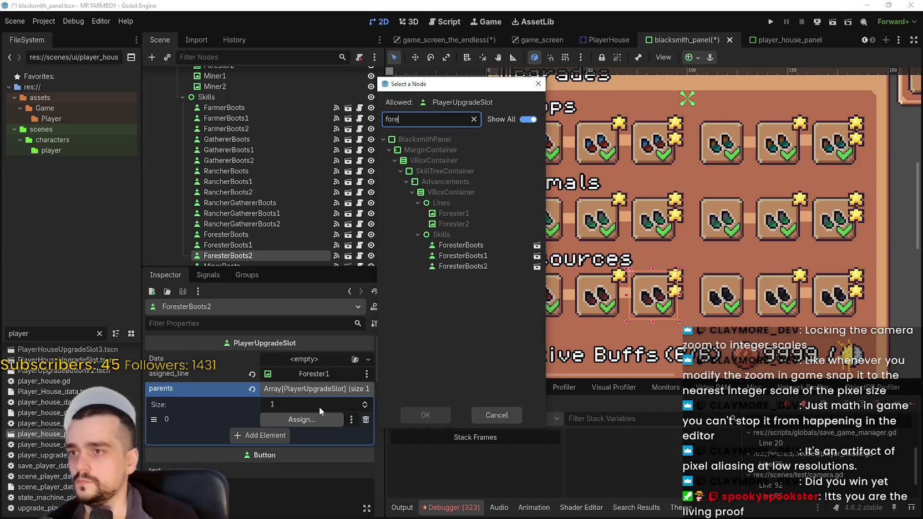
double_click(477, 268)
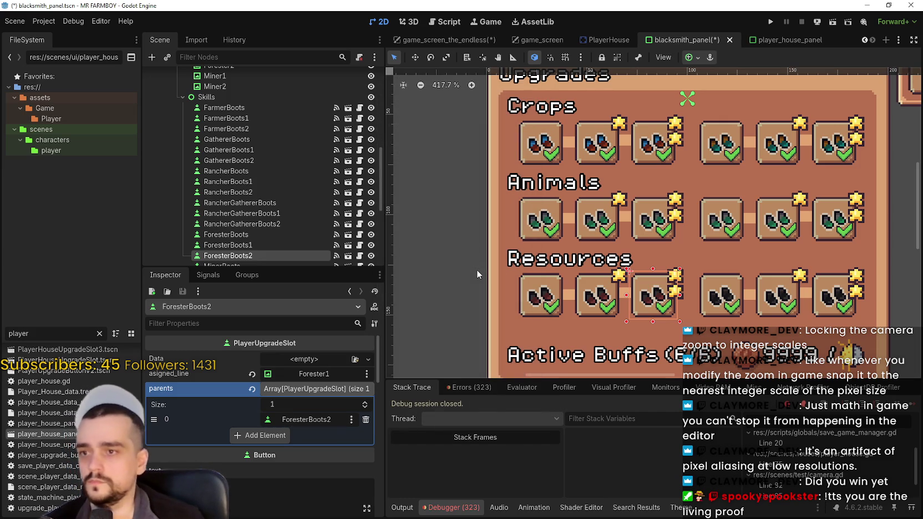
click(314, 423)
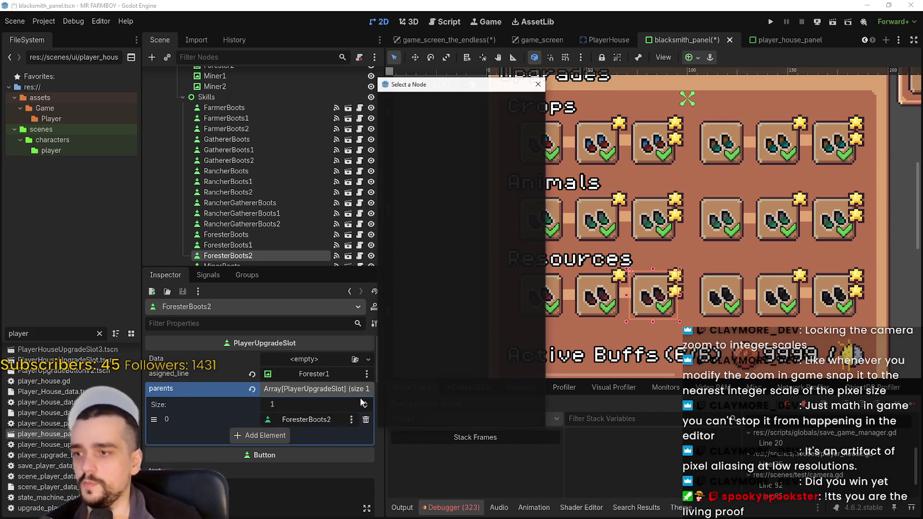
text(fore)
double_click(469, 255)
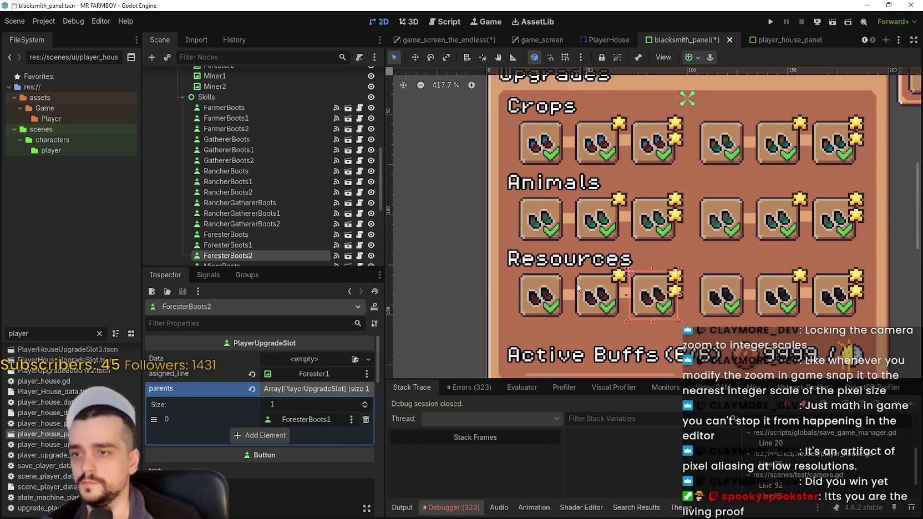
key(ctrl+s)
Step: Reset the MinerBoots slot's properties, add MinerBoots as its parent requirement, and save
click(717, 289)
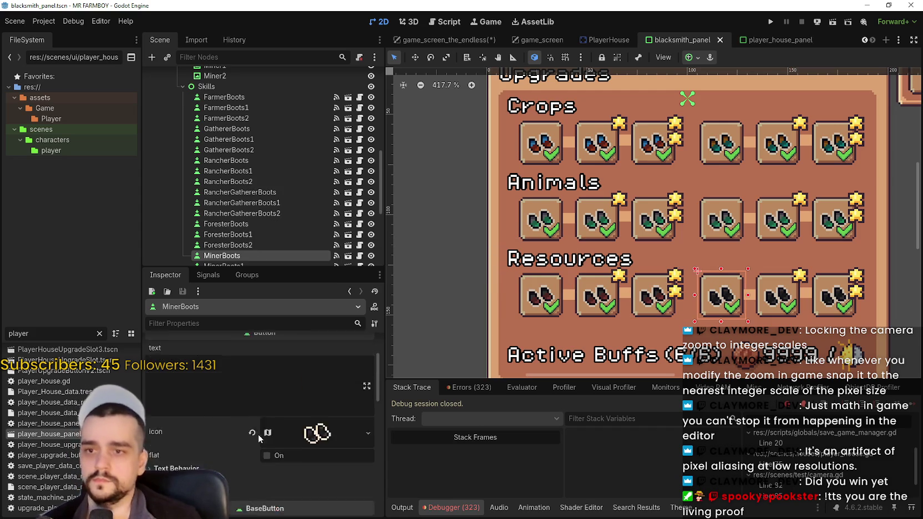
click(252, 373)
click(252, 359)
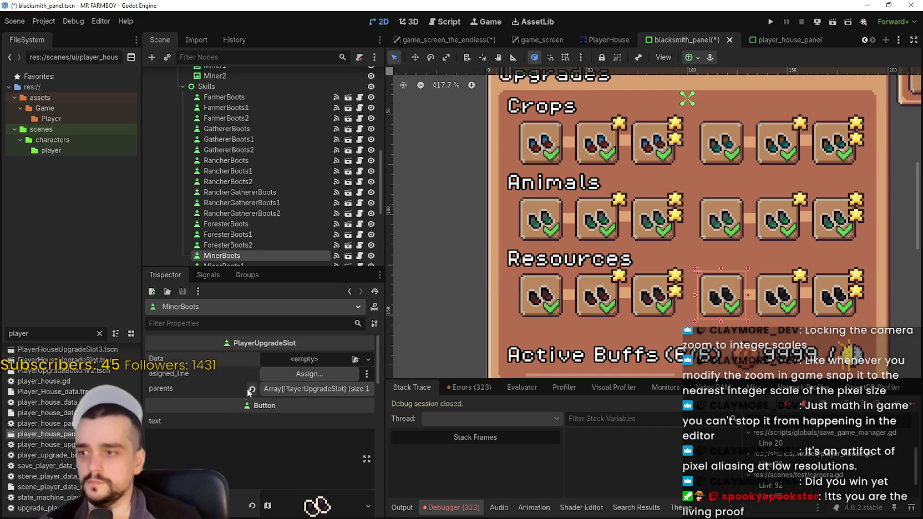
click(252, 389)
click(257, 390)
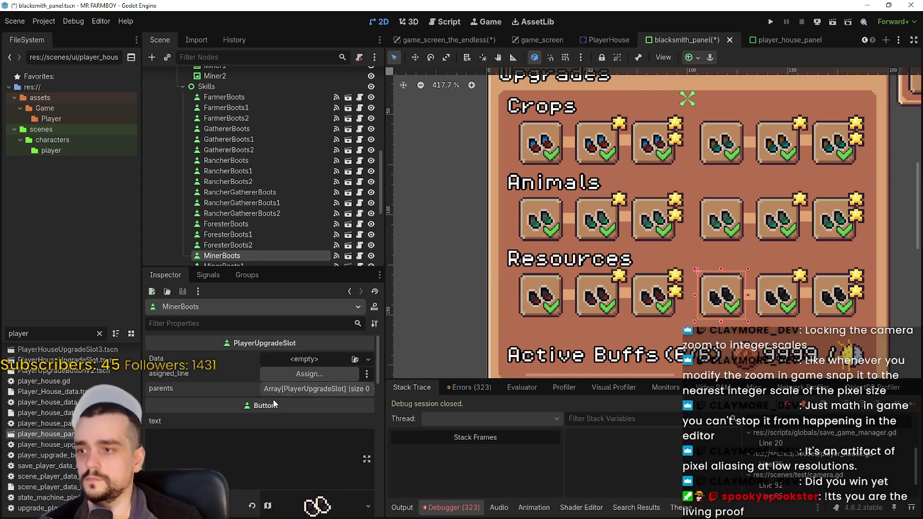
click(282, 420)
click(314, 419)
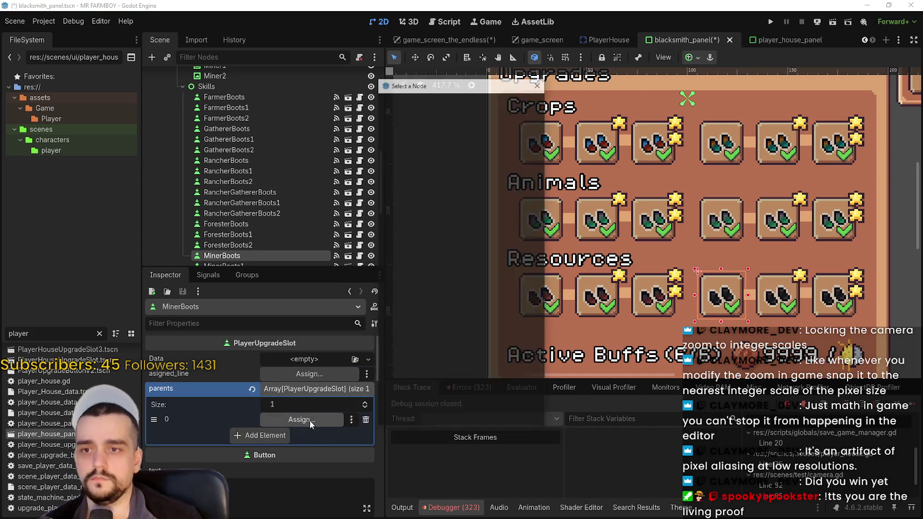
text(miner)
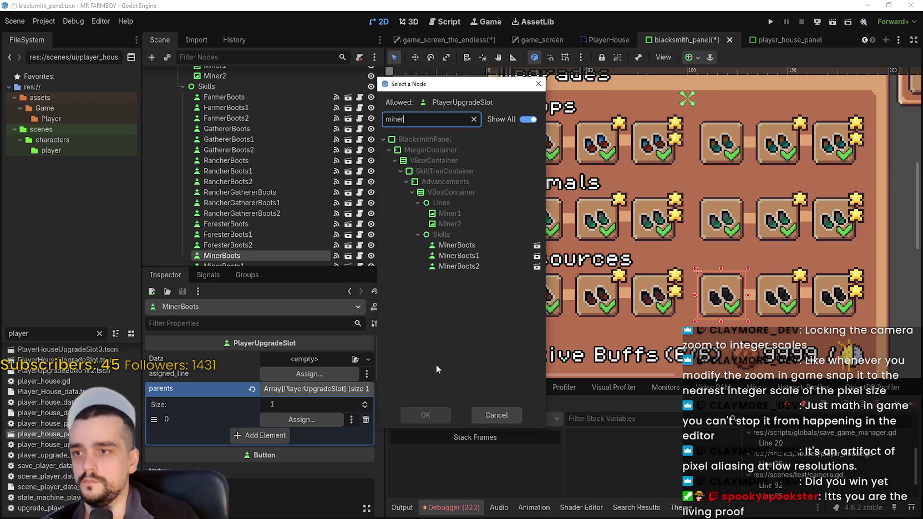
double_click(450, 245)
key(ctrl+s)
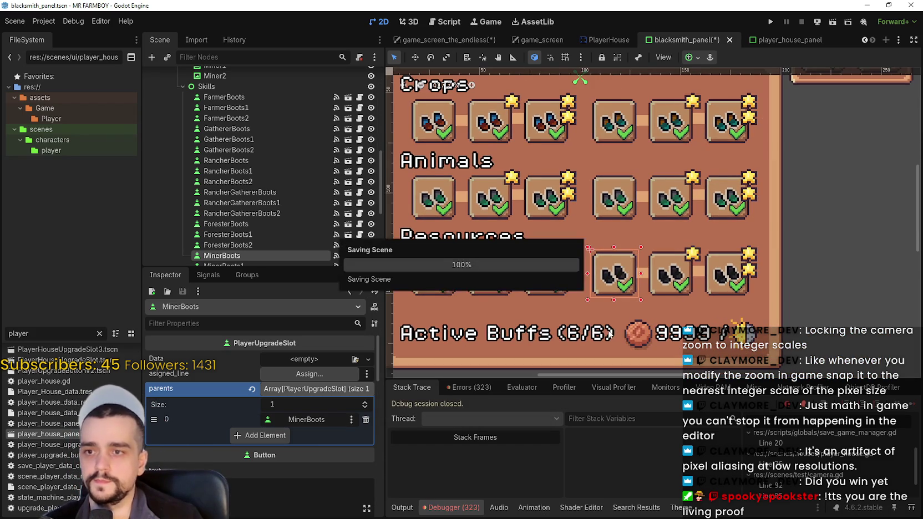
Step: Clear MinerBoots1's parent requirements and assign Miner1 as its line
click(650, 270)
scroll(649, 271, up, 1)
scroll(294, 395, down, 5)
scroll(299, 394, up, 10)
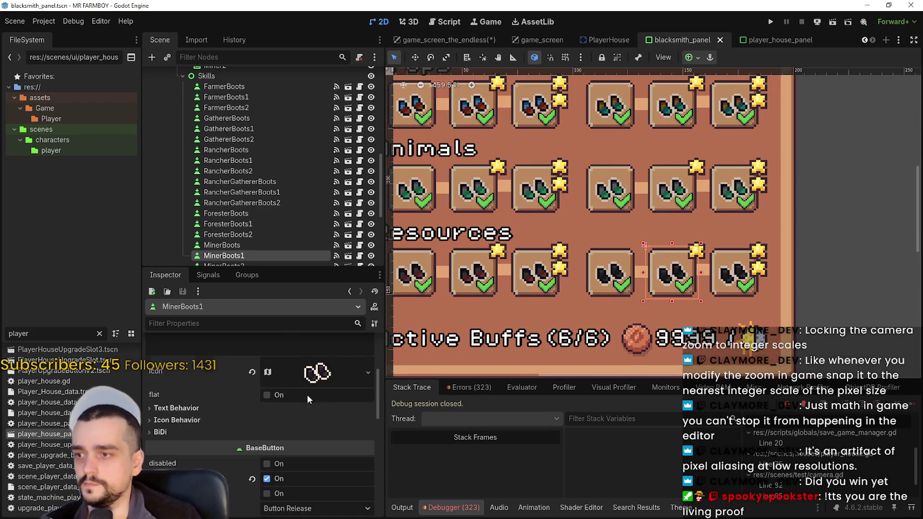
click(252, 388)
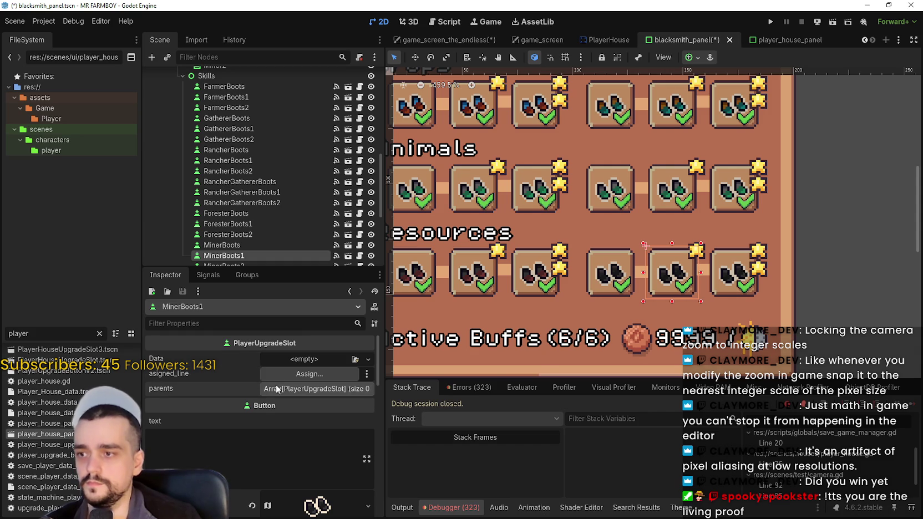
click(309, 374)
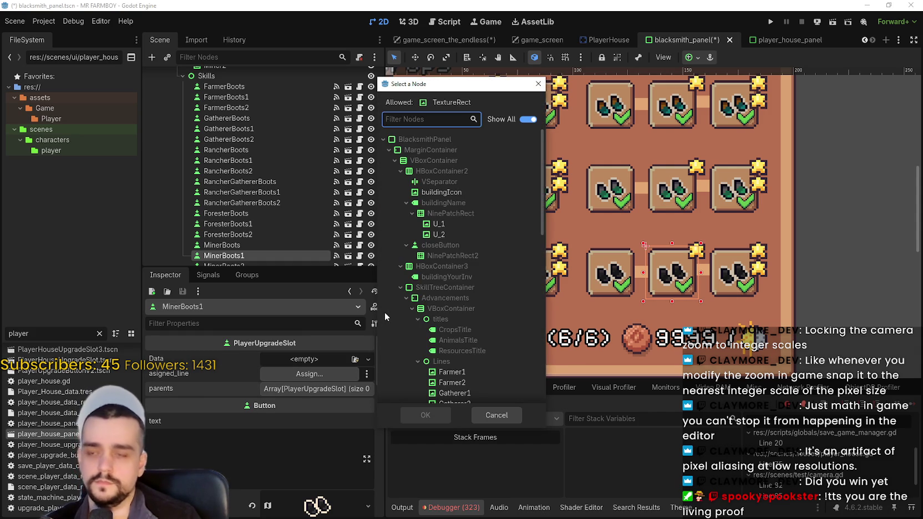
text(miner)
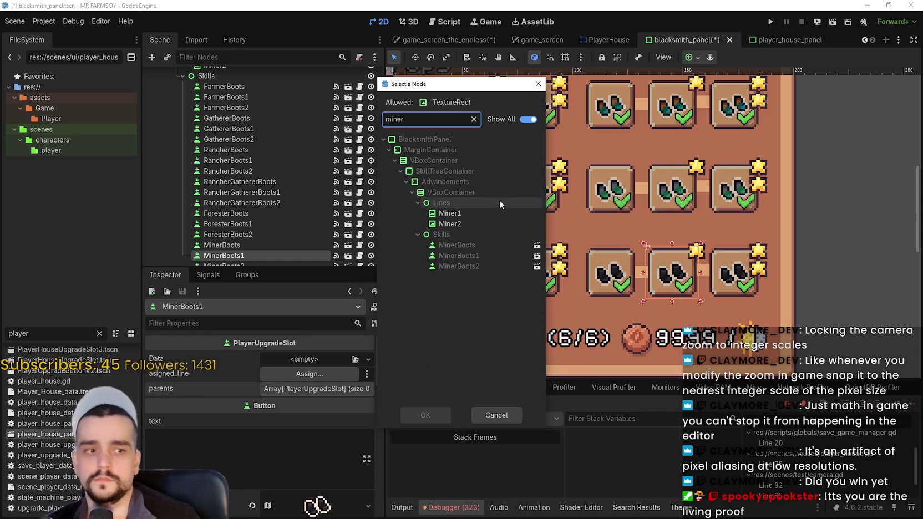
double_click(484, 213)
Step: Add MinerBoots as MinerBoots1's parent requirement and save
click(304, 389)
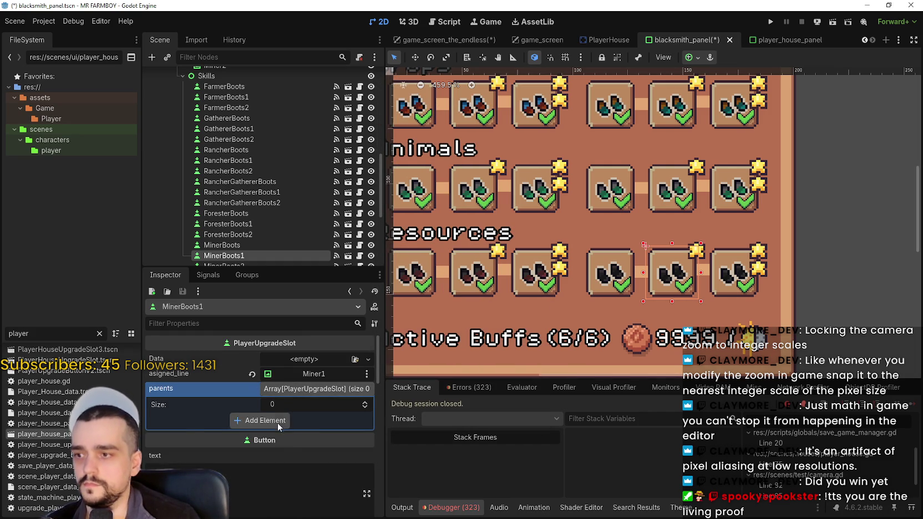
click(277, 422)
click(291, 421)
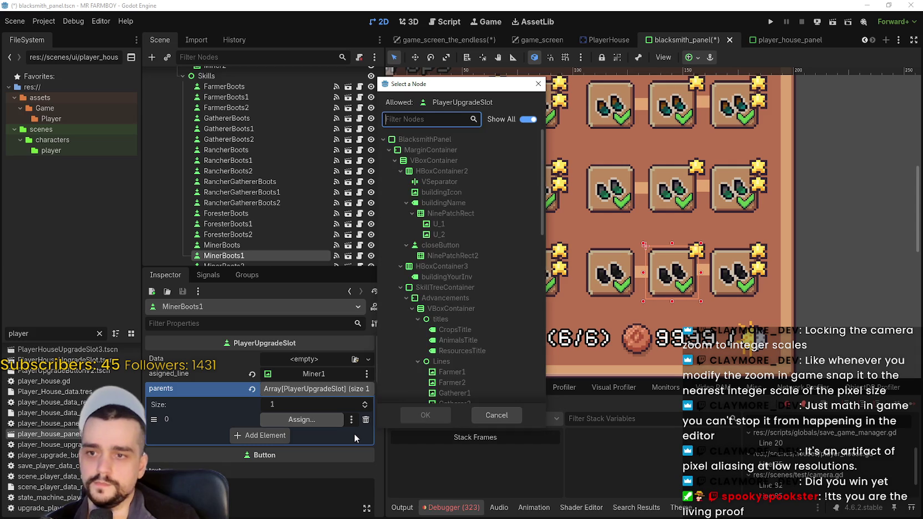
text(miner)
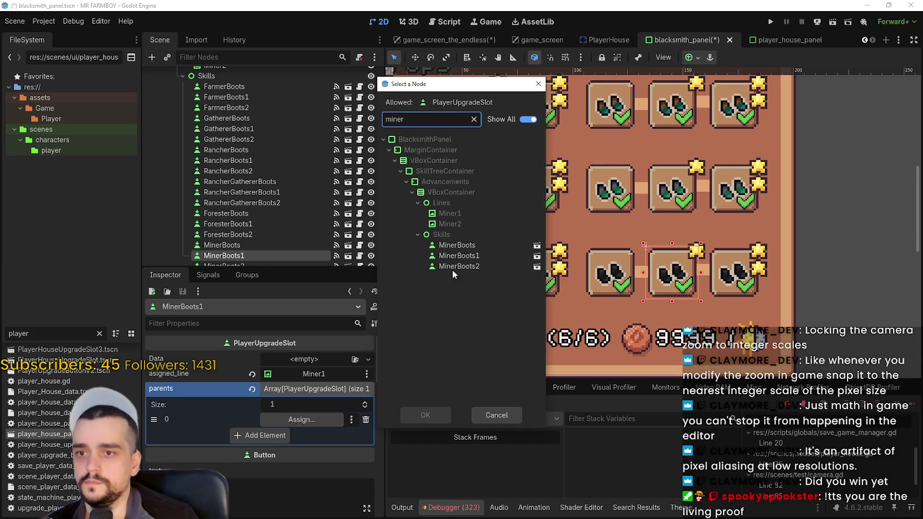
click(457, 255)
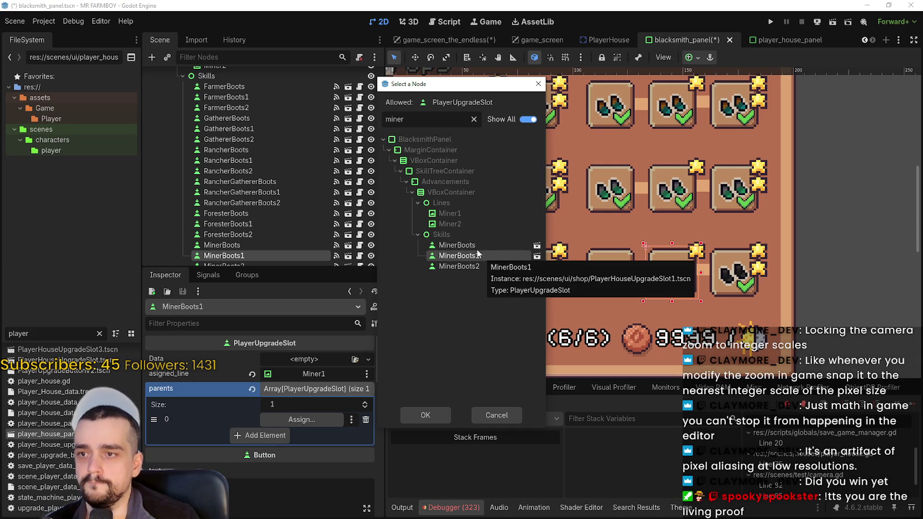
click(475, 247)
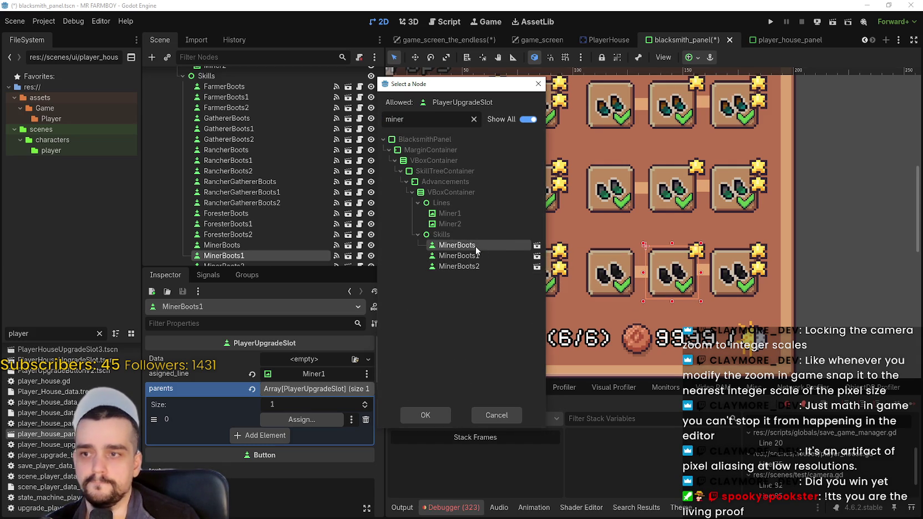
double_click(476, 247)
key(ctrl+s)
Step: Reset MinerBoots2's data, line and parents, then assign Miner2 as its line
scroll(643, 279, right, 3)
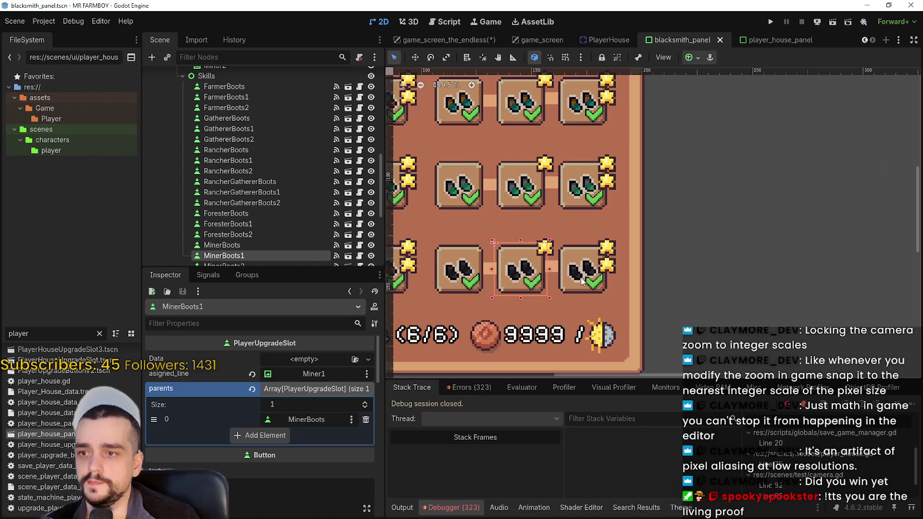
click(583, 281)
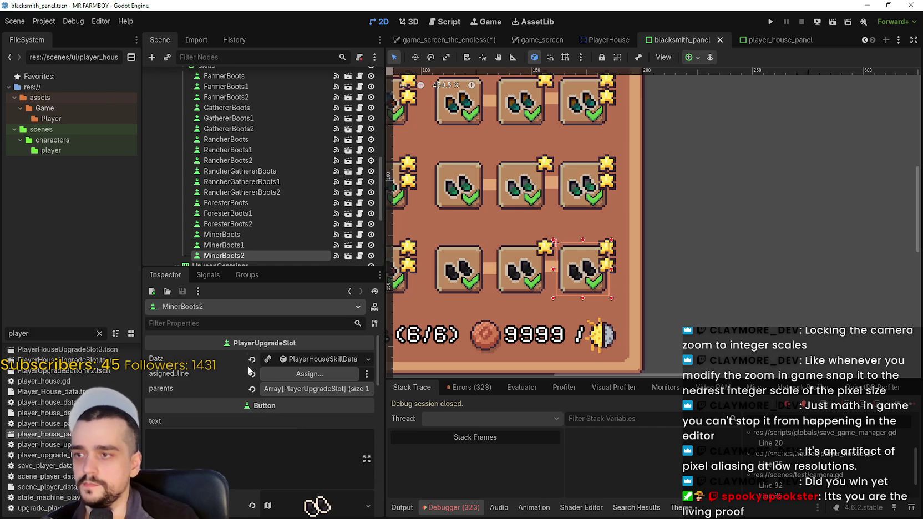
click(251, 359)
click(252, 374)
click(252, 388)
click(304, 376)
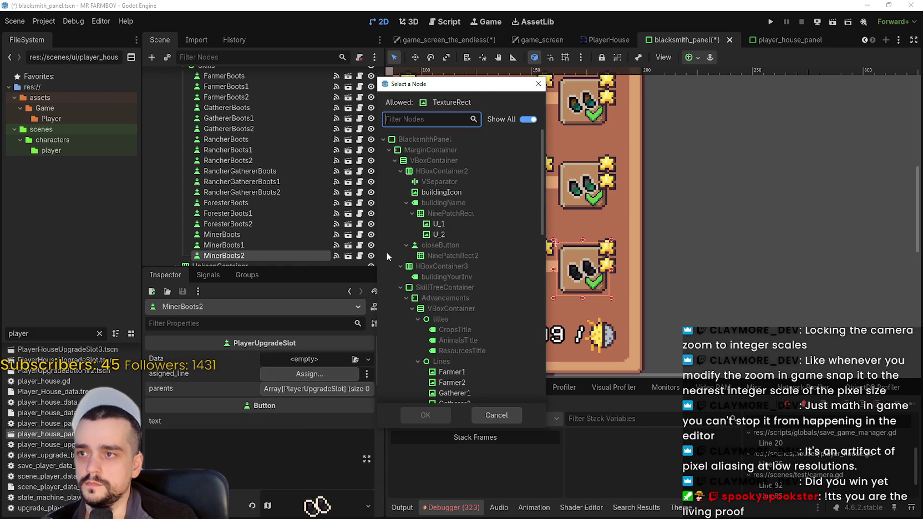
text(miner)
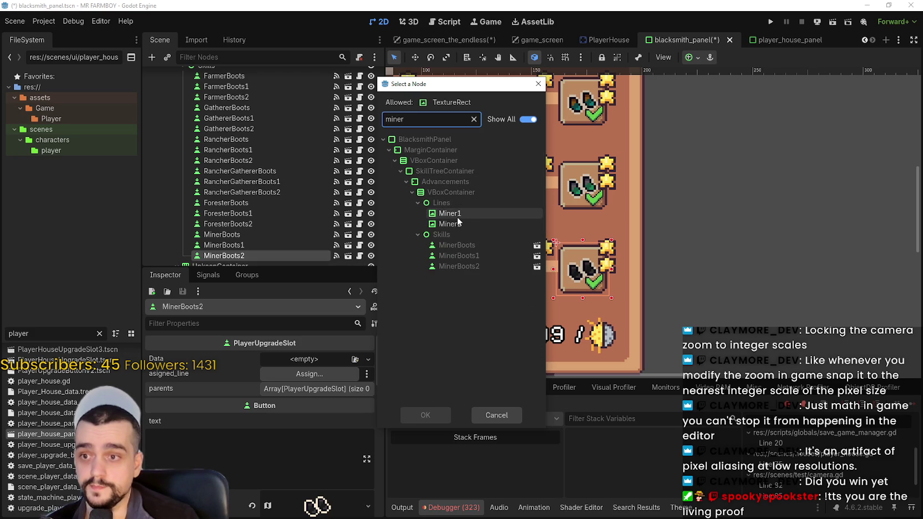
double_click(455, 223)
Step: Add MinerBoots1 as MinerBoots2's parent requirement and save
click(299, 388)
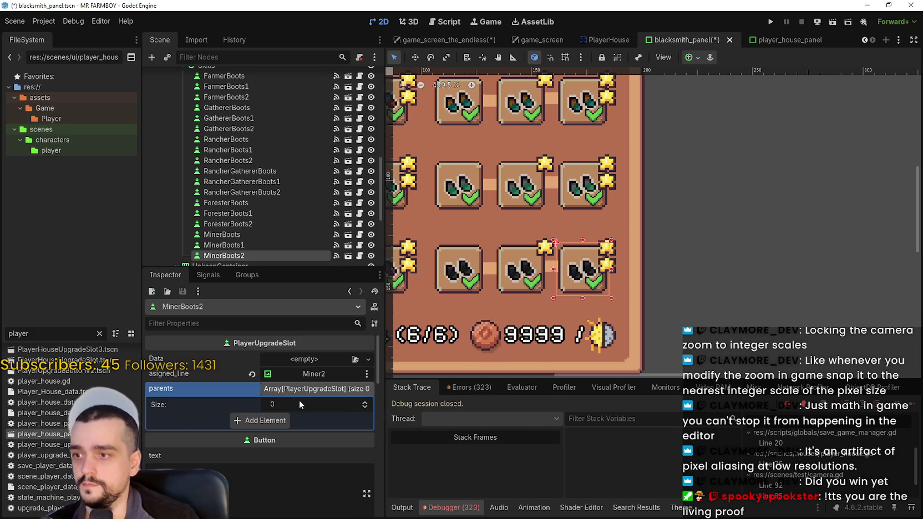
click(278, 419)
click(300, 419)
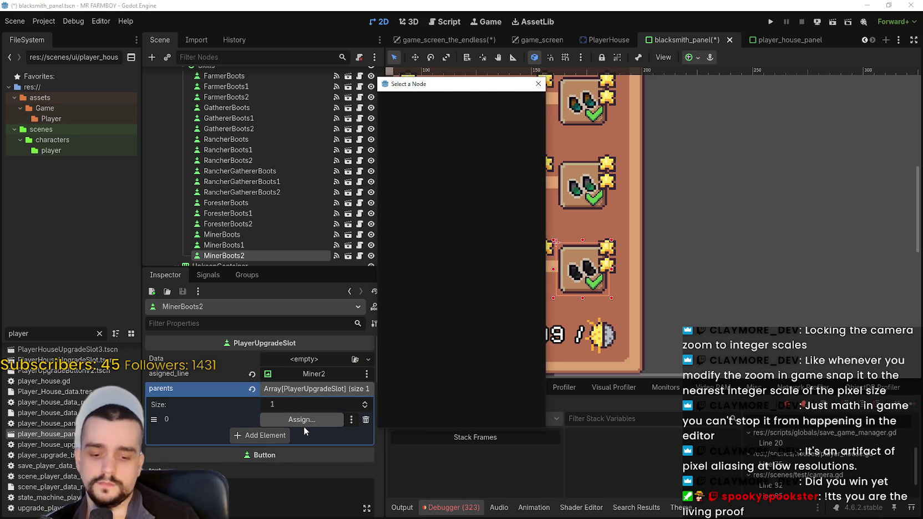
text(miner)
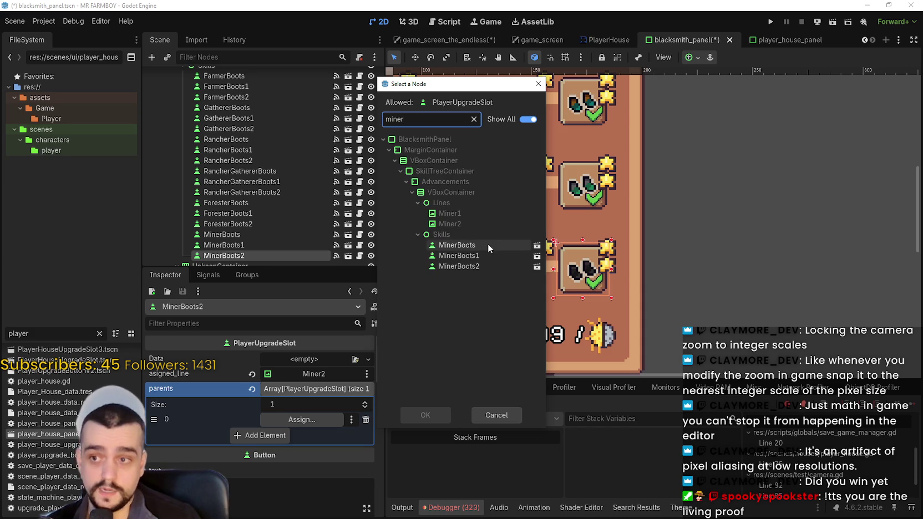
double_click(483, 255)
key(ctrl+s)
Step: Give the FarmerBoots slot a new PlayerHouseSkillData resource and view its advancement type options
scroll(636, 260, down, 5)
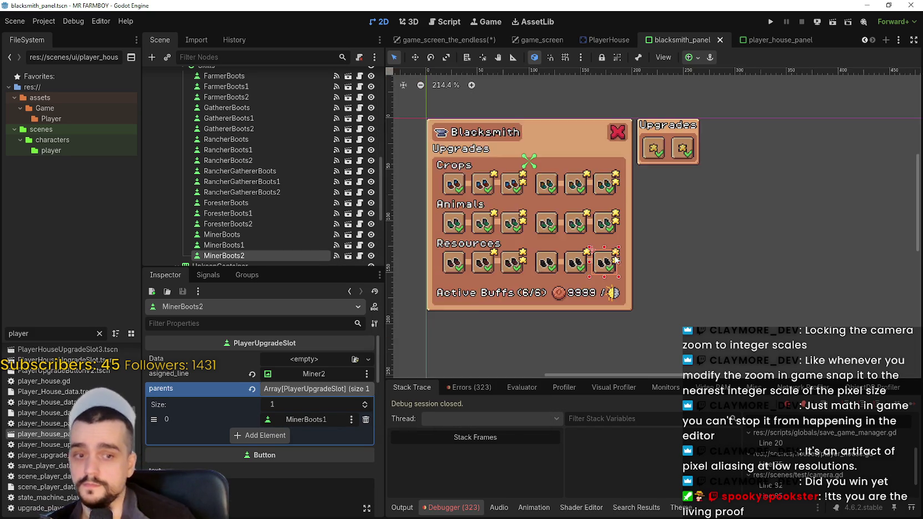
scroll(536, 233, up, 2)
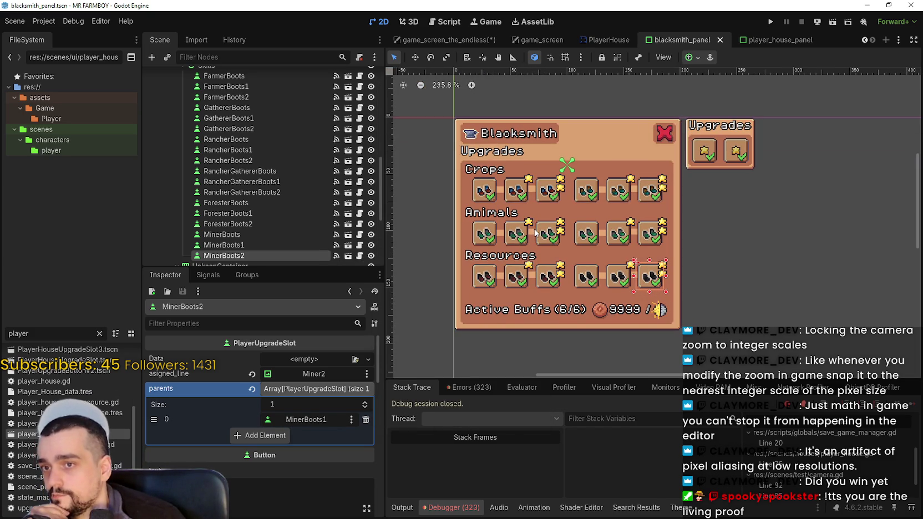
click(484, 194)
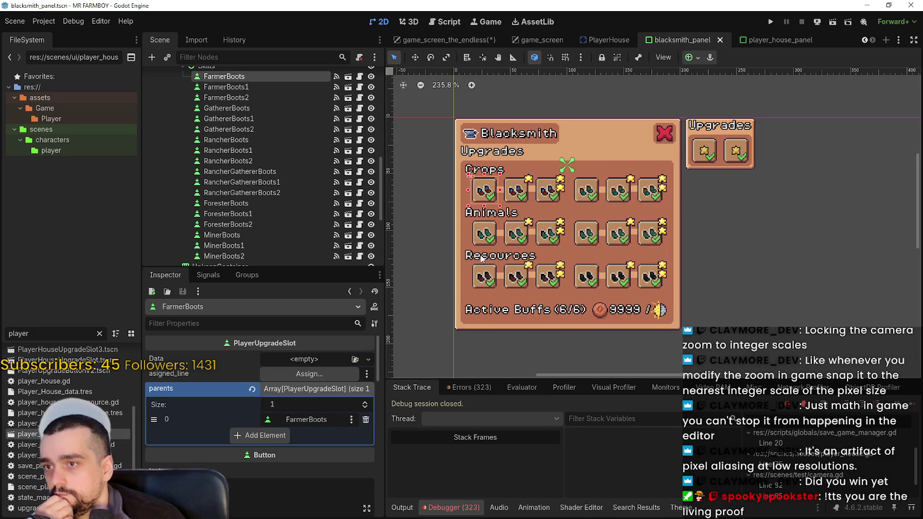
click(282, 360)
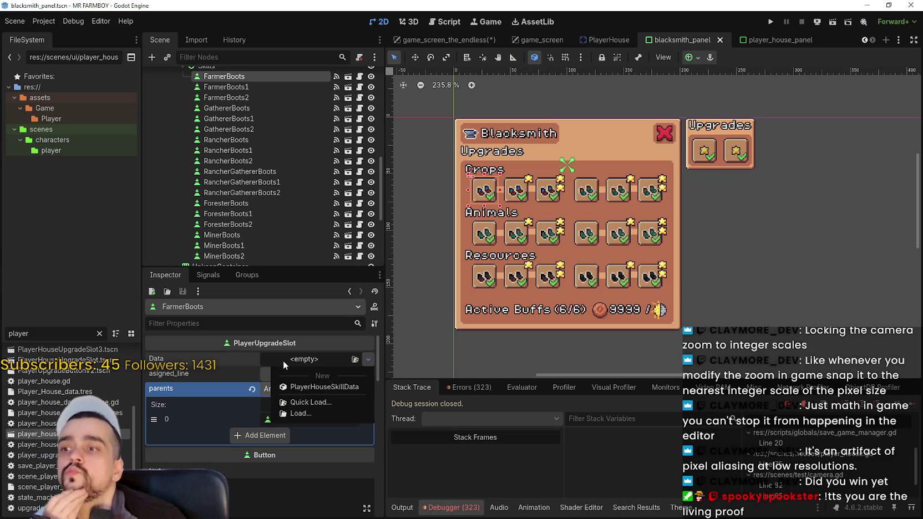
click(303, 387)
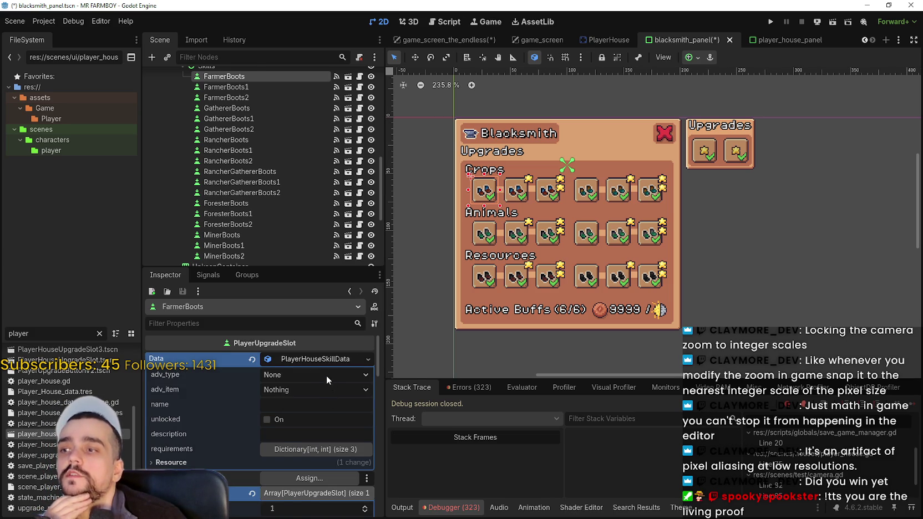
click(326, 375)
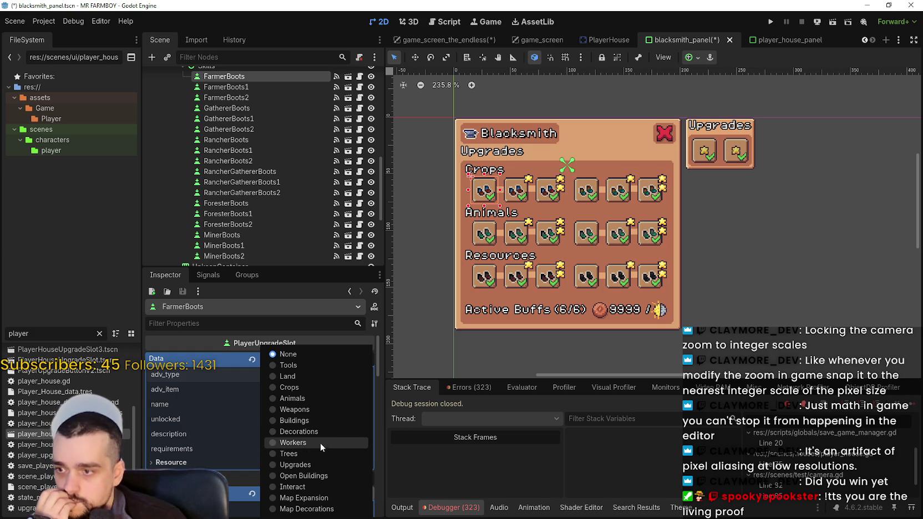
Step: Save the scene, copy the Farmers slot's Data resource, and return to blacksmith_panel
click(699, 33)
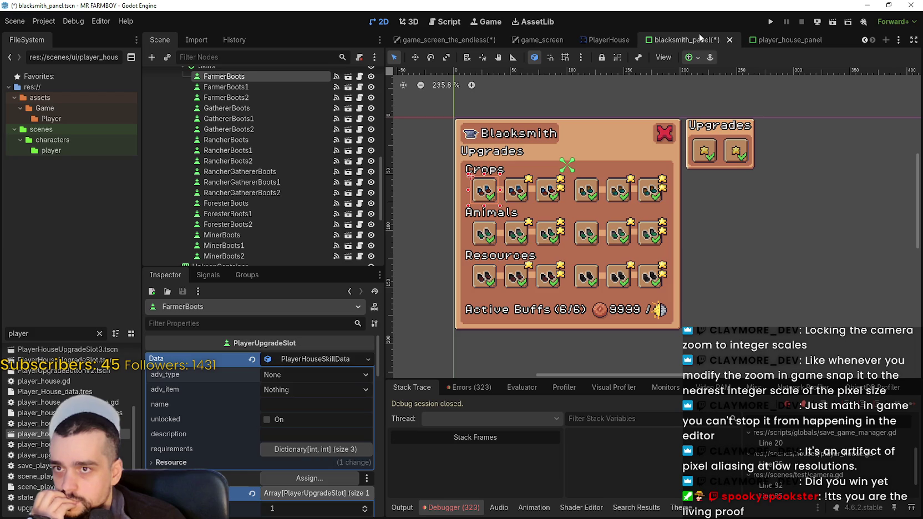
key(ctrl+s)
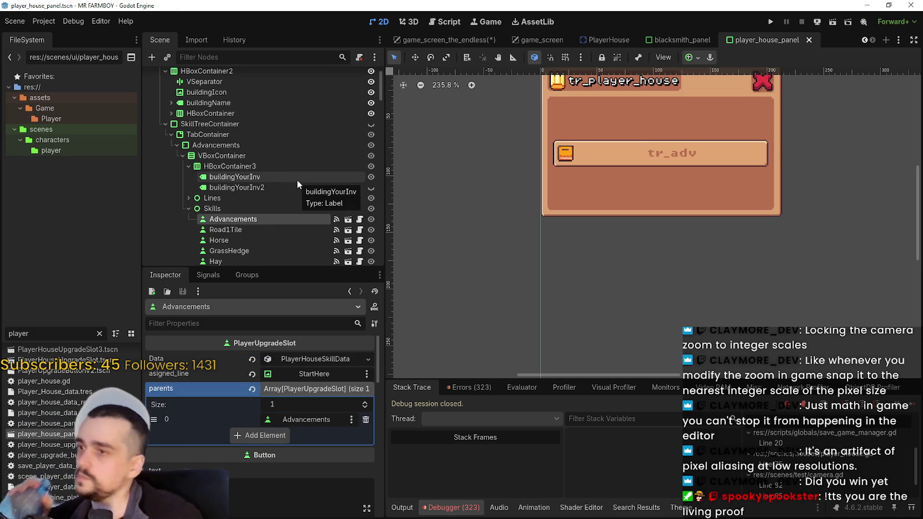
scroll(296, 181, down, 3)
scroll(294, 181, down, 1)
click(292, 185)
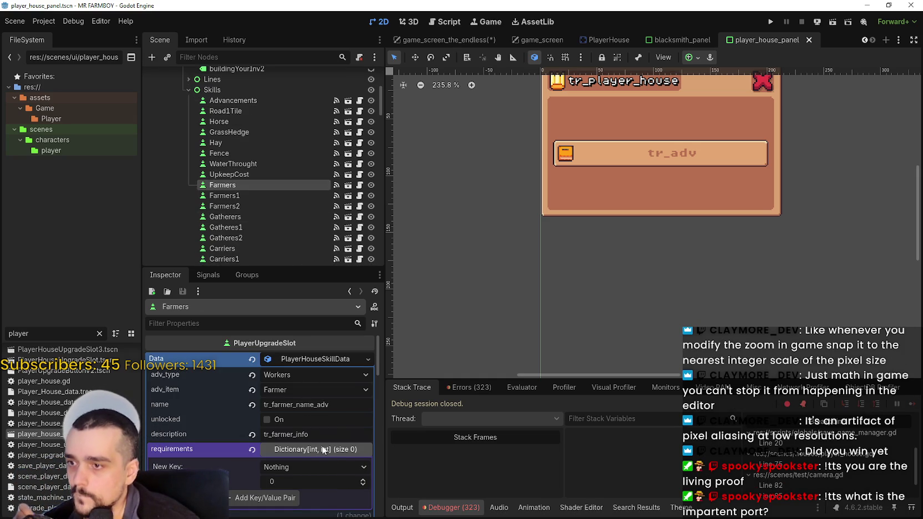
right_click(302, 358)
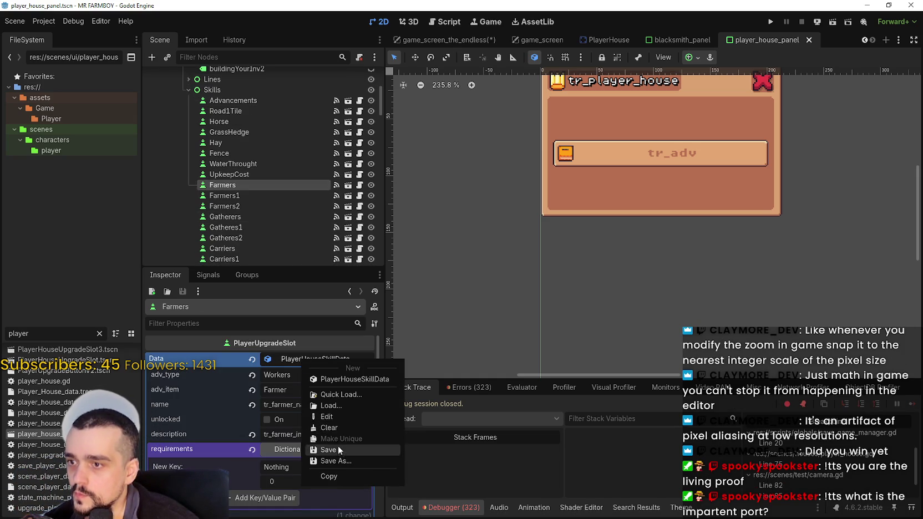
click(341, 477)
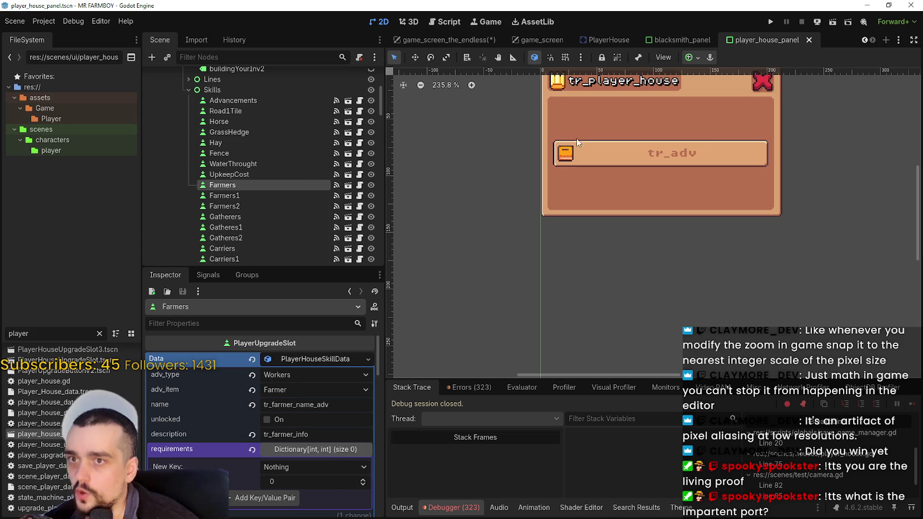
click(689, 40)
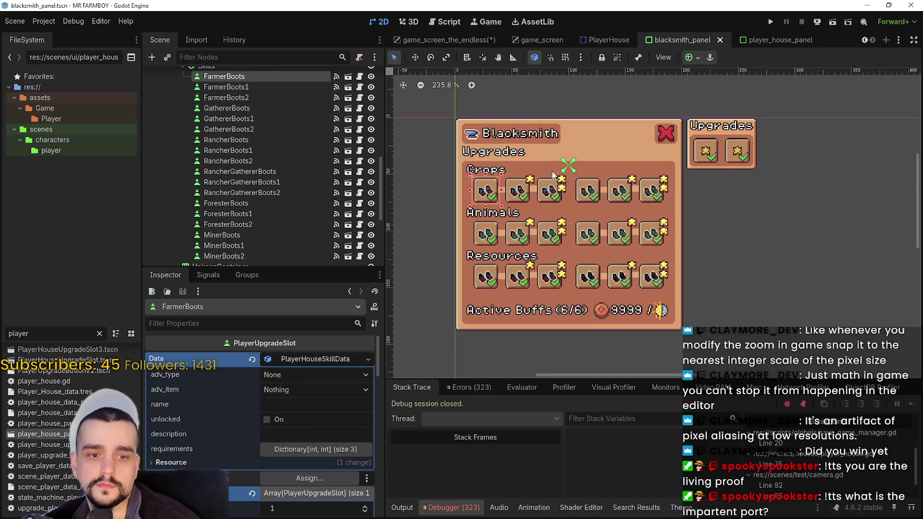
Step: Replace FarmerBoots' Data with a unique pasted copy of the Farmers data (Workers, Farmer)
scroll(553, 175, up, 2)
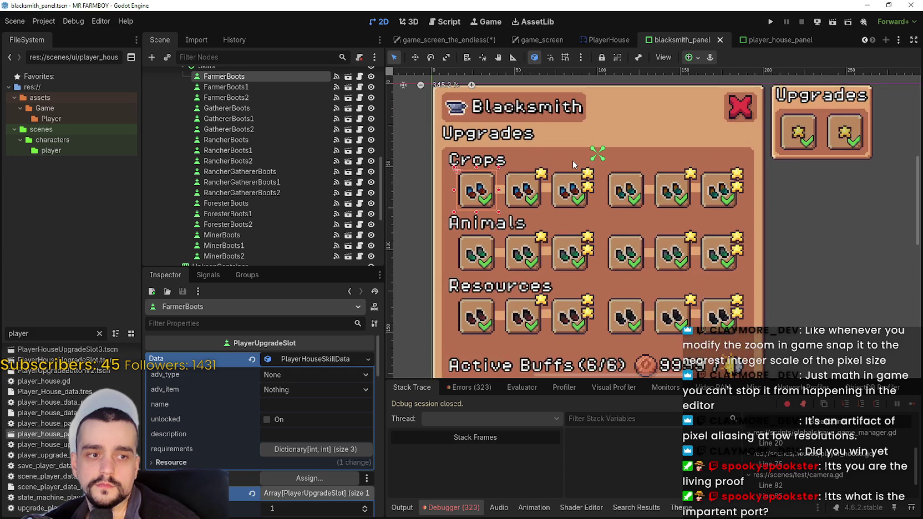
scroll(571, 162, down, 1)
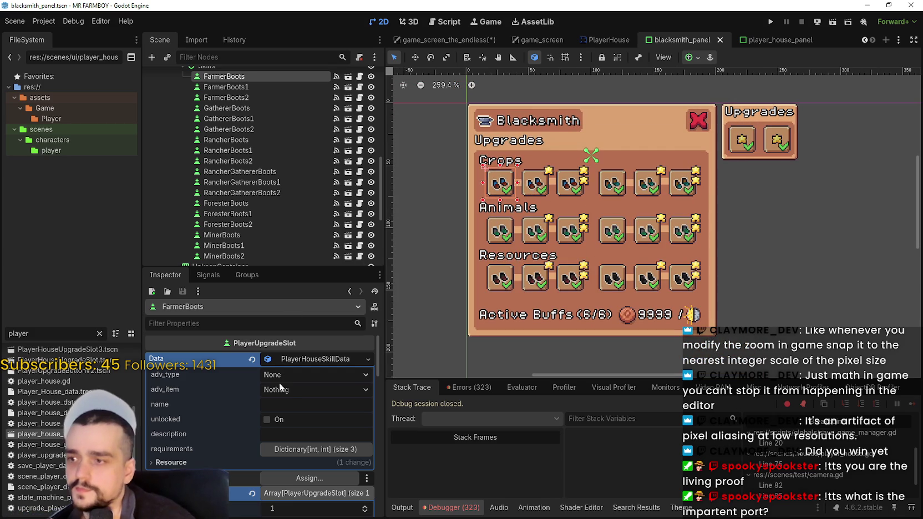
scroll(322, 165, up, 1)
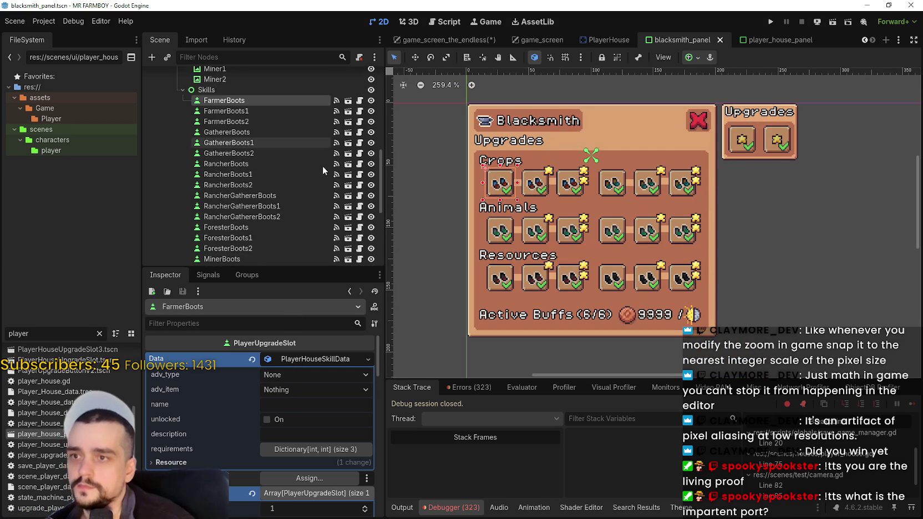
click(250, 359)
click(290, 357)
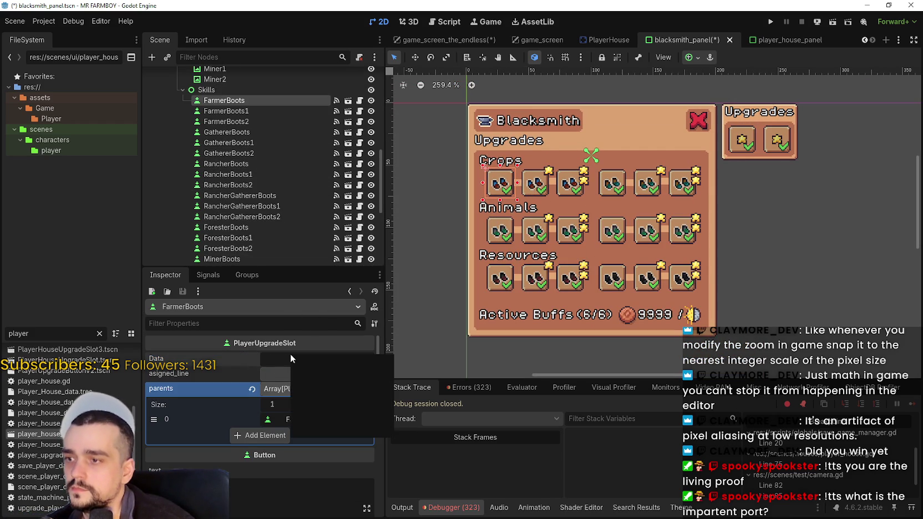
click(335, 427)
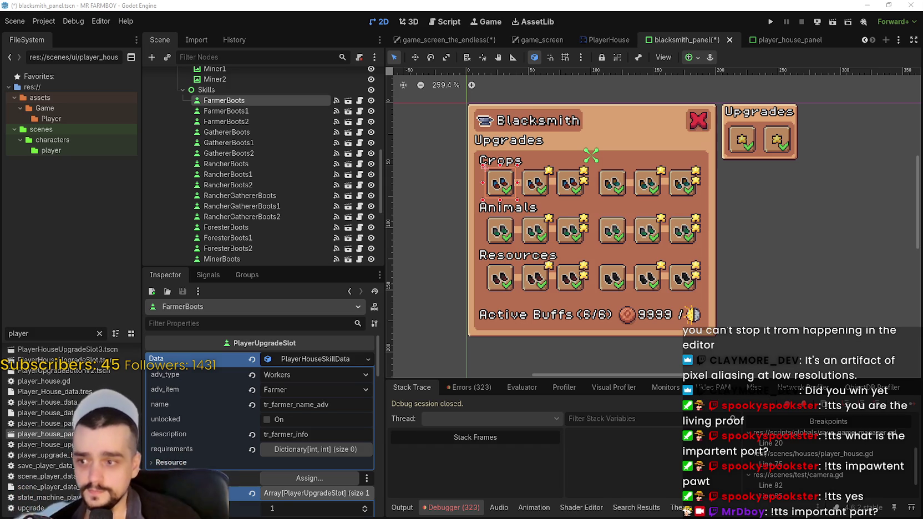
Step: Rename FarmerBoots' data to tr_inventory_farmer_boot with description tr_inventory_farmer_boot_desc, and save
scroll(753, 226, up, 1)
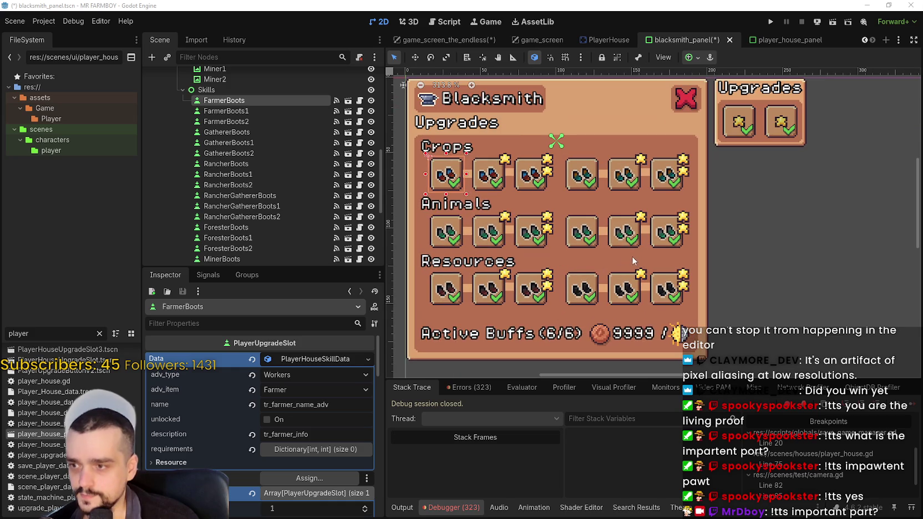
double_click(326, 404)
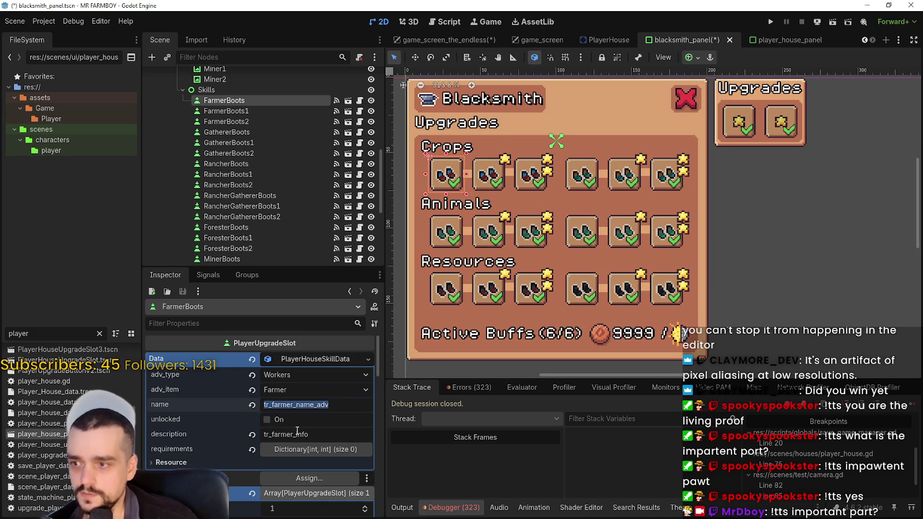
click(311, 448)
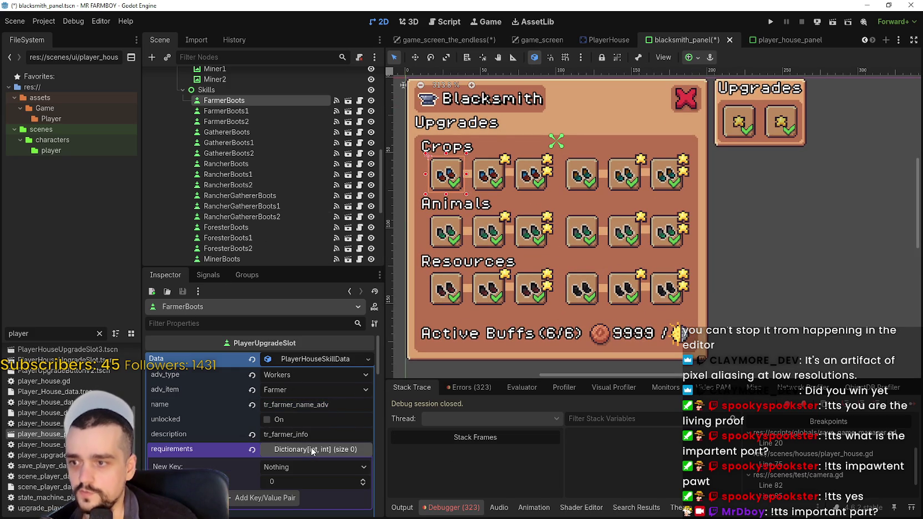
scroll(316, 425, down, 1)
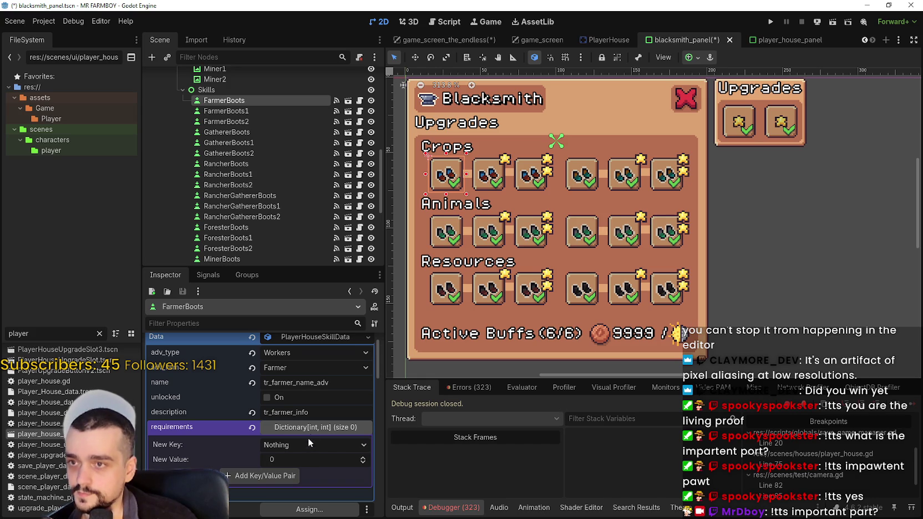
scroll(553, 300, down, 1)
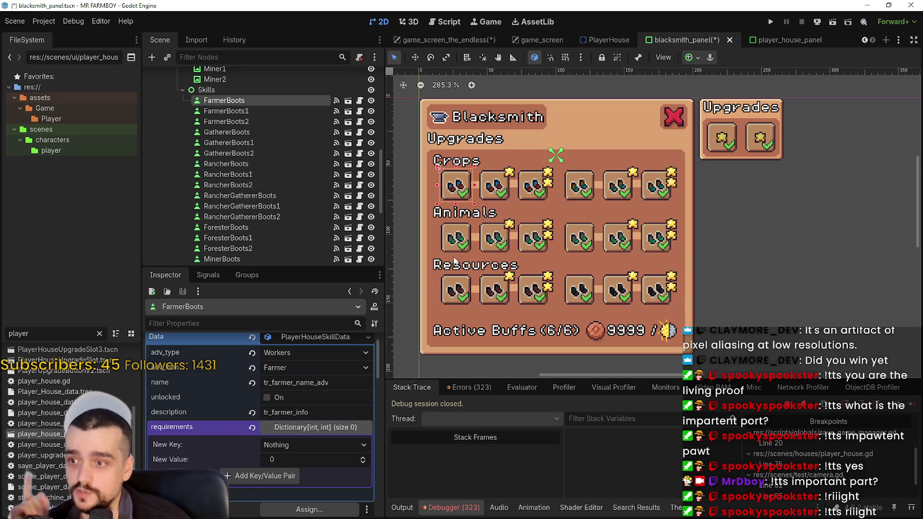
click(299, 383)
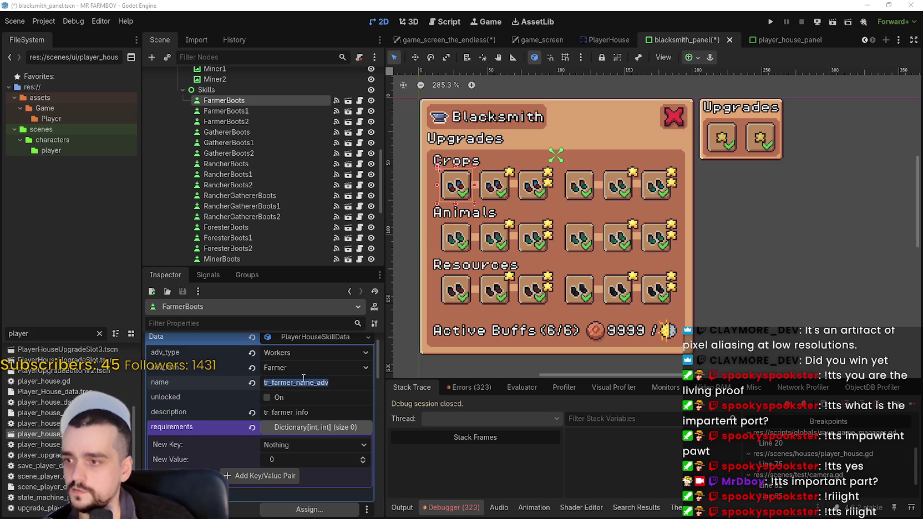
text(tr_inventory_farmer_boot)
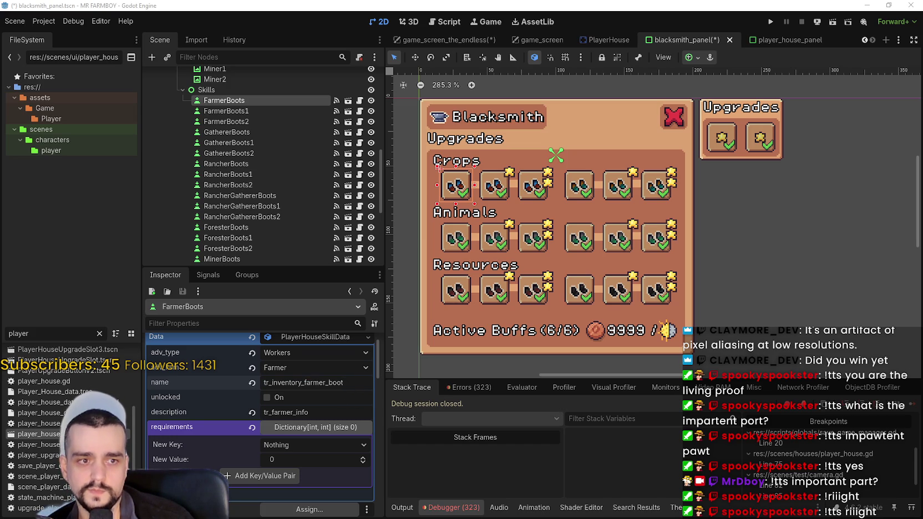
double_click(292, 411)
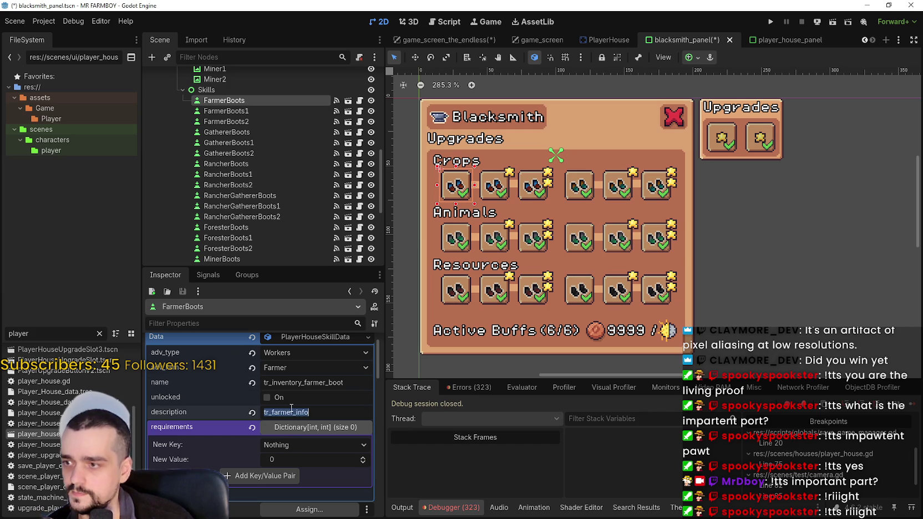
text(tr_inventory_farmer_boot_desc)
key(ctrl+s)
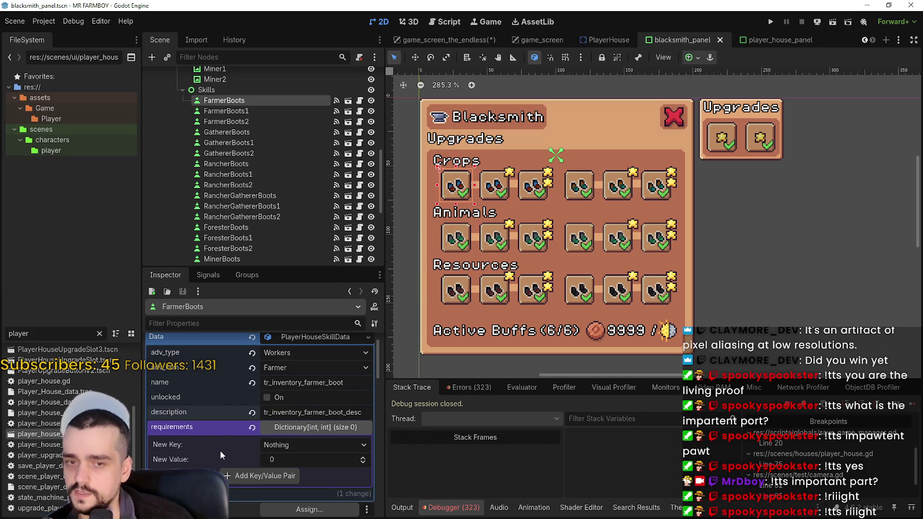
Step: Add a requirement of 100 Copper to FarmerBoots' data and save the scene
click(264, 444)
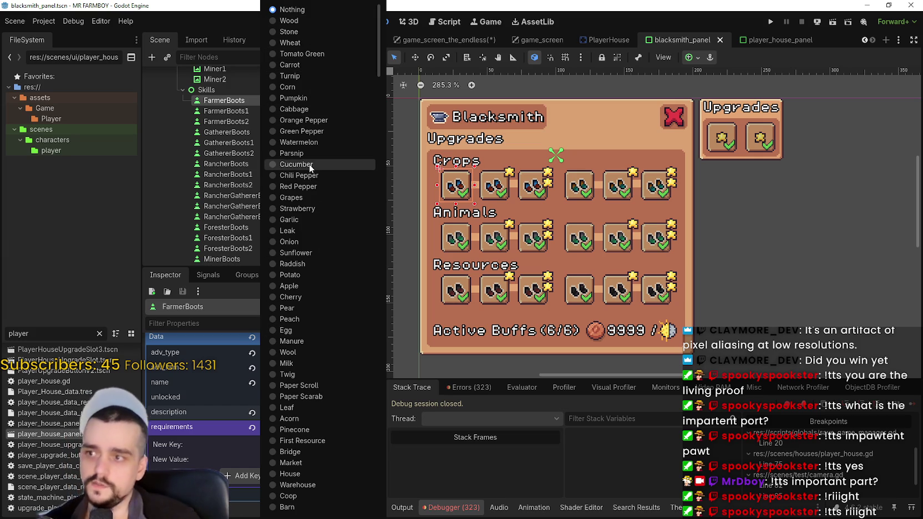
scroll(292, 382, down, 3)
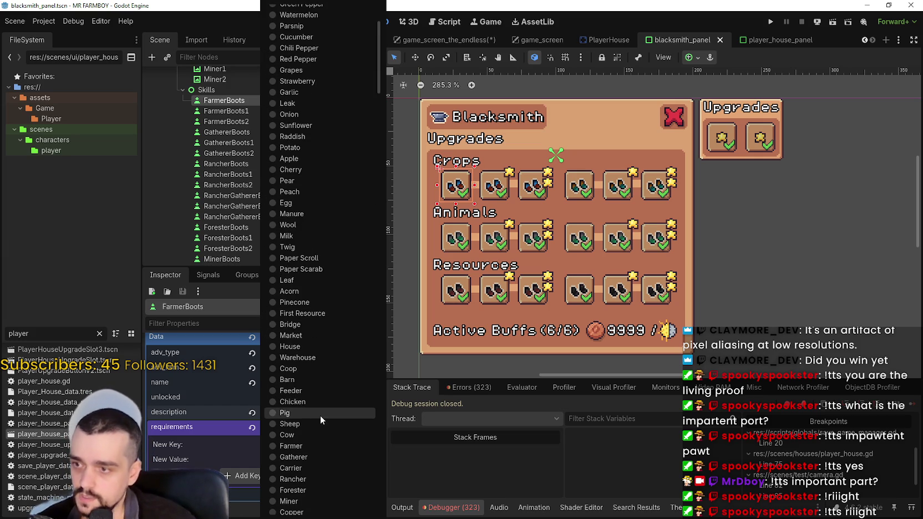
scroll(319, 389, up, 3)
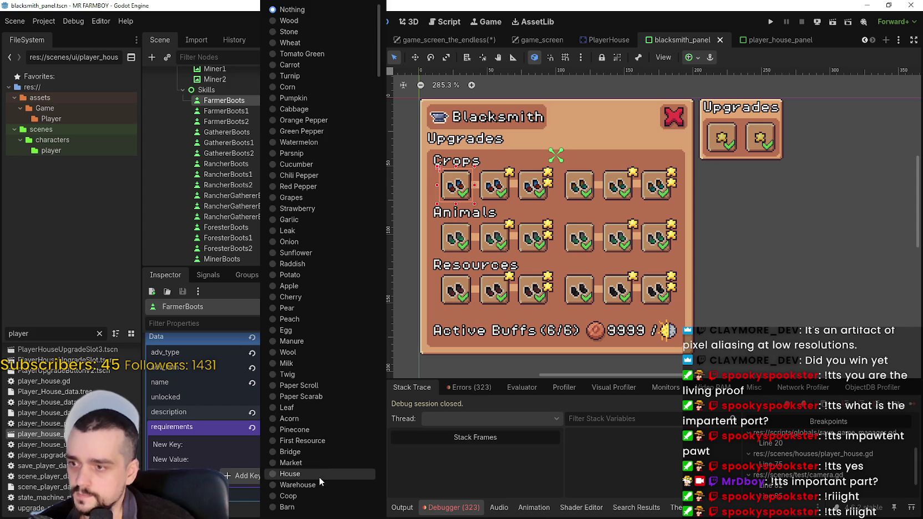
scroll(319, 477, down, 5)
click(320, 448)
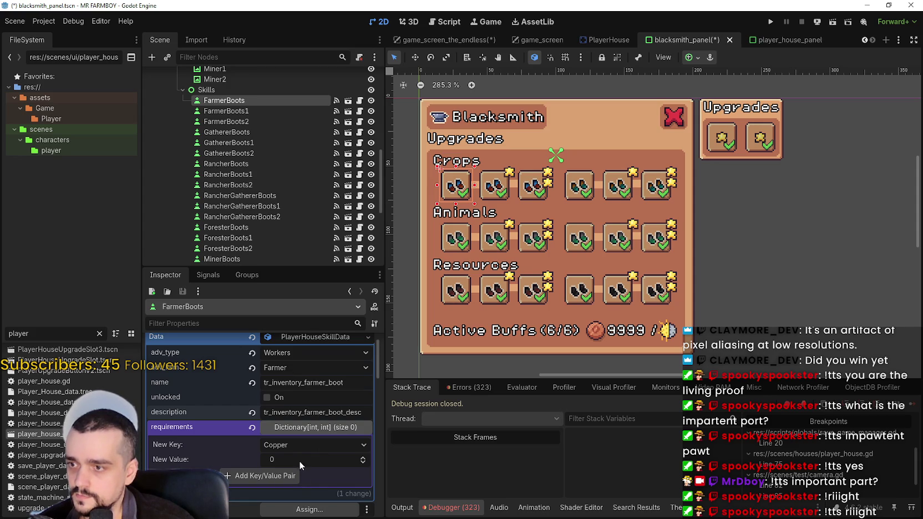
text(100)
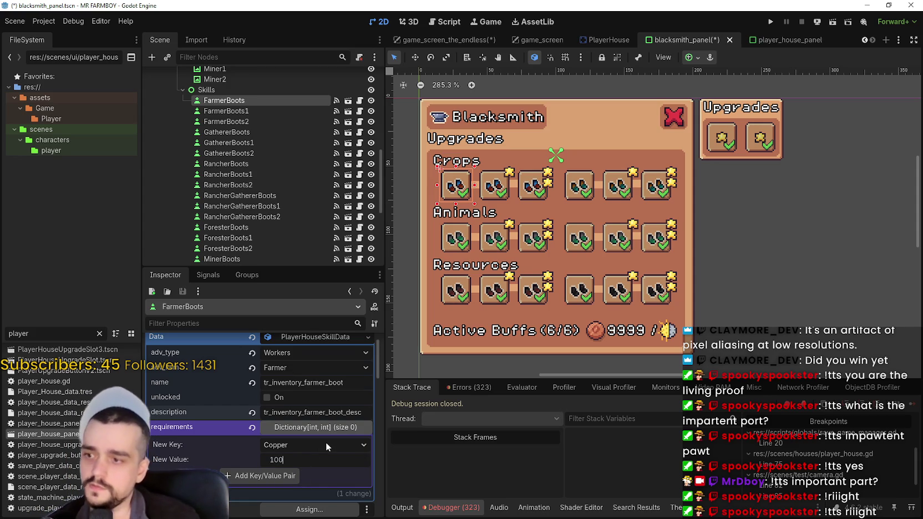
click(279, 475)
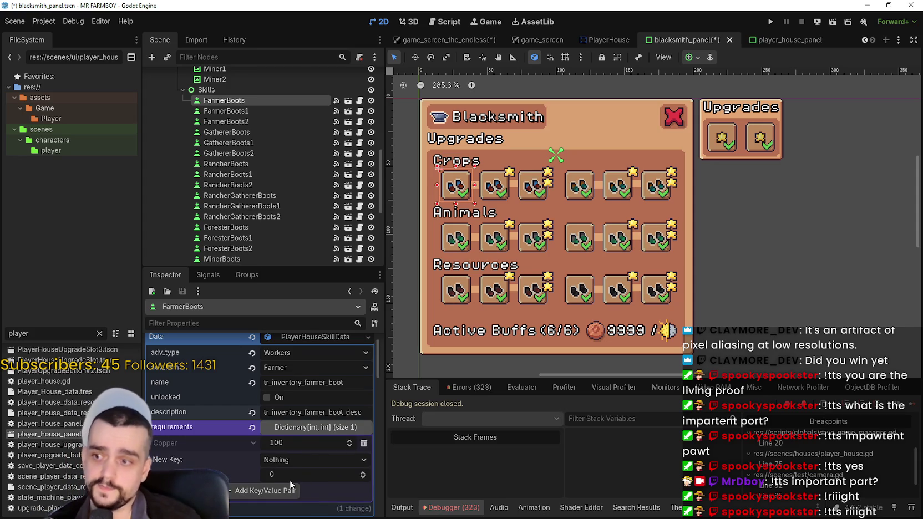
key(ctrl+s)
click(302, 431)
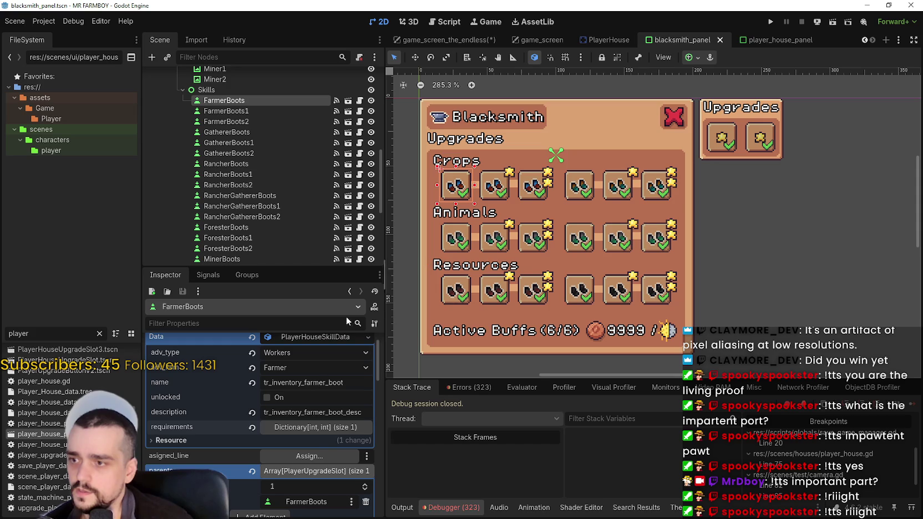
scroll(315, 360, up, 1)
Step: Try pasting FarmerBoots' skill data into FarmerBoots1, then clear the wrong paste
click(285, 359)
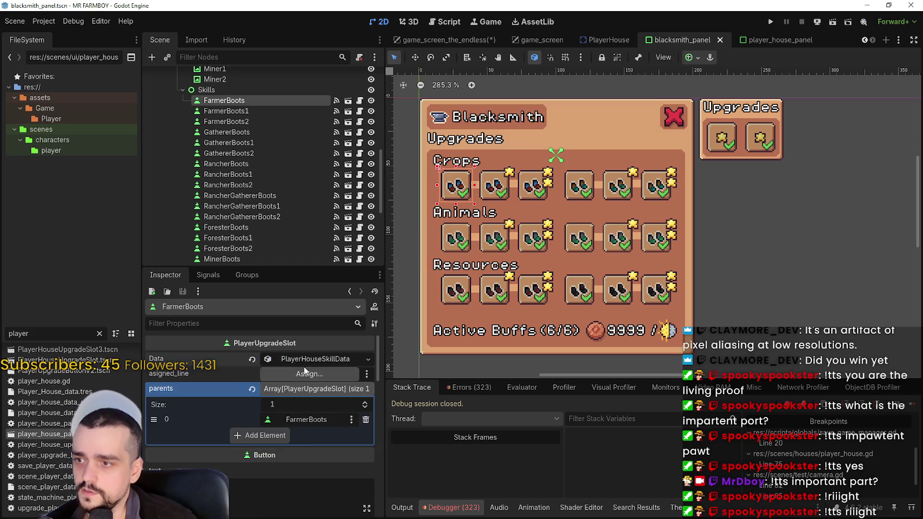
click(276, 360)
right_click(276, 359)
key(Escape)
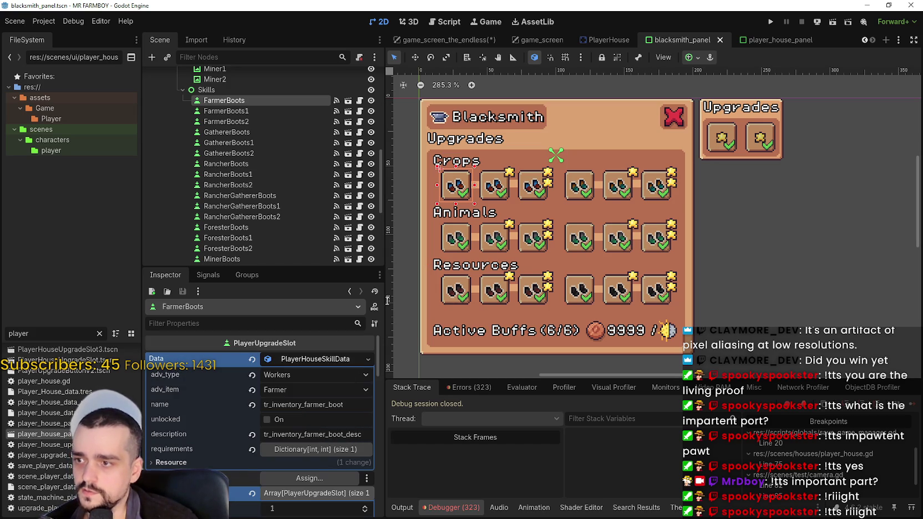
click(498, 194)
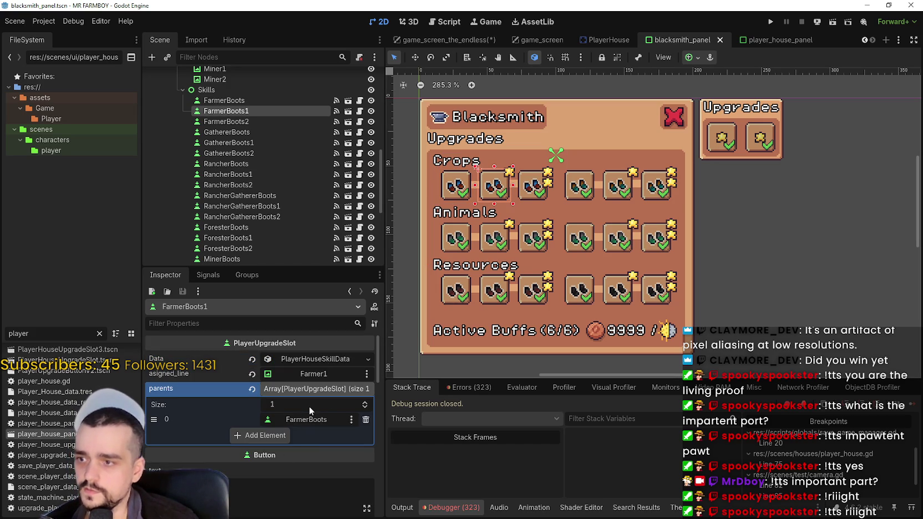
click(286, 361)
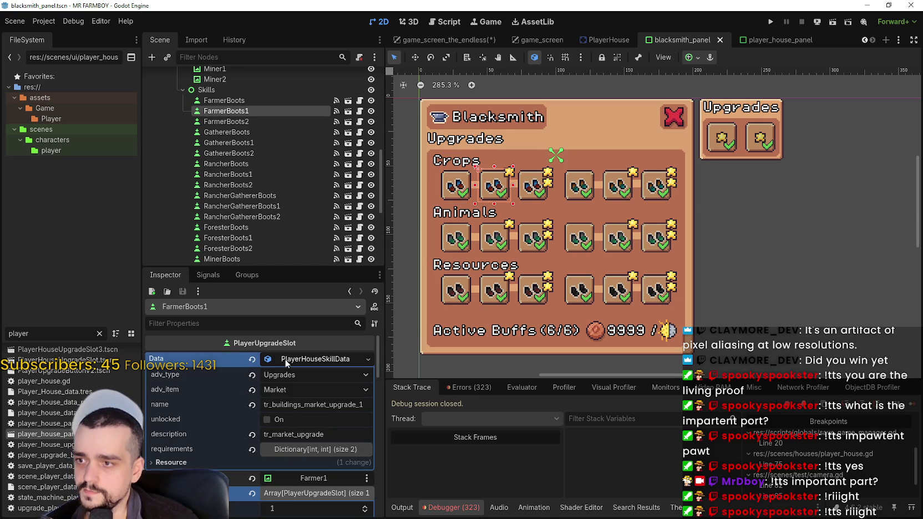
click(251, 360)
click(288, 360)
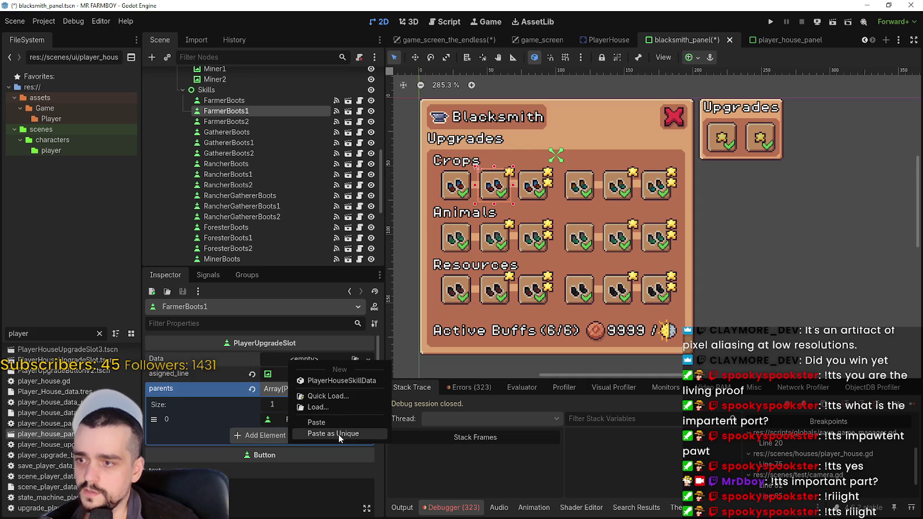
click(339, 434)
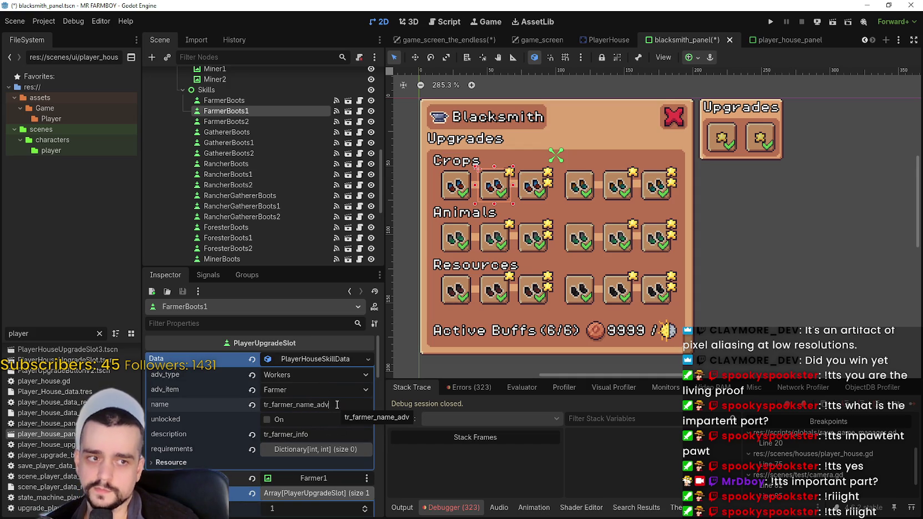
click(336, 435)
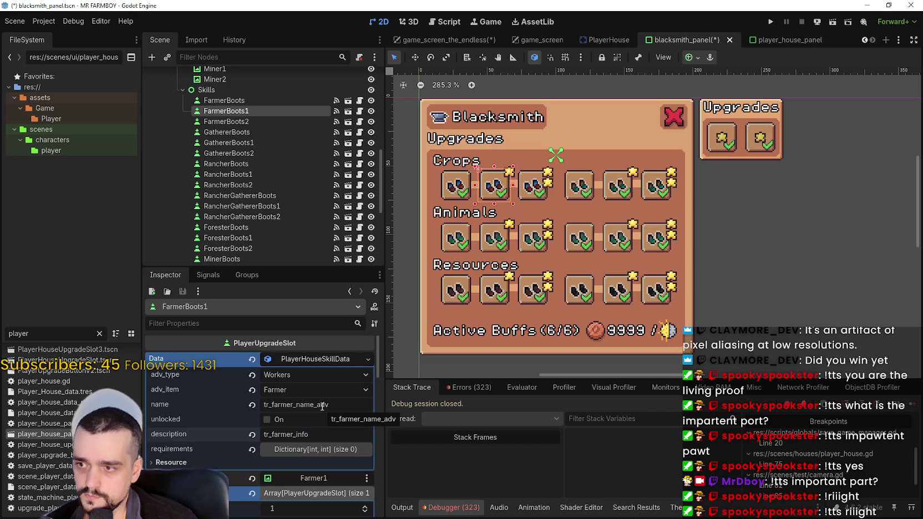
click(252, 358)
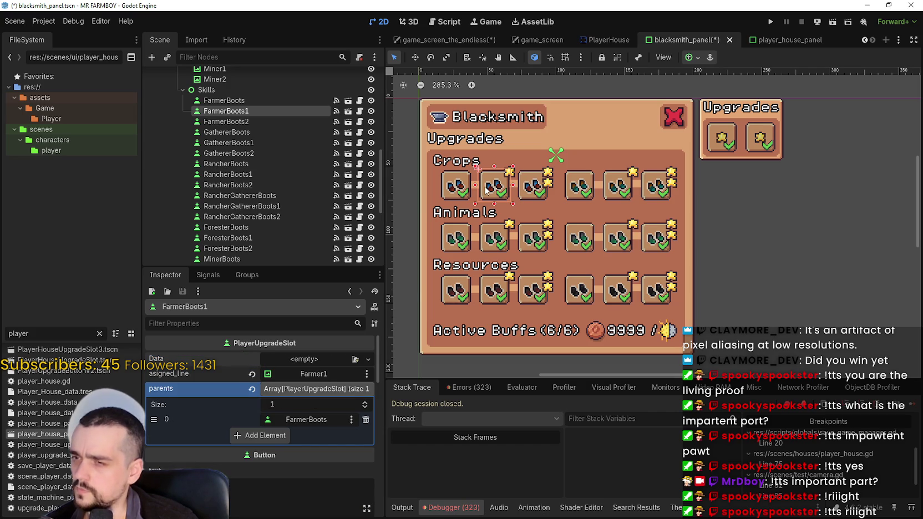
Step: Copy FarmerBoots' skill data again and paste it as unique into FarmerBoots1
click(454, 193)
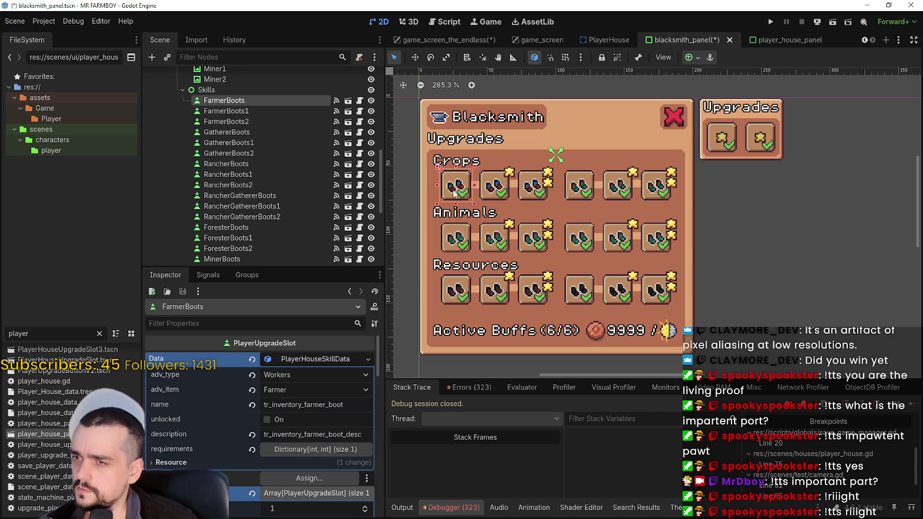
click(314, 360)
click(348, 486)
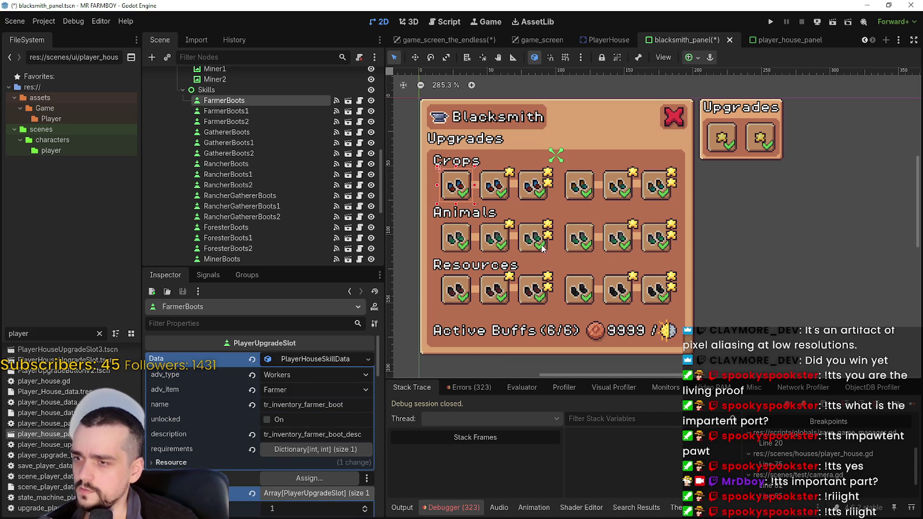
click(497, 196)
click(295, 359)
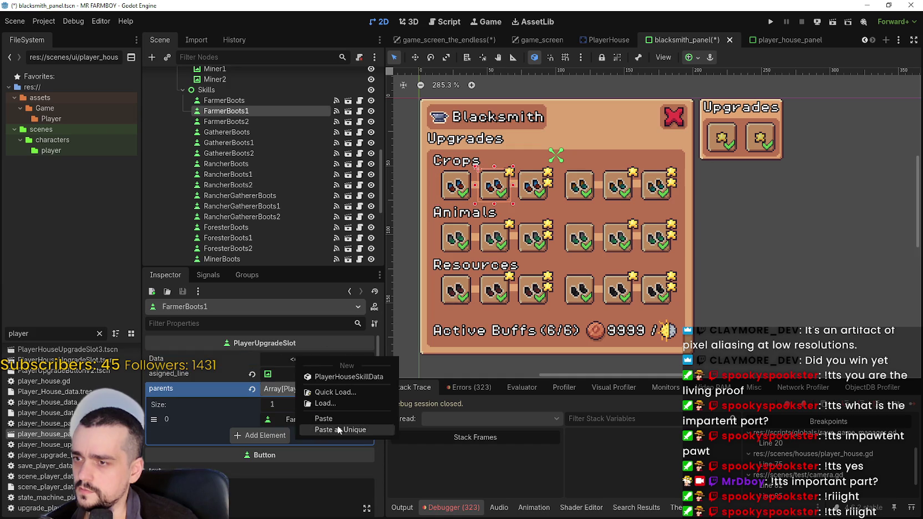
click(337, 429)
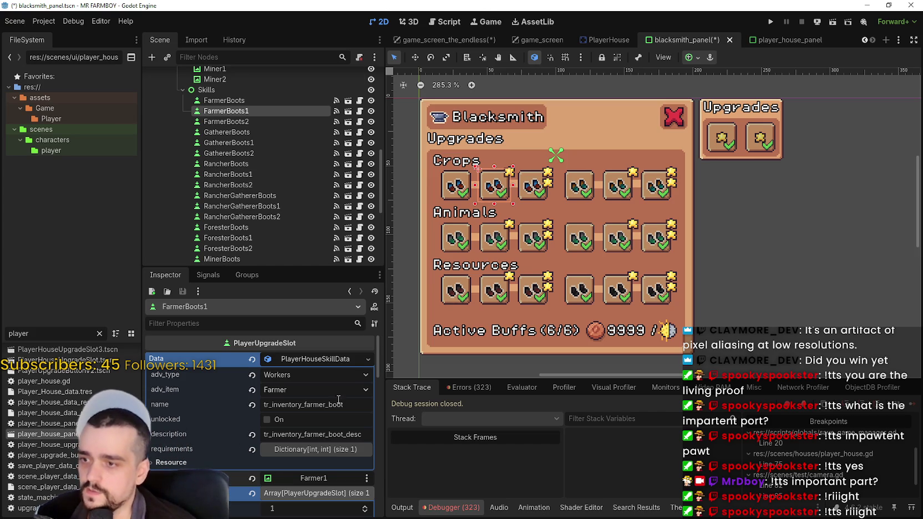
Step: Raise FarmerBoots1's Copper requirement to 1000 and save the scene
click(311, 450)
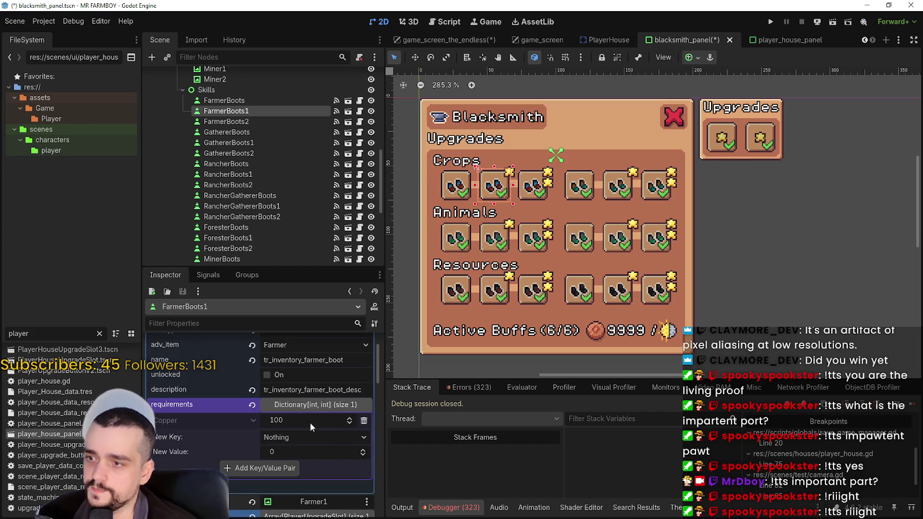
click(310, 422)
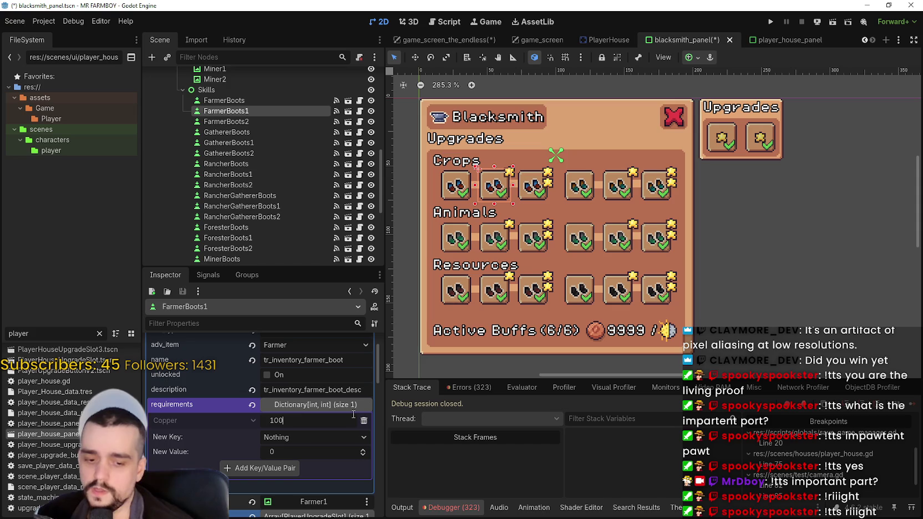
text(00)
key(Return)
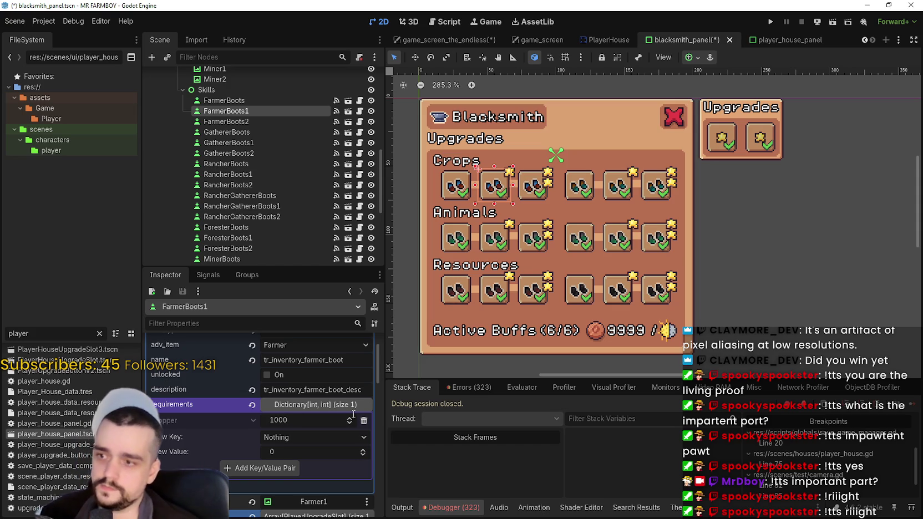
scroll(333, 389, up, 2)
click(322, 358)
key(ctrl+s)
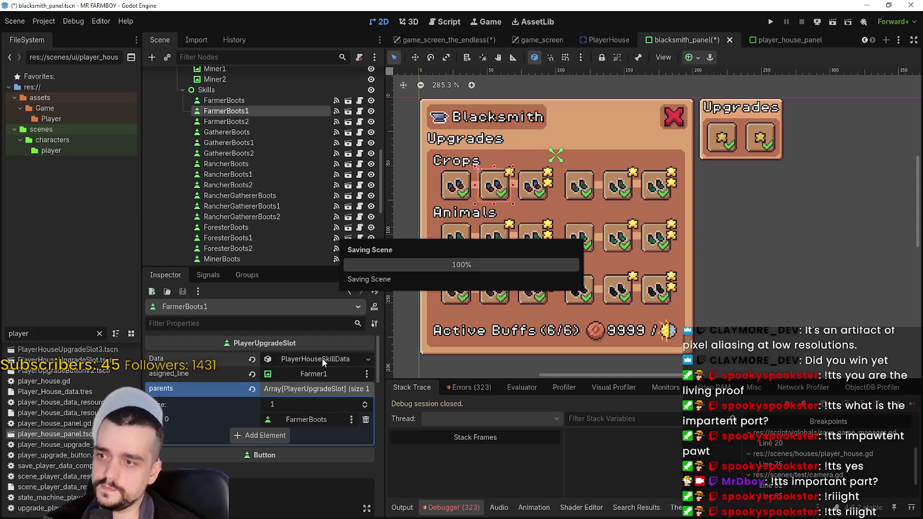
Step: Paste the farmer boot skill data as a unique copy into FarmerBoots2
click(523, 200)
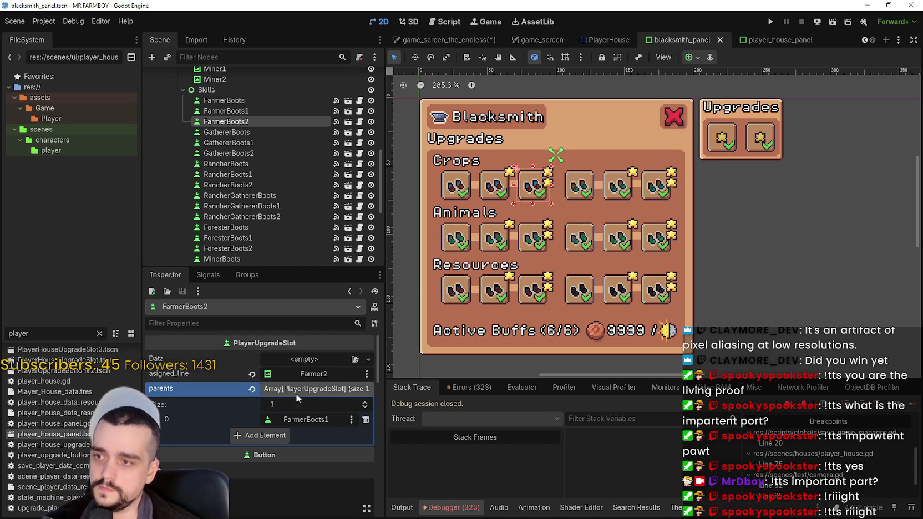
click(306, 360)
click(351, 432)
click(311, 359)
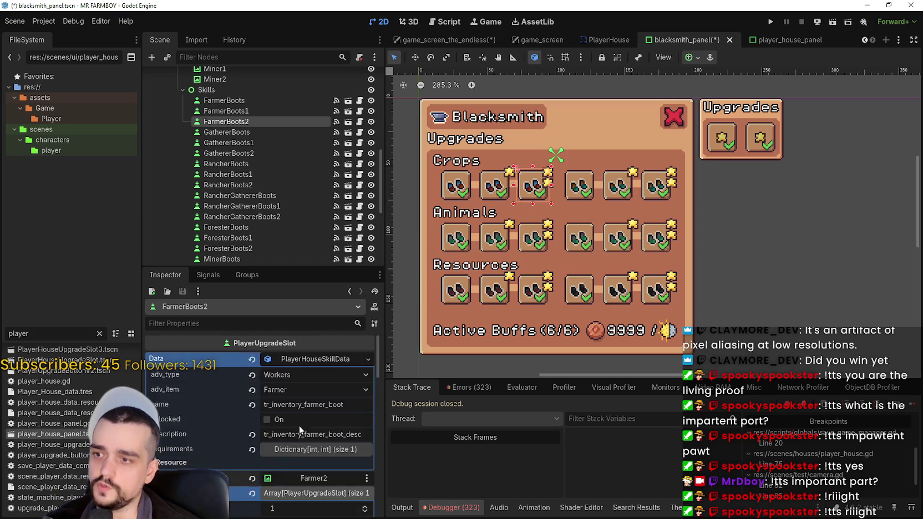
Step: Set FarmerBoots2's Copper requirement to 10000 and save the scene
scroll(299, 426, down, 3)
click(305, 360)
click(309, 376)
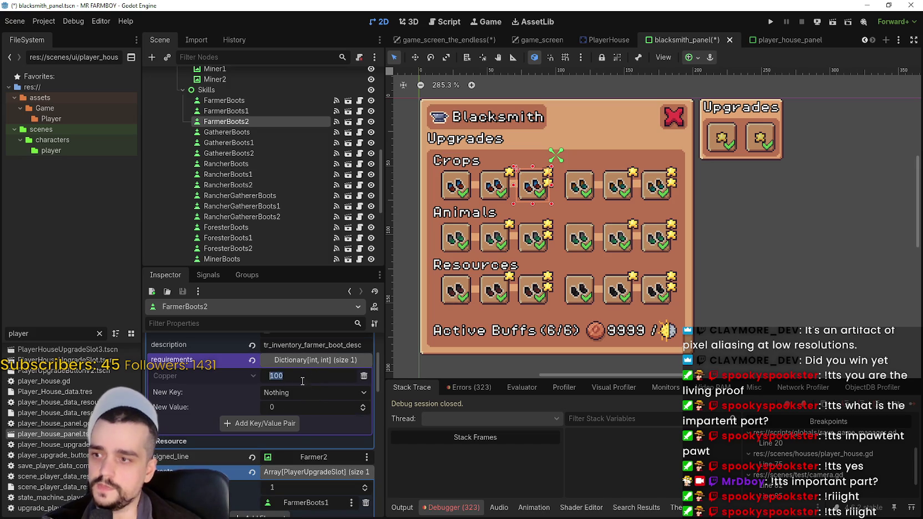
text(100000)
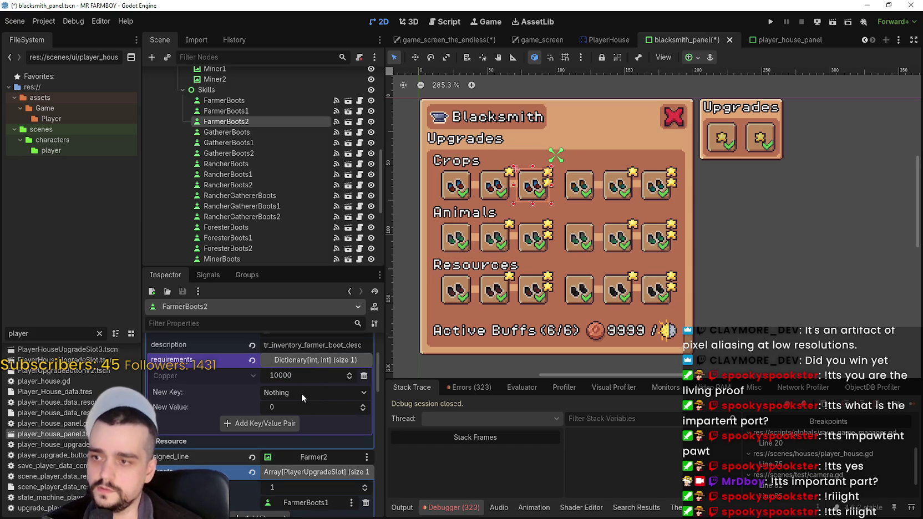
key(ctrl+s)
scroll(487, 190, down, 1)
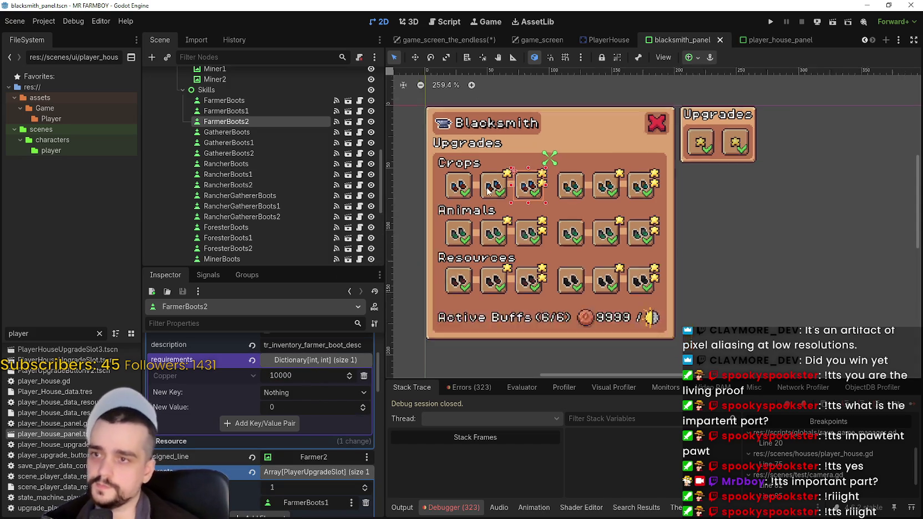
scroll(537, 219, up, 2)
scroll(537, 219, down, 3)
scroll(537, 219, up, 1)
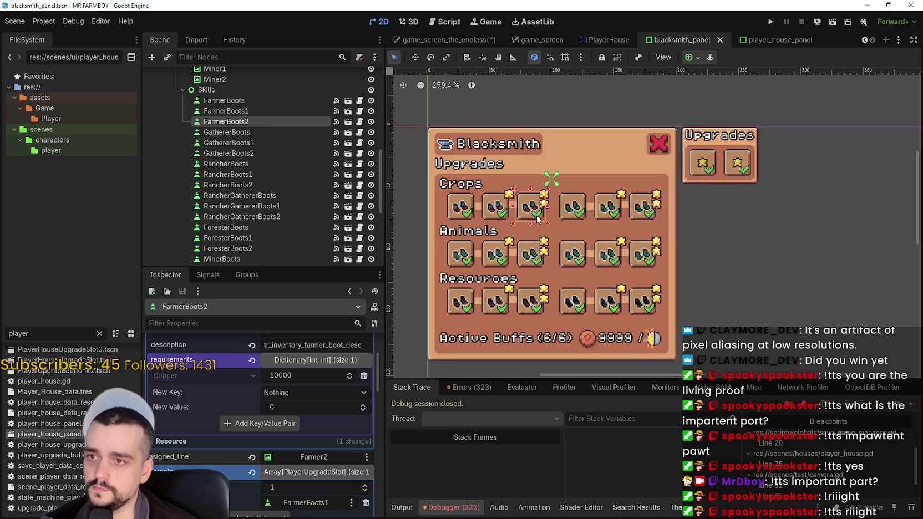
scroll(536, 219, up, 1)
scroll(233, 166, up, 2)
Step: Collapse the Skills, SkillTreeContainer and VBoxContainer branches in the scene tree
click(182, 138)
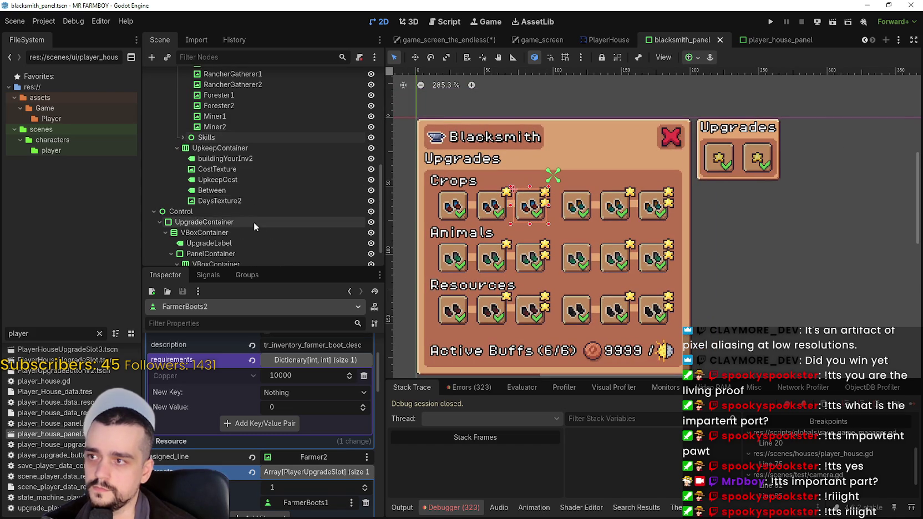
scroll(238, 211, up, 5)
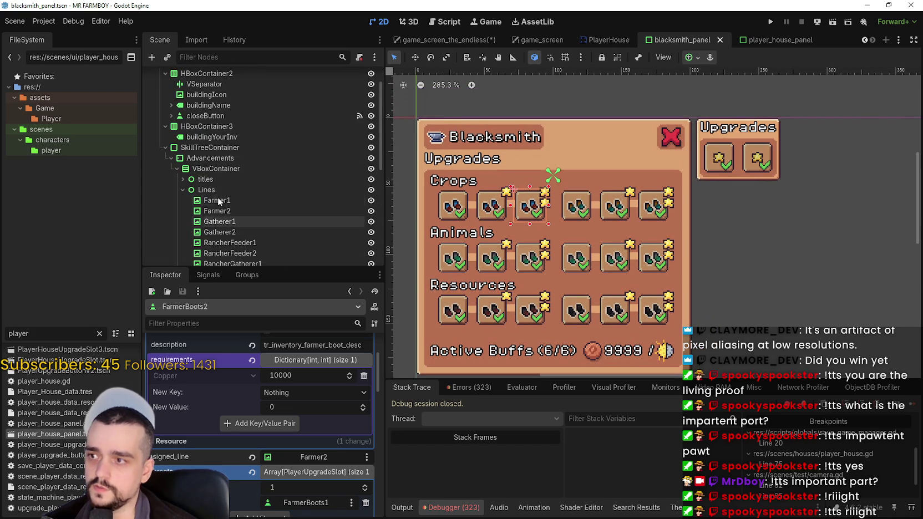
click(166, 147)
scroll(167, 138, up, 1)
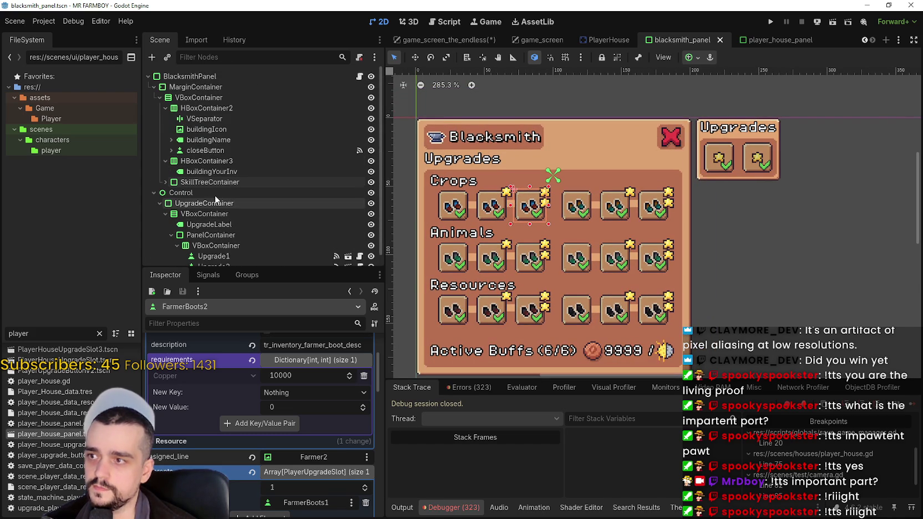
click(159, 98)
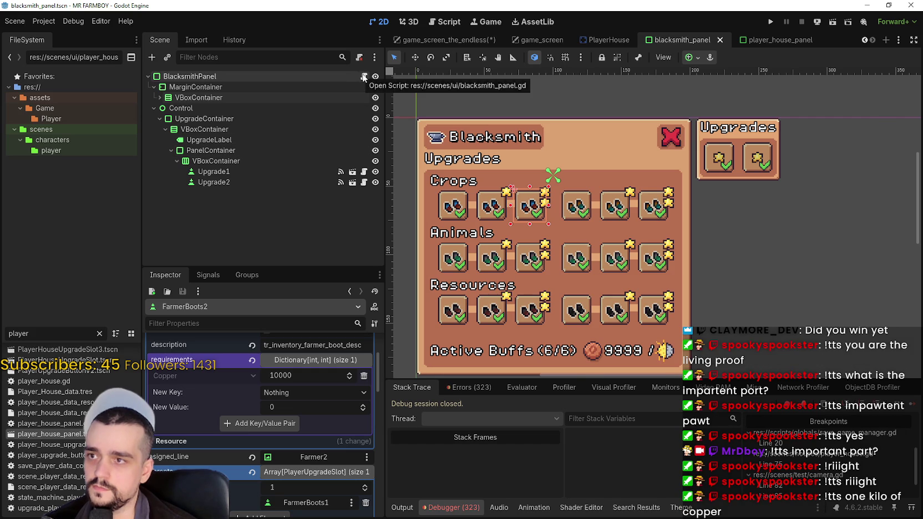
Step: Open blacksmith_panel.gd from BlacksmithPanel's script icon and launch the game
click(364, 78)
scroll(680, 211, down, 3)
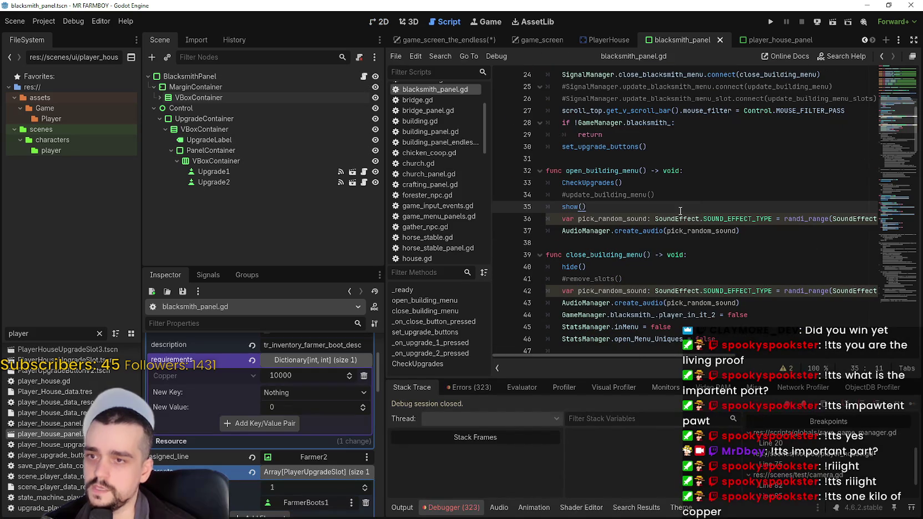
scroll(688, 200, up, 5)
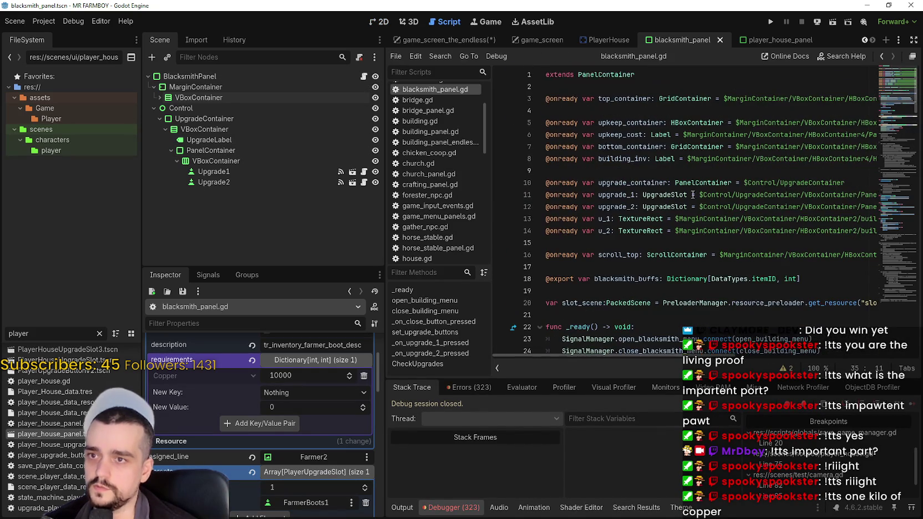
click(677, 172)
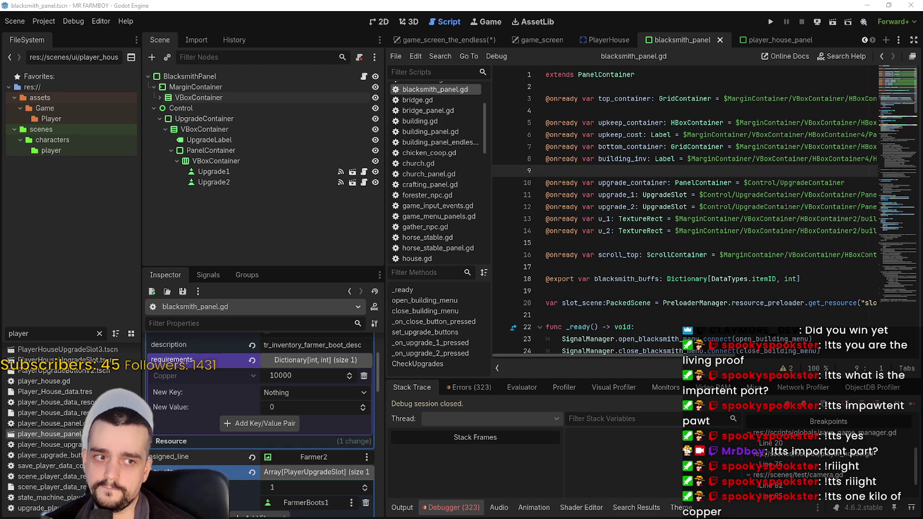
click(770, 21)
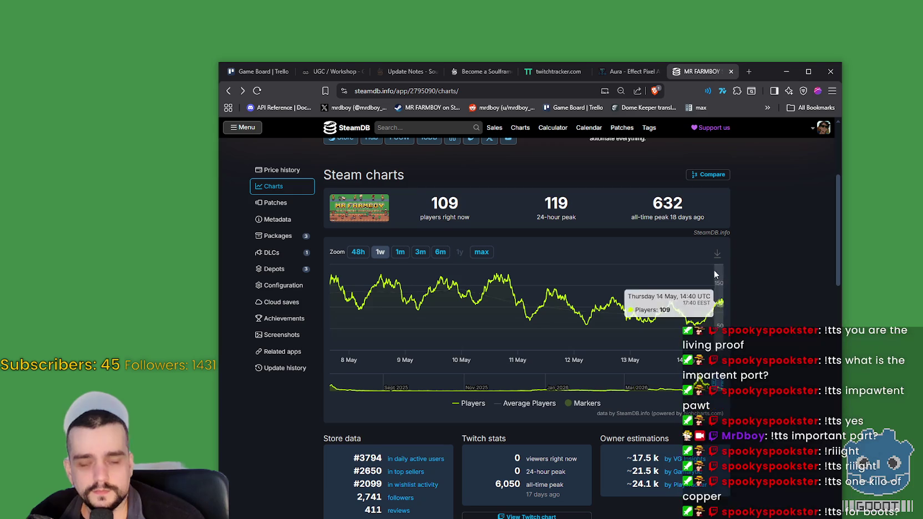
Step: Switch the SteamDB player chart to the 48-hour range
scroll(764, 291, up, 5)
right_click(768, 298)
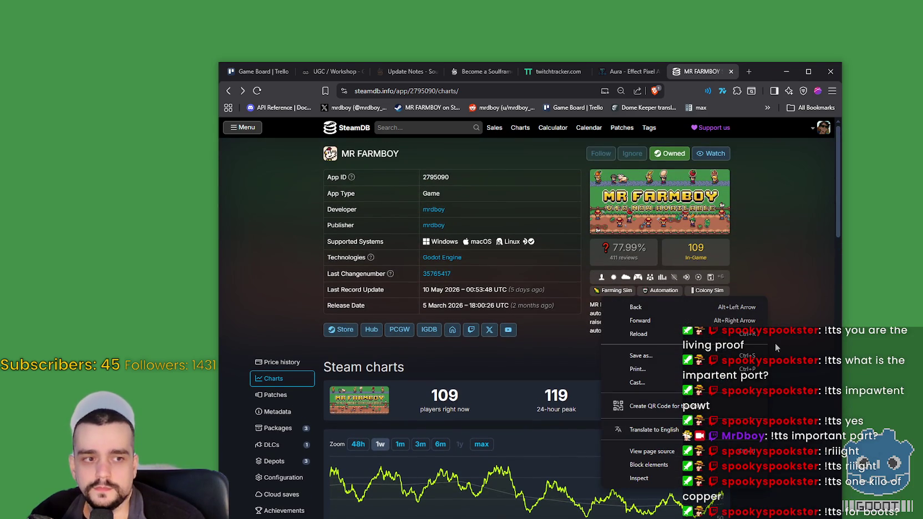
click(770, 319)
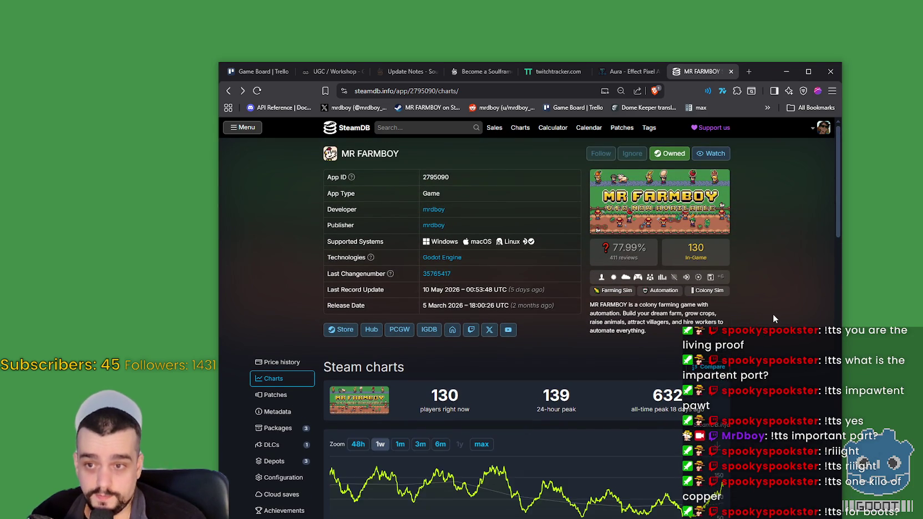
scroll(772, 314, down, 1)
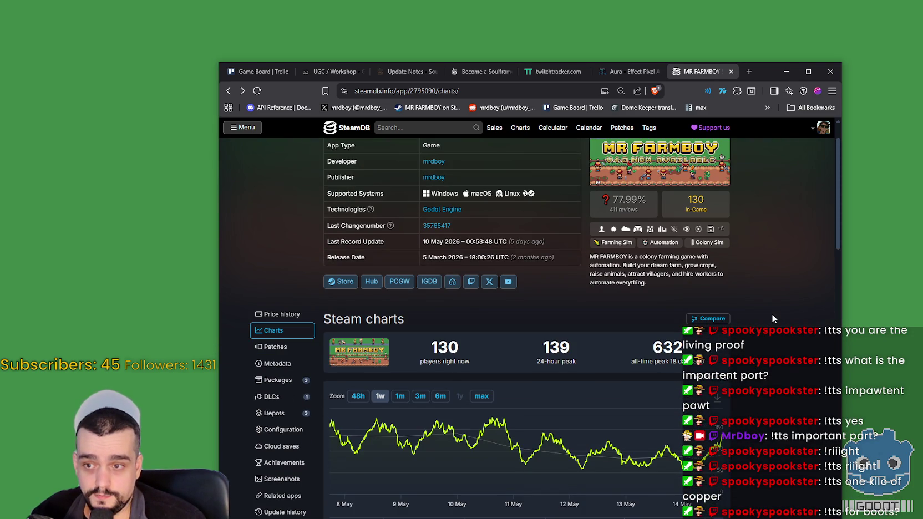
mouse_move(726, 439)
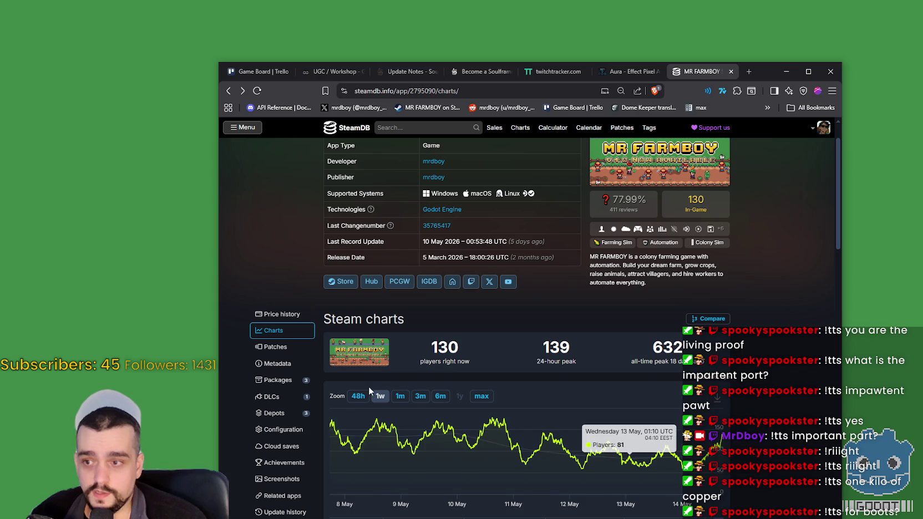
click(357, 396)
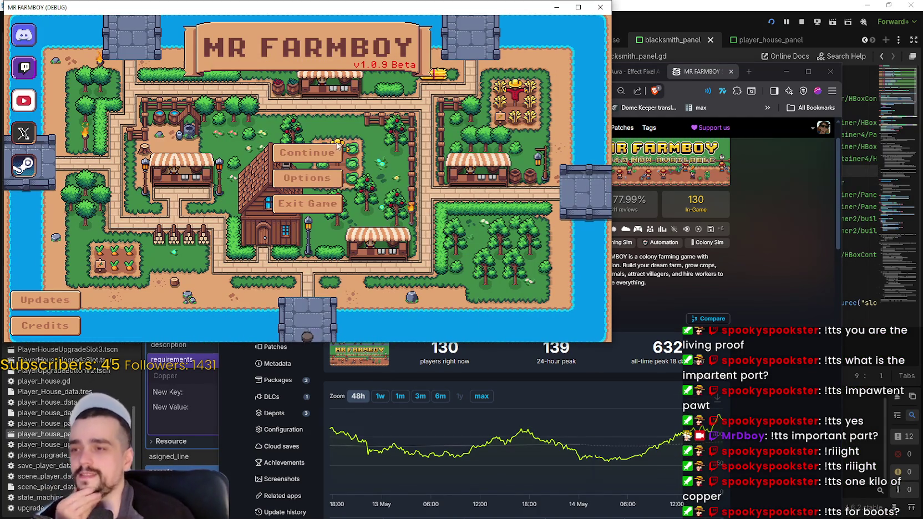
Step: Continue from the game's title menu and pick the first save game
click(307, 153)
scroll(294, 205, up, 3)
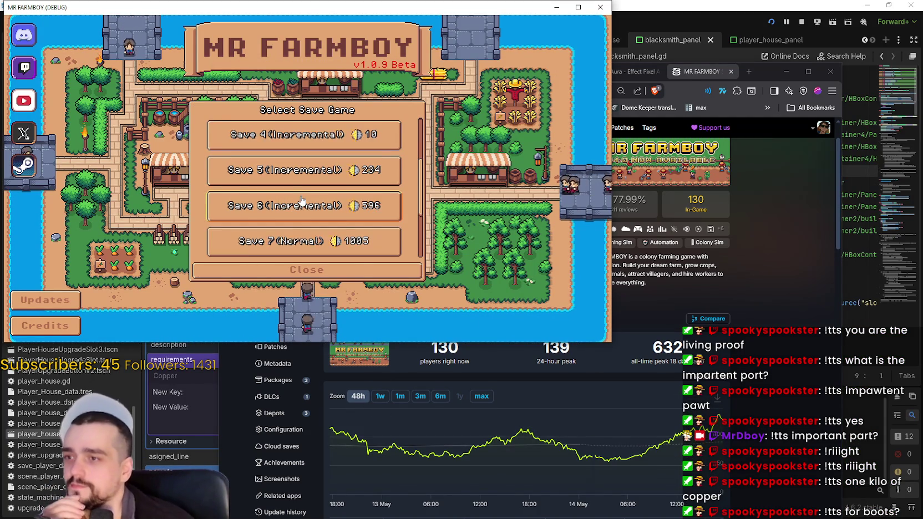
click(286, 137)
Step: Load the first save, which breaks at line 27's get_v_scroll_bar call, and stop the game
click(287, 138)
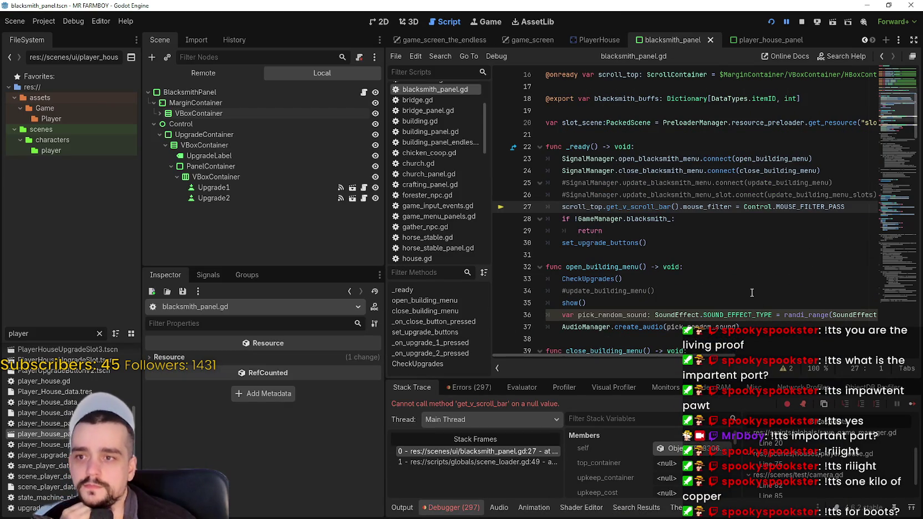
click(736, 224)
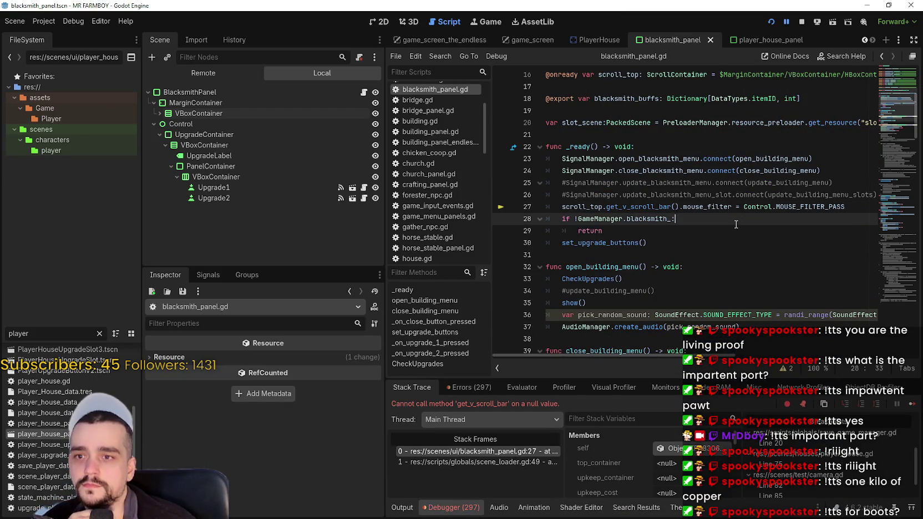
double_click(573, 206)
scroll(757, 277, up, 2)
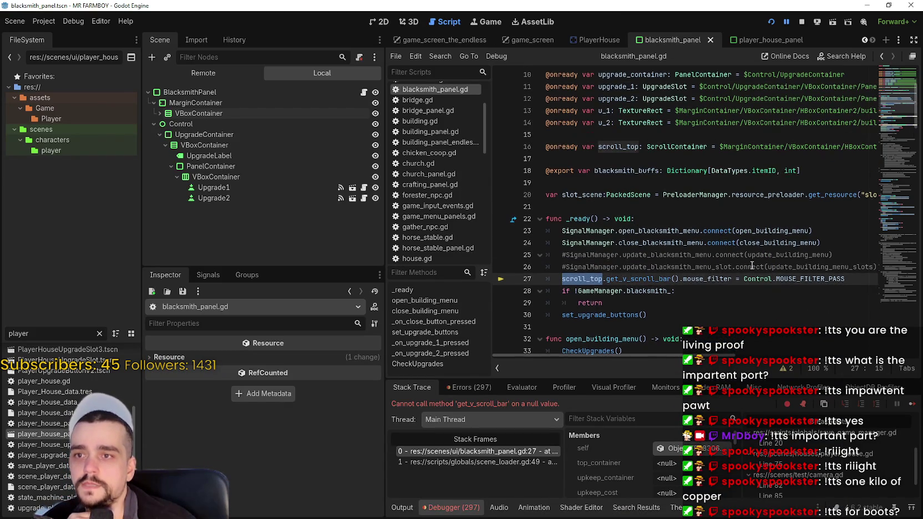
click(546, 147)
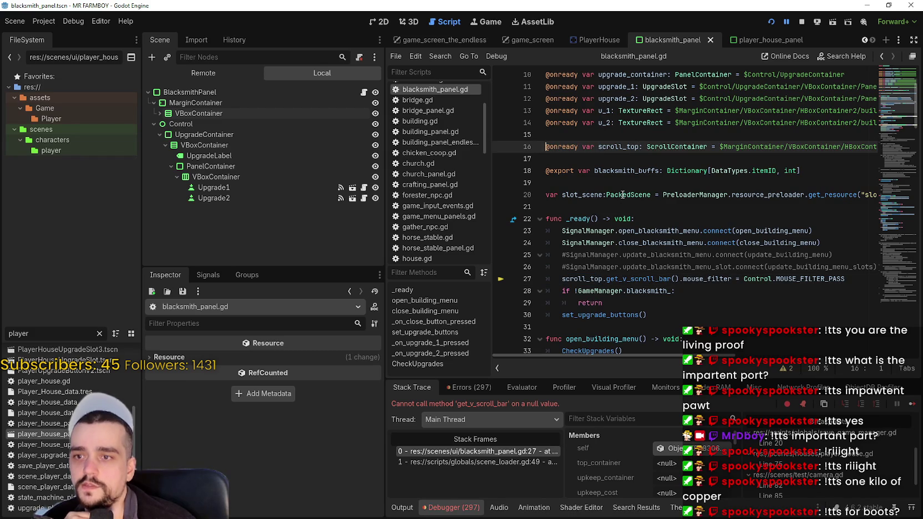
click(802, 22)
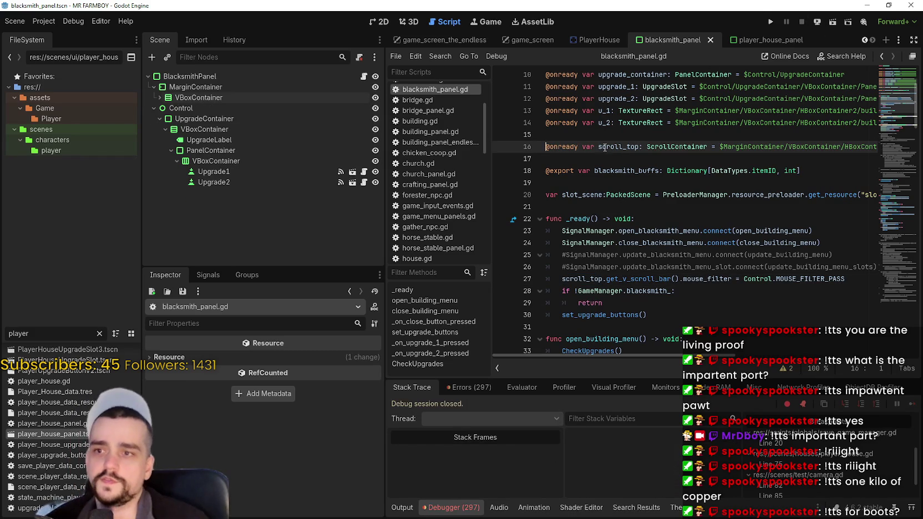
Step: Comment out lines 16 (scroll_top) and 27 (get_v_scroll_bar) and save the script
text(#)
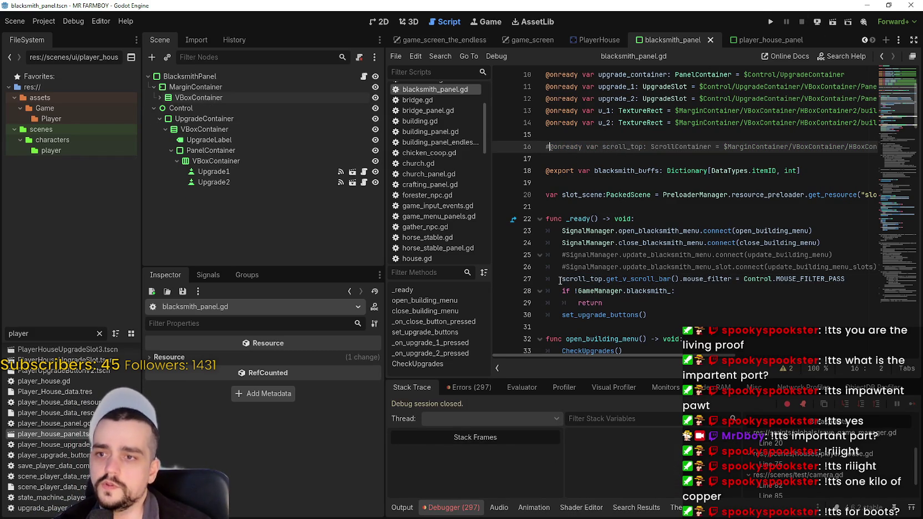
click(562, 278)
text(#)
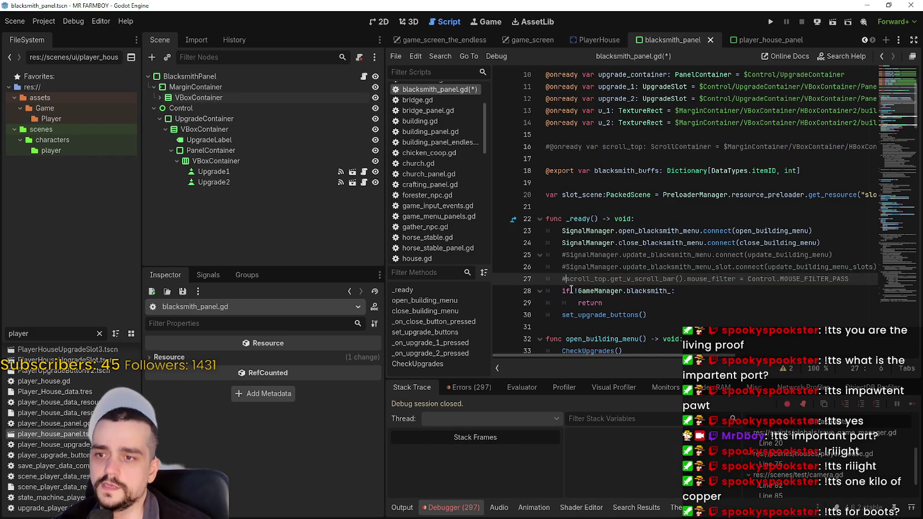
click(647, 308)
key(ctrl+s)
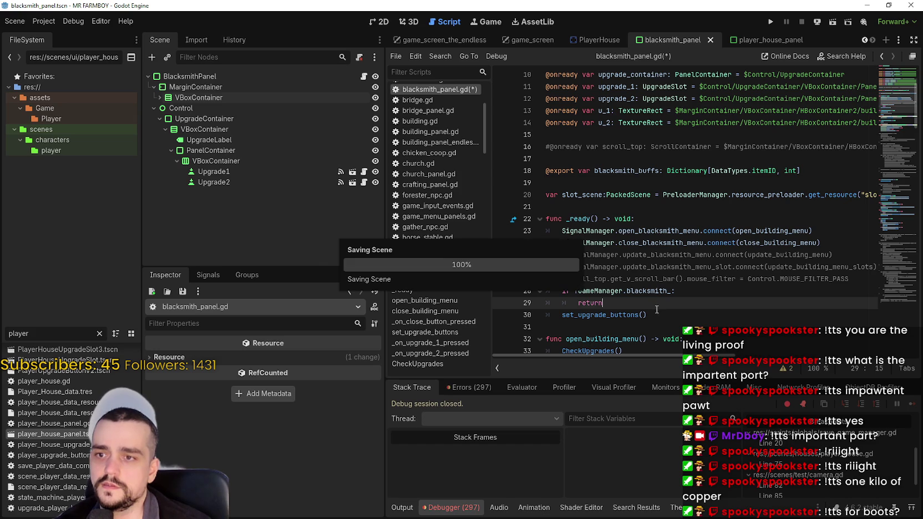
scroll(657, 309, up, 2)
Step: Comment out the container and upkeep_cost declarations on lines 8, 7, 6 and 5
scroll(614, 200, up, 1)
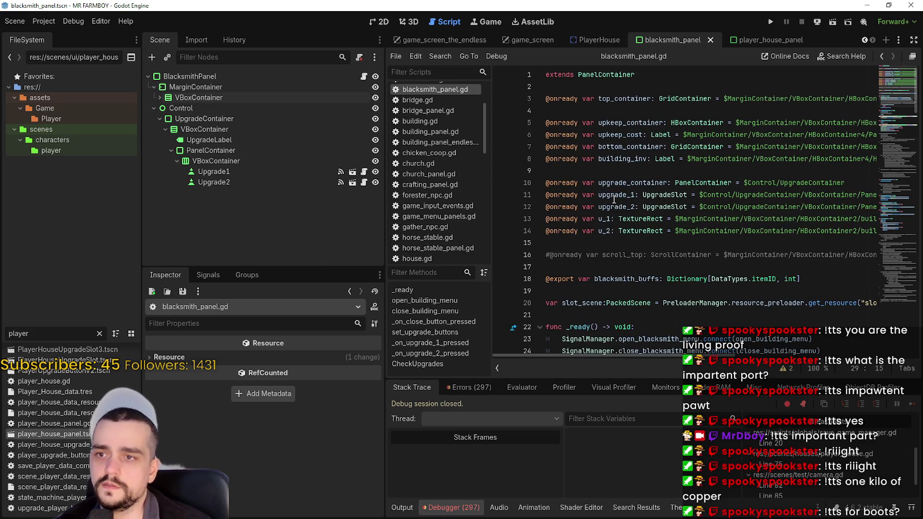
click(546, 159)
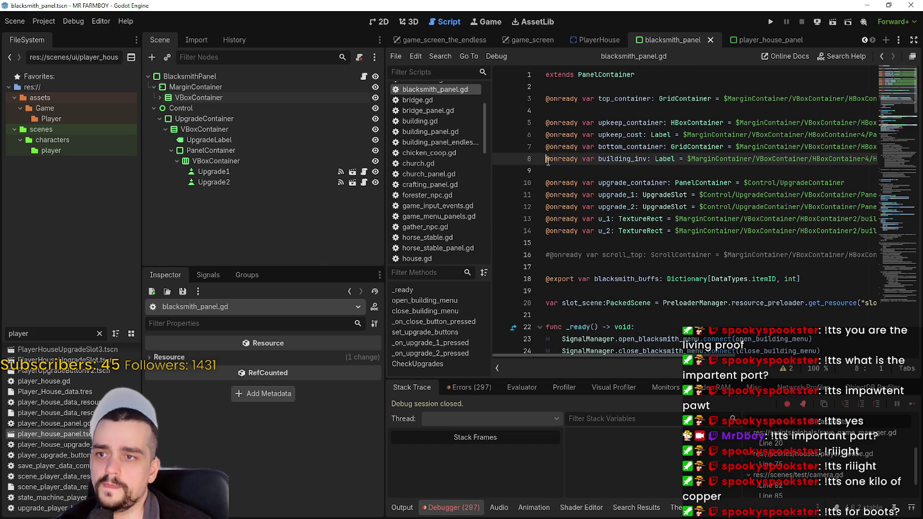
text(#)
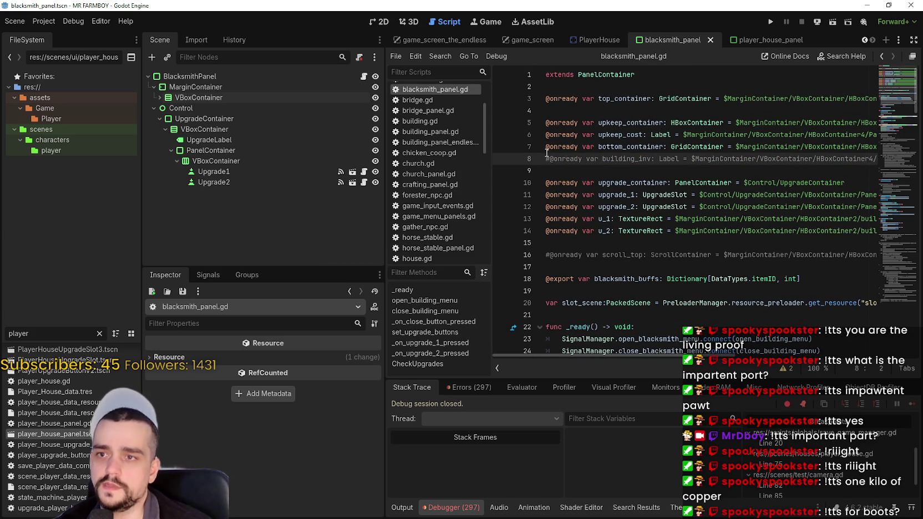
click(546, 146)
text(#)
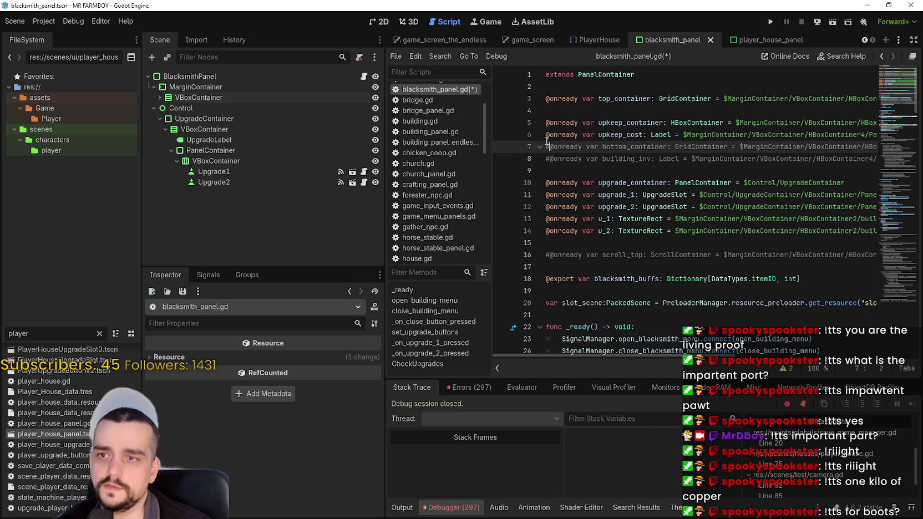
click(625, 137)
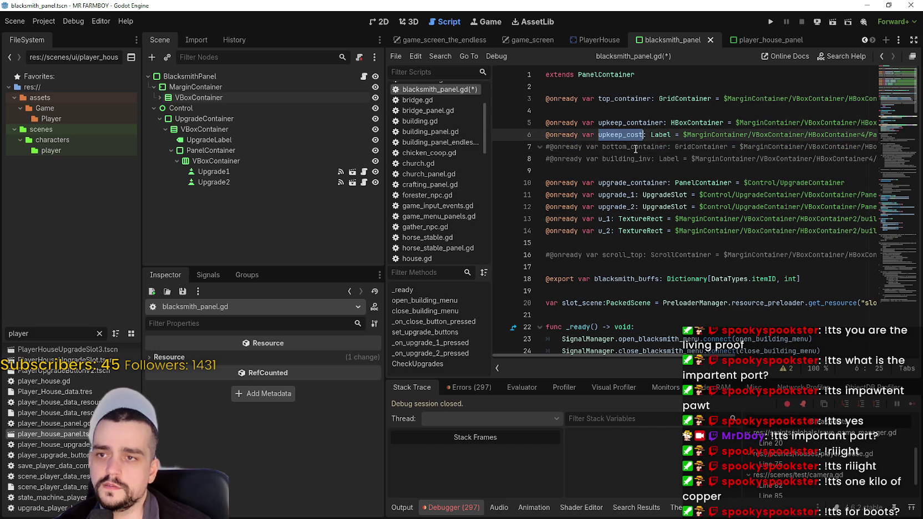
click(646, 170)
click(544, 133)
text(#)
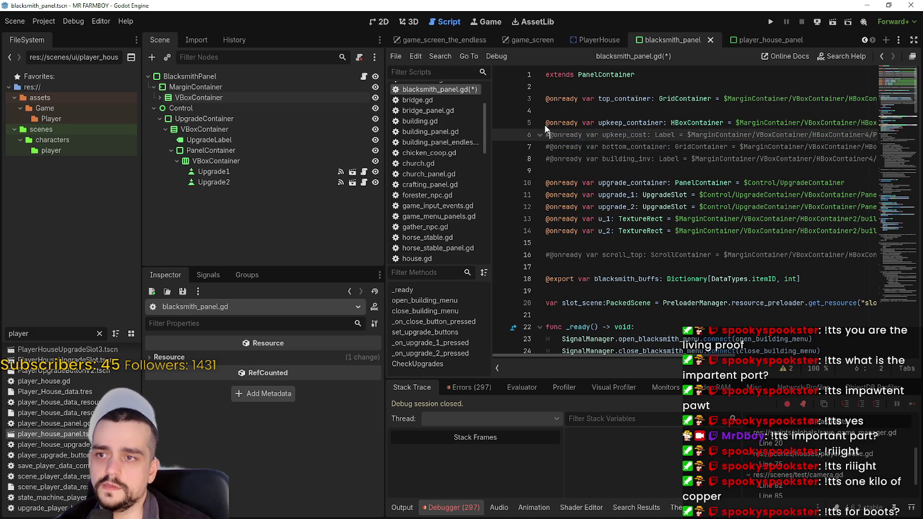
click(546, 123)
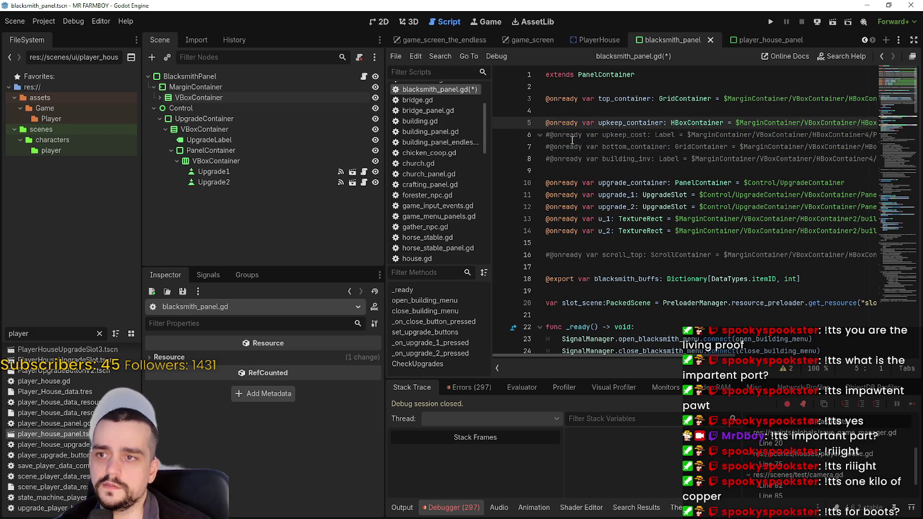
text(#)
click(548, 99)
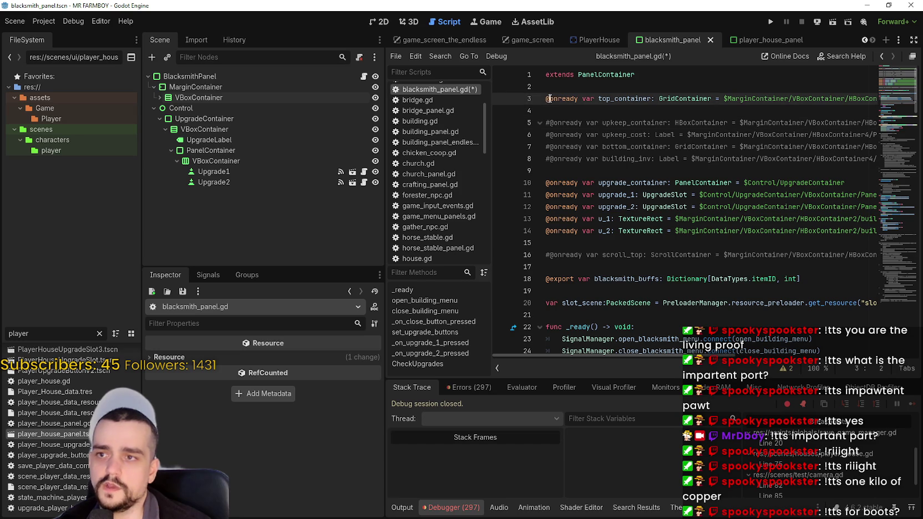
Step: Comment out line 3's building_inv, then inspect Upgrade1, Upgrade2 and BlacksmithPanel's blacksmith_buffs dictionary
text(#)
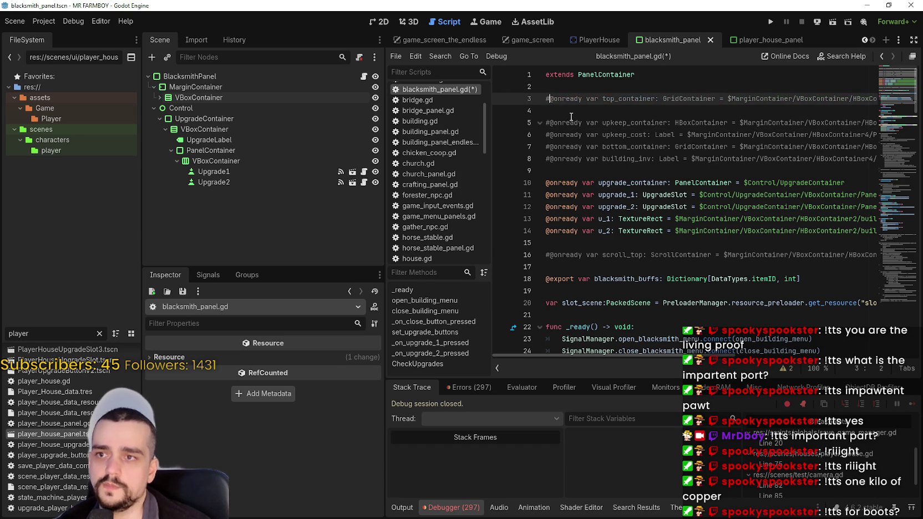
double_click(631, 183)
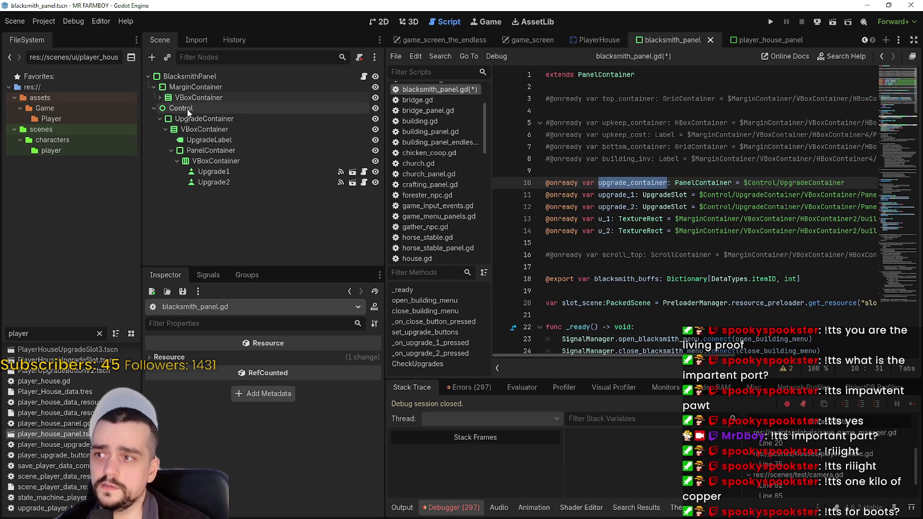
scroll(608, 158, down, 2)
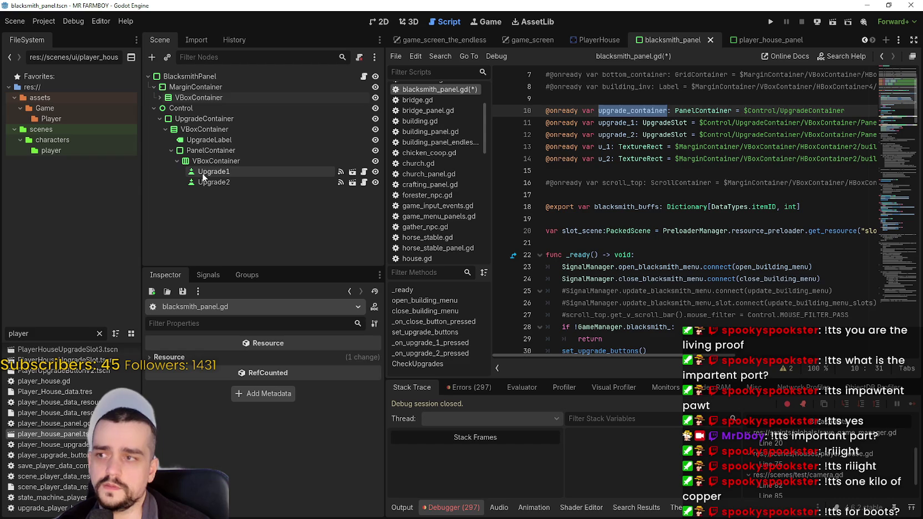
click(214, 171)
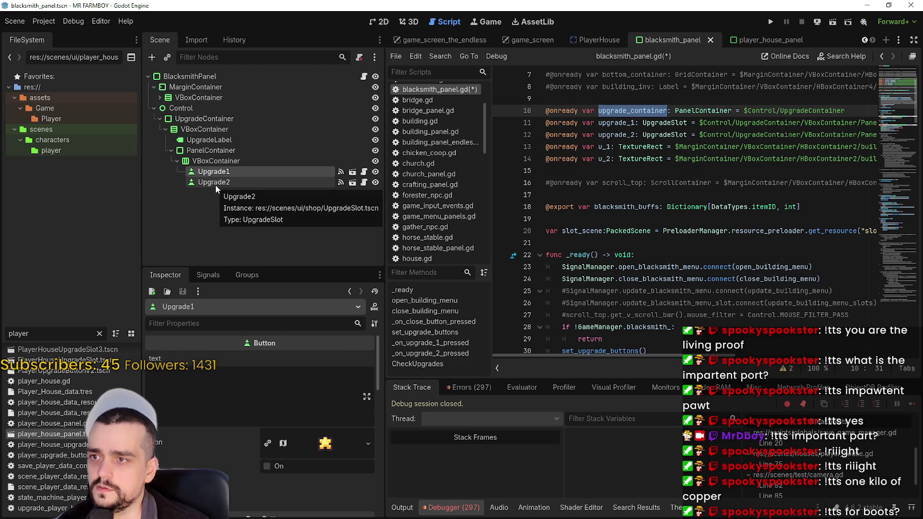
click(215, 183)
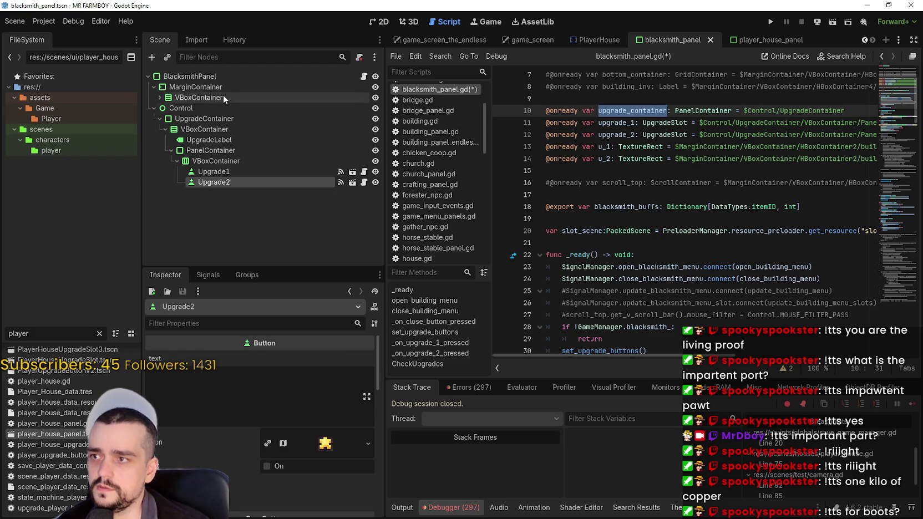
click(226, 78)
click(315, 359)
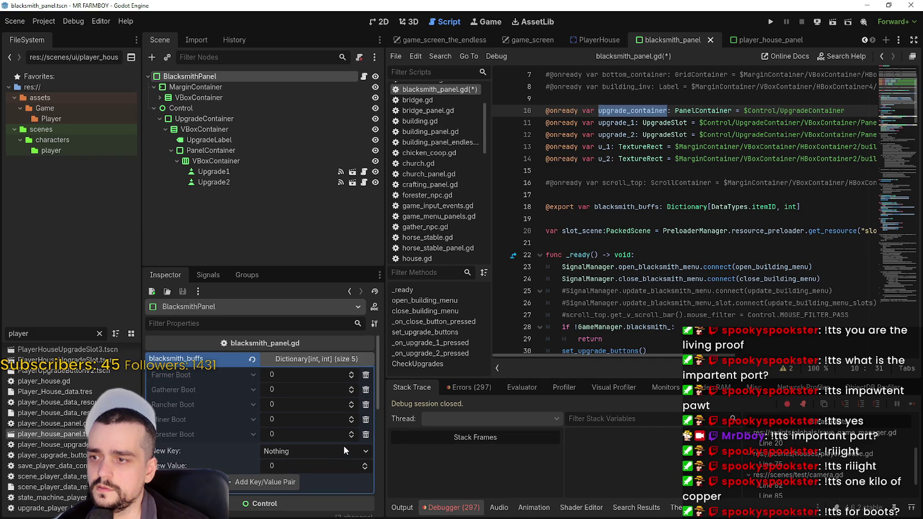
scroll(344, 446, down, 4)
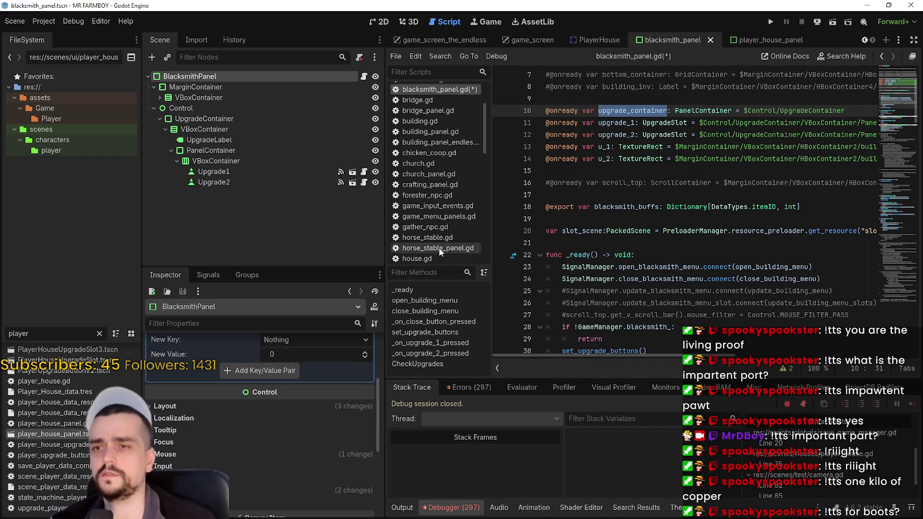
scroll(704, 242, down, 5)
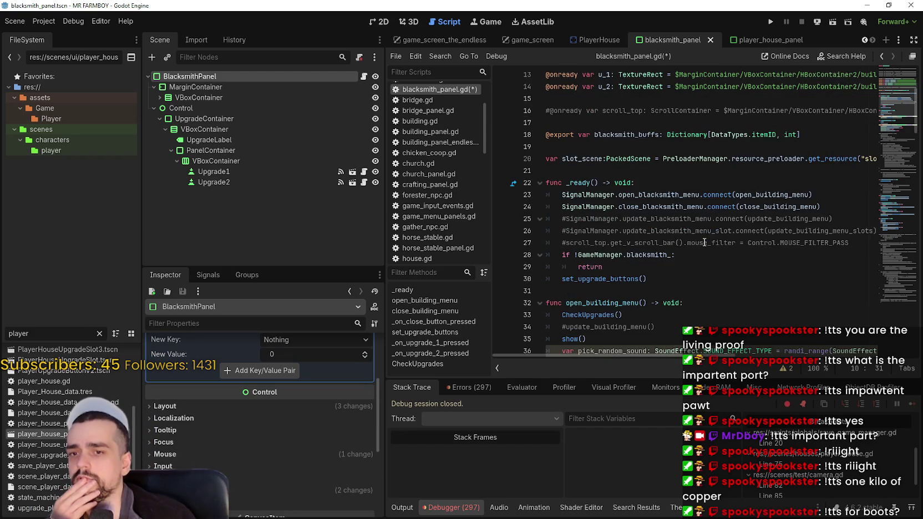
scroll(704, 243, down, 2)
scroll(699, 243, up, 9)
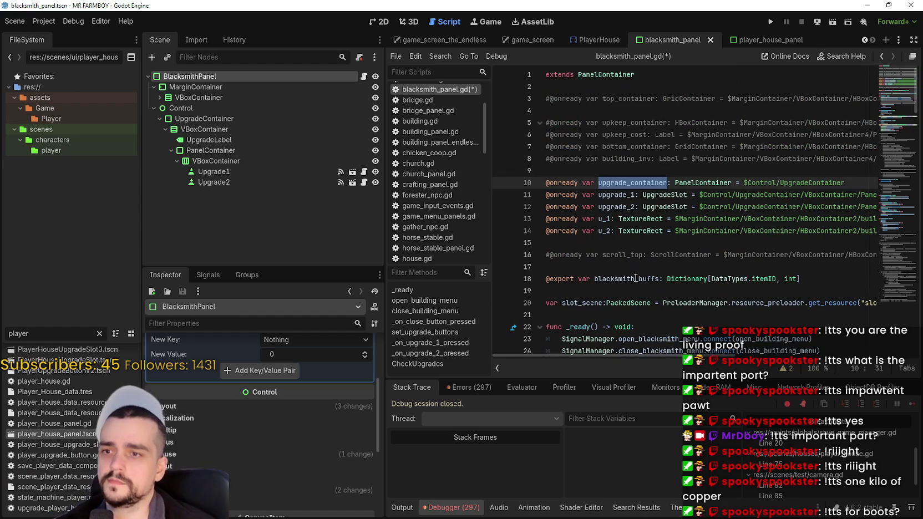
Step: Comment out the blacksmith_buffs export on line 18 and slot_scene on line 20, then save
click(635, 281)
double_click(627, 279)
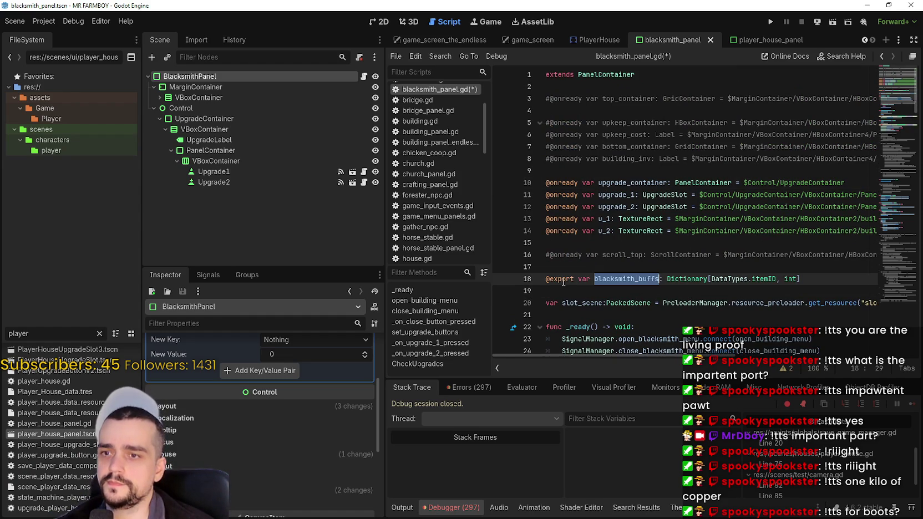
click(548, 280)
scroll(332, 390, up, 4)
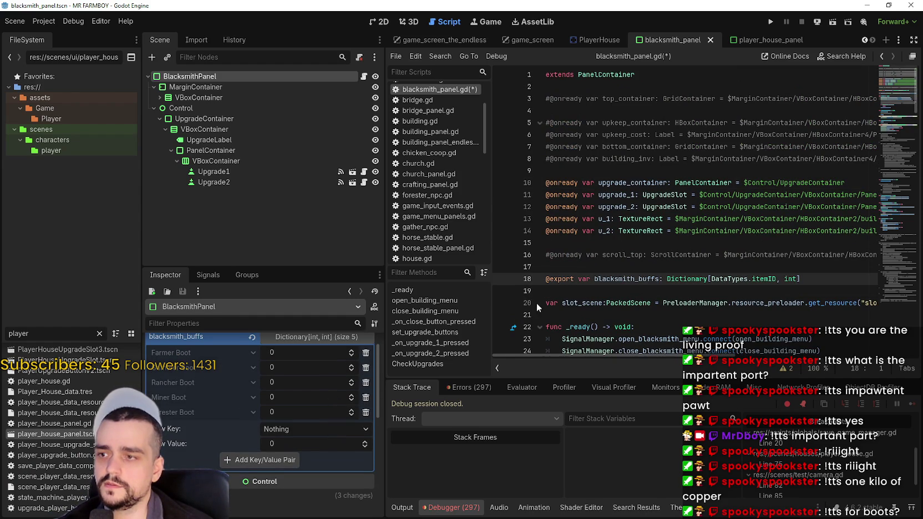
text(#)
click(643, 295)
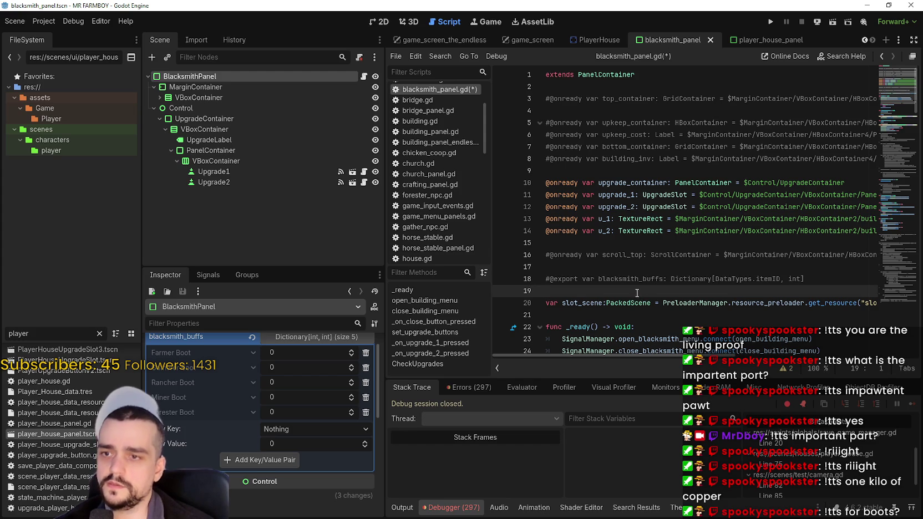
scroll(626, 279, down, 1)
click(626, 280)
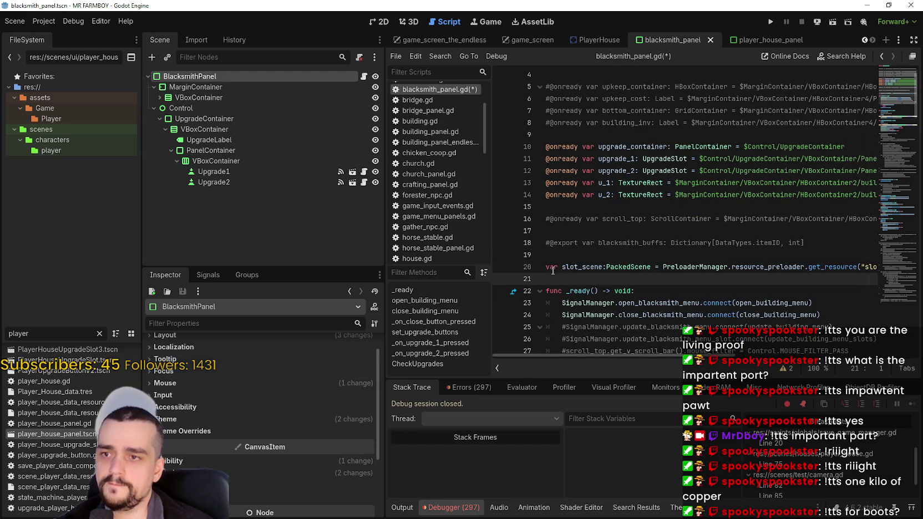
key(Up)
text(#)
key(Down)
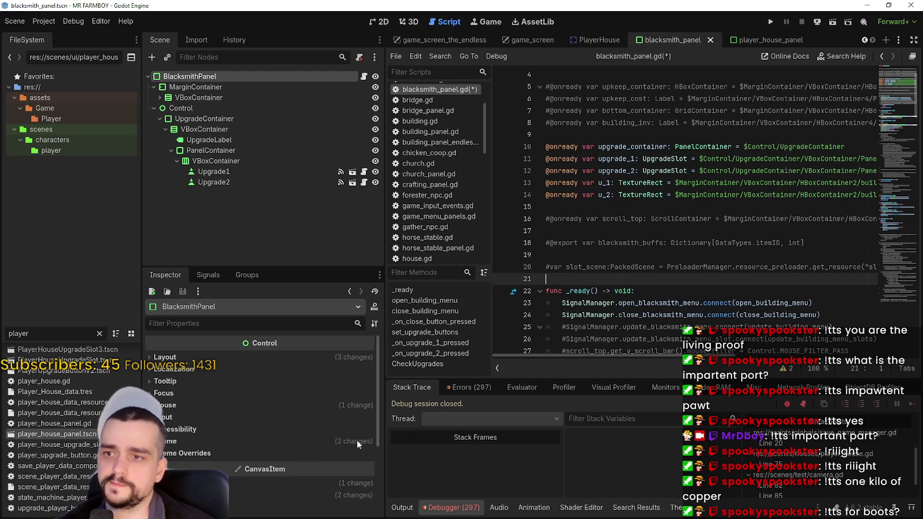
key(ctrl+s)
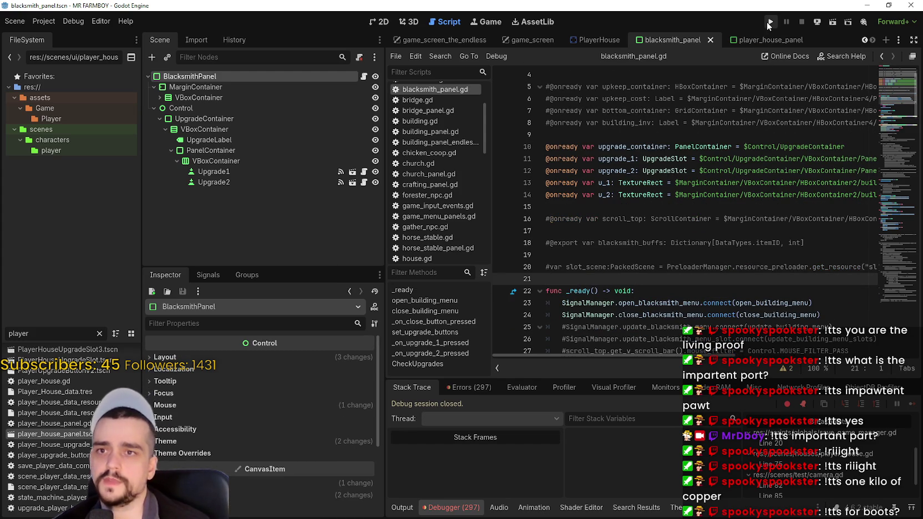
Step: Test-run the game from Save 2, view the Blacksmith panel, then stop the run
click(767, 21)
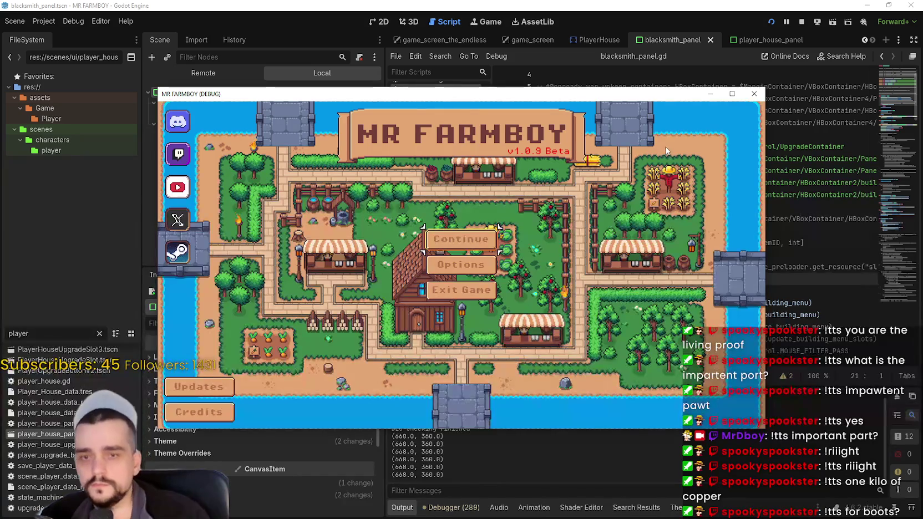
click(433, 240)
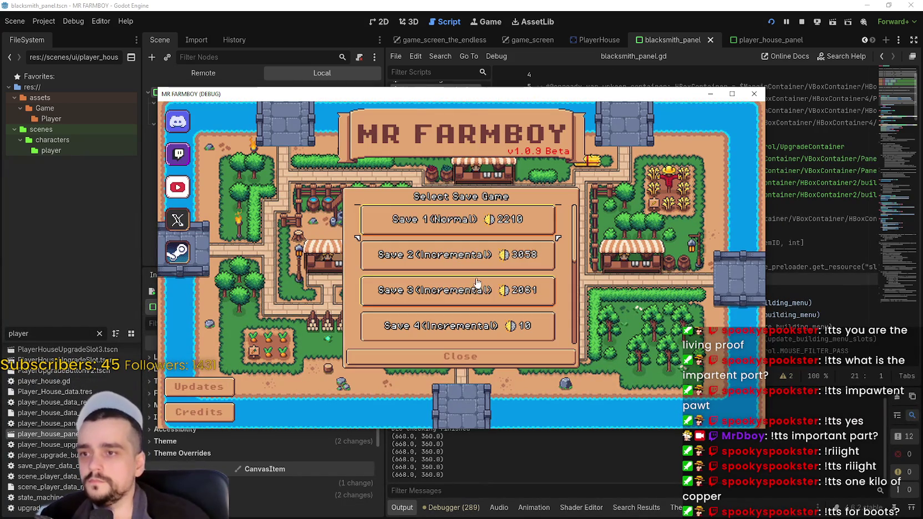
click(472, 254)
click(383, 225)
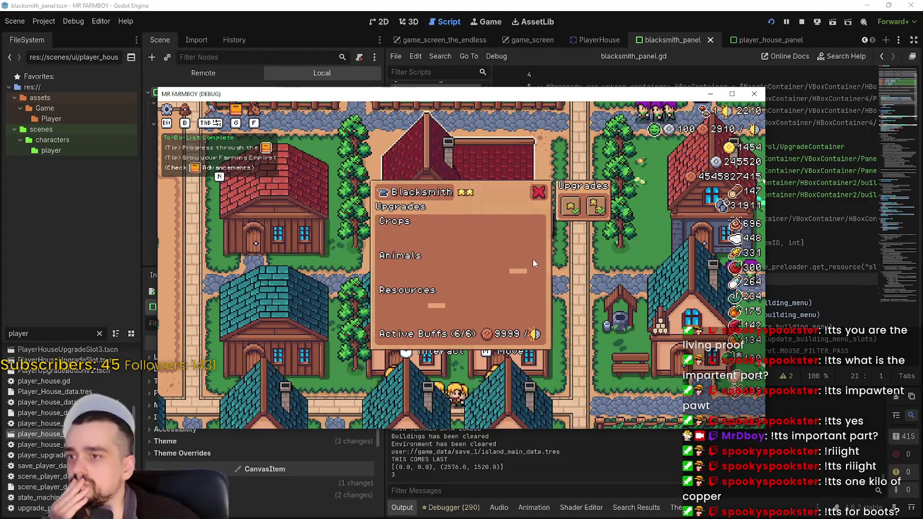
mouse_move(693, 120)
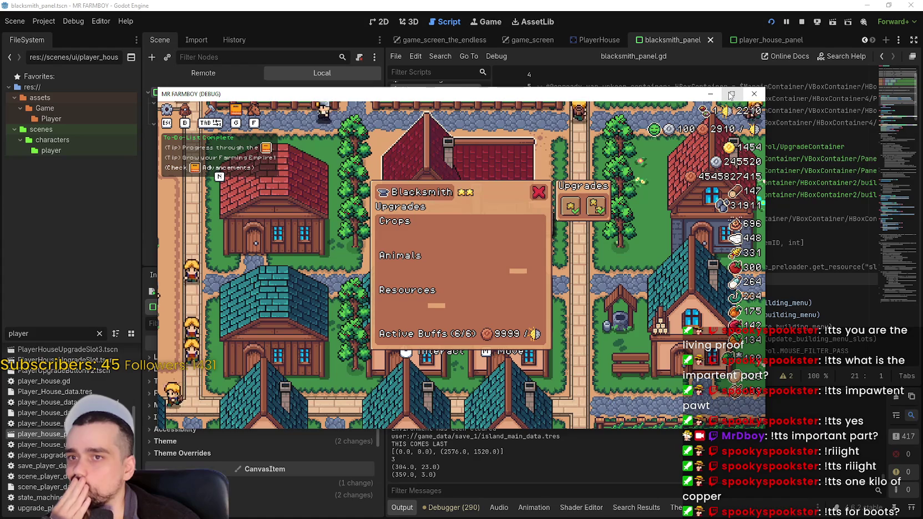
mouse_move(269, 95)
mouse_down()
mouse_move(462, 84)
mouse_move(316, 85)
mouse_up()
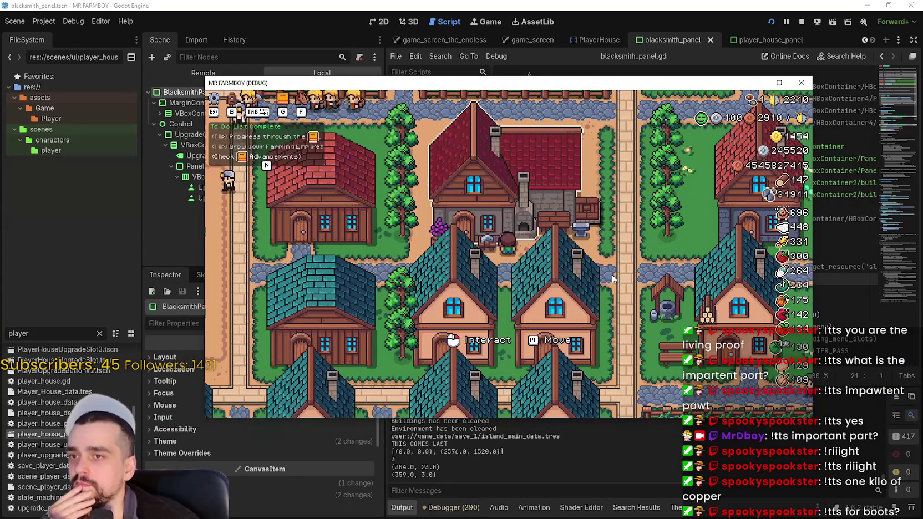
mouse_move(645, 201)
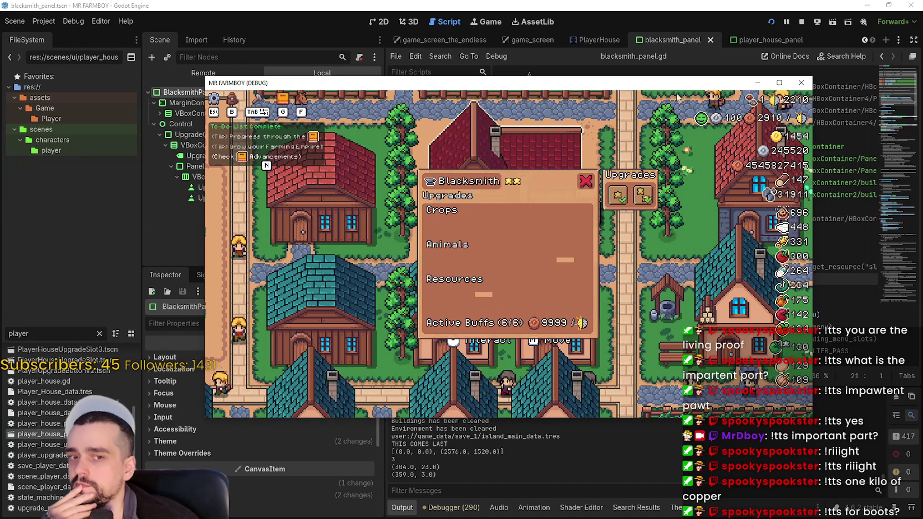
click(801, 22)
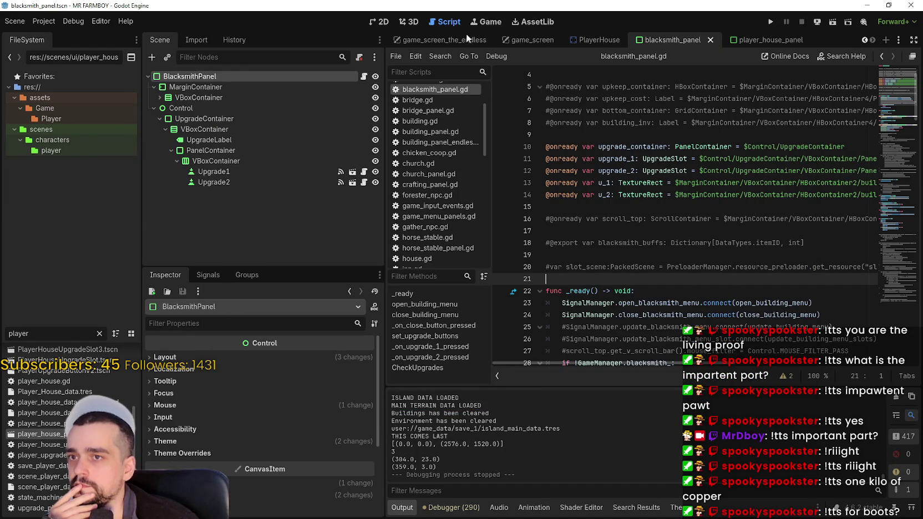
Step: In the 2D Blacksmith panel, check the MinerBoots2, MinerBoots1, MinerBoots and FarmerBoots slots in the Inspector
click(379, 21)
scroll(633, 322, up, 4)
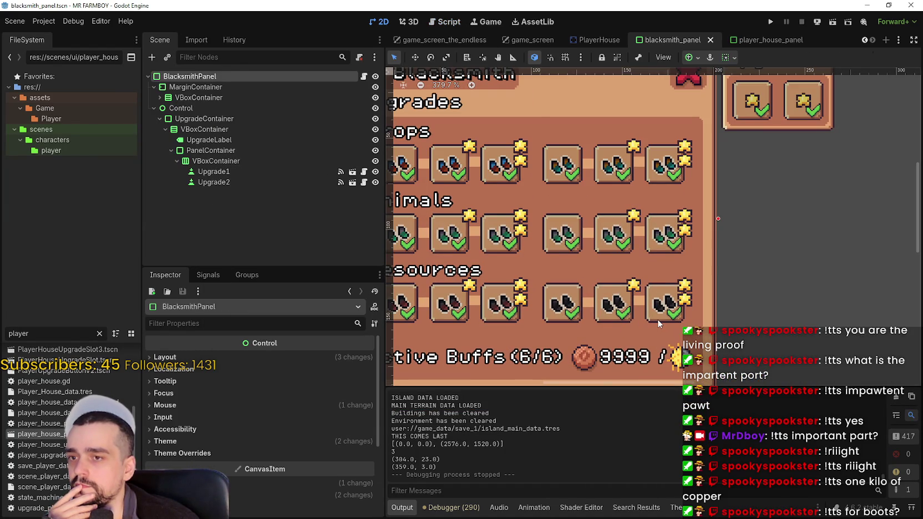
click(658, 321)
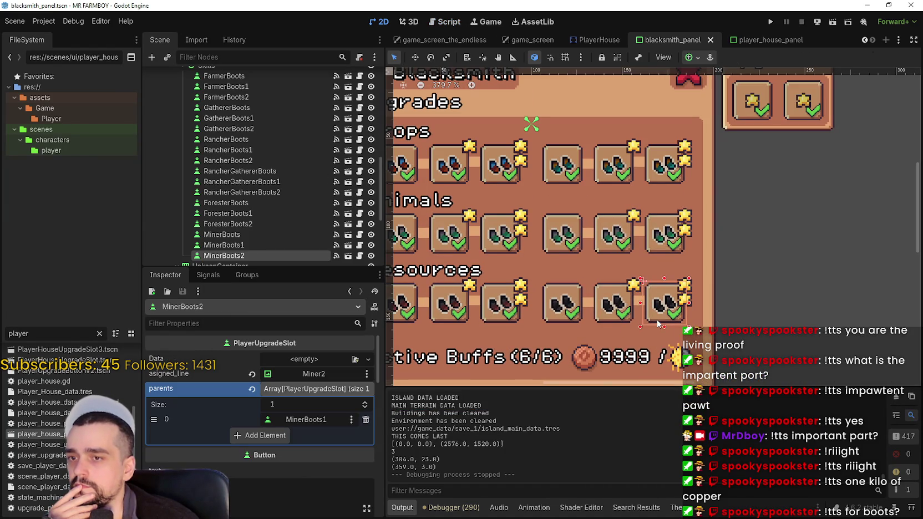
click(623, 320)
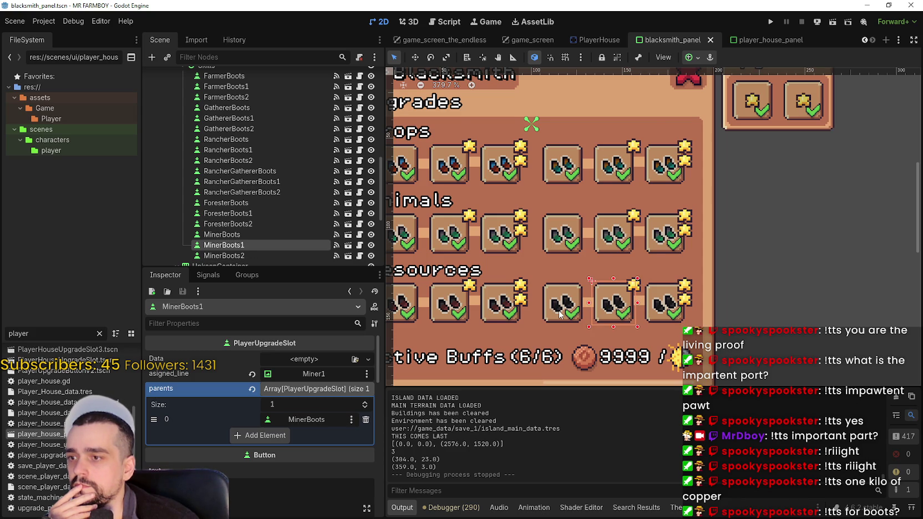
click(560, 314)
scroll(557, 311, down, 3)
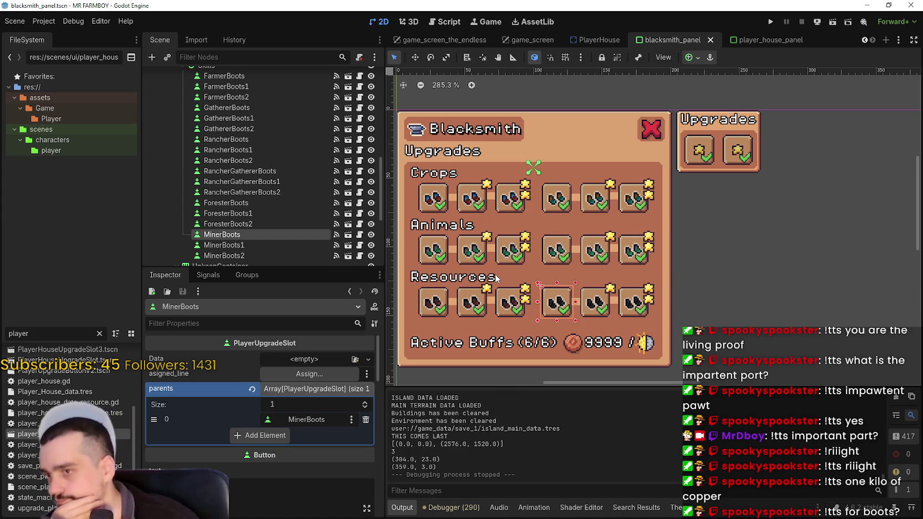
click(428, 201)
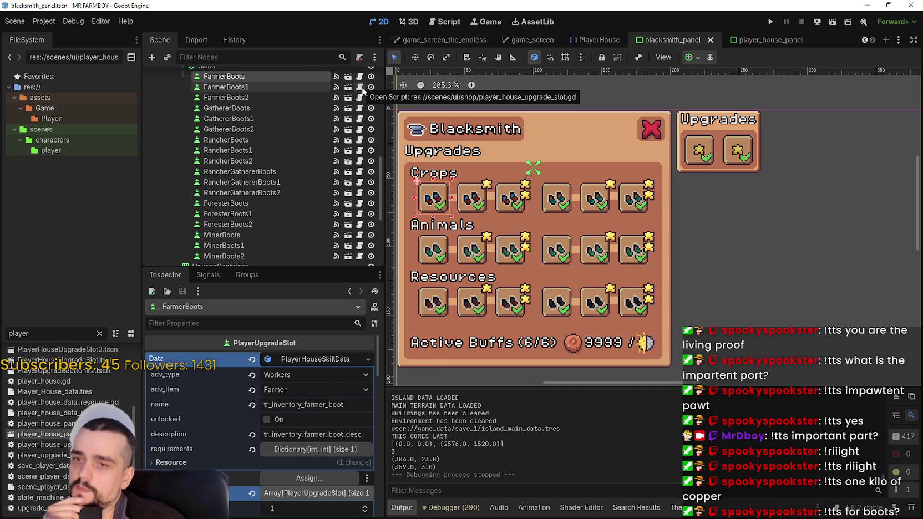
scroll(363, 90, up, 5)
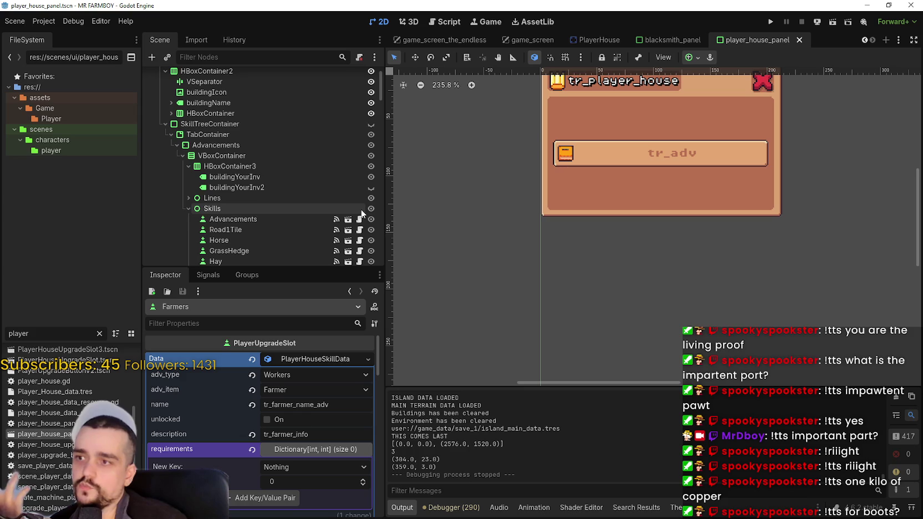
scroll(361, 209, up, 3)
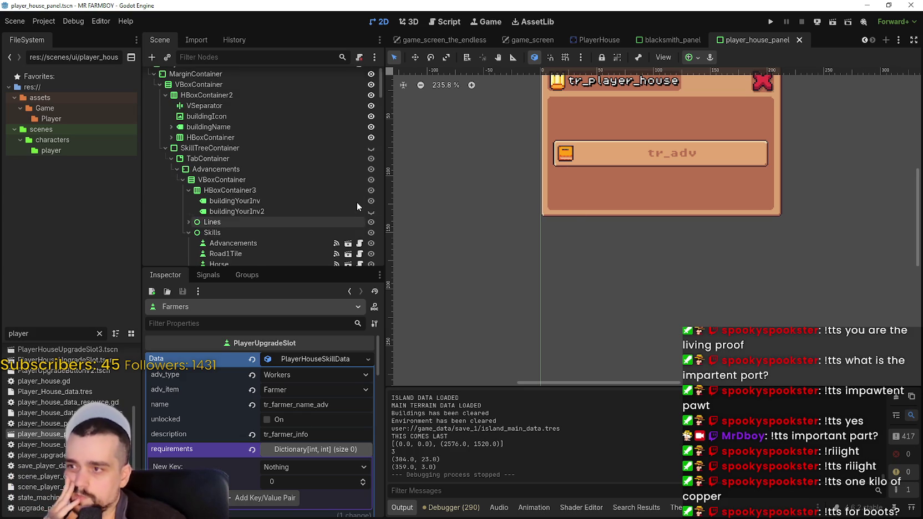
Step: Open player_house_panel.gd and select its _unlock_item_load call and checkAllSkills function name
click(360, 76)
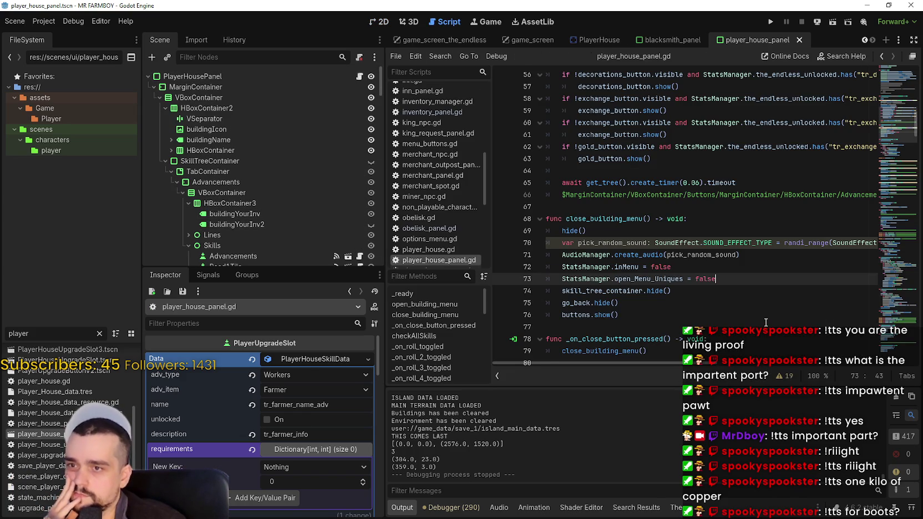
scroll(765, 322, up, 6)
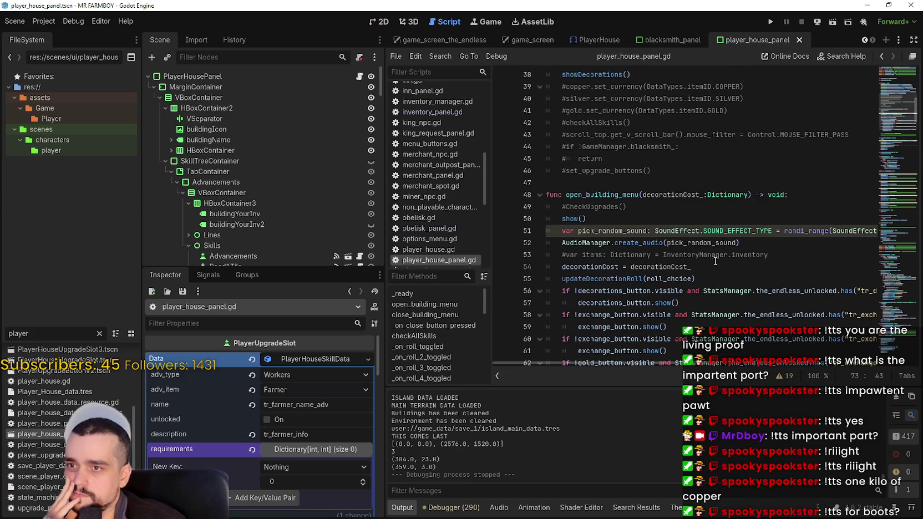
scroll(704, 243, down, 2)
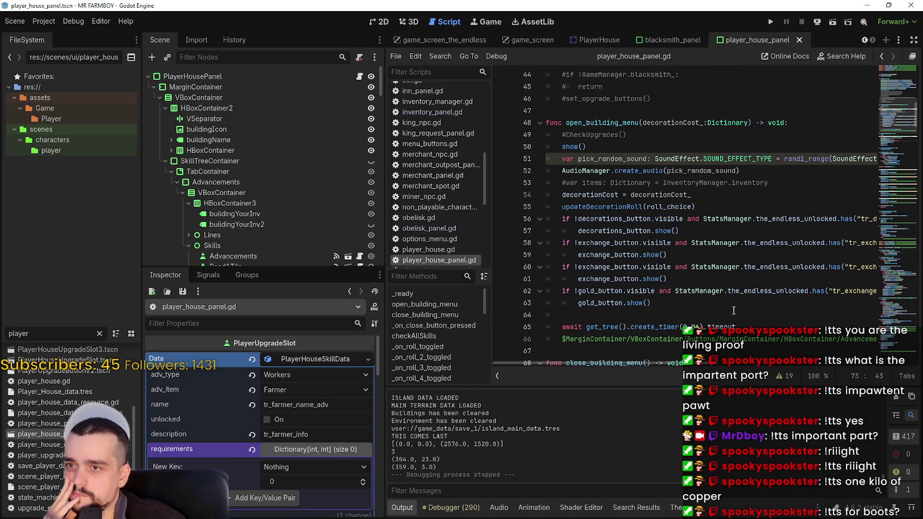
scroll(732, 308, down, 2)
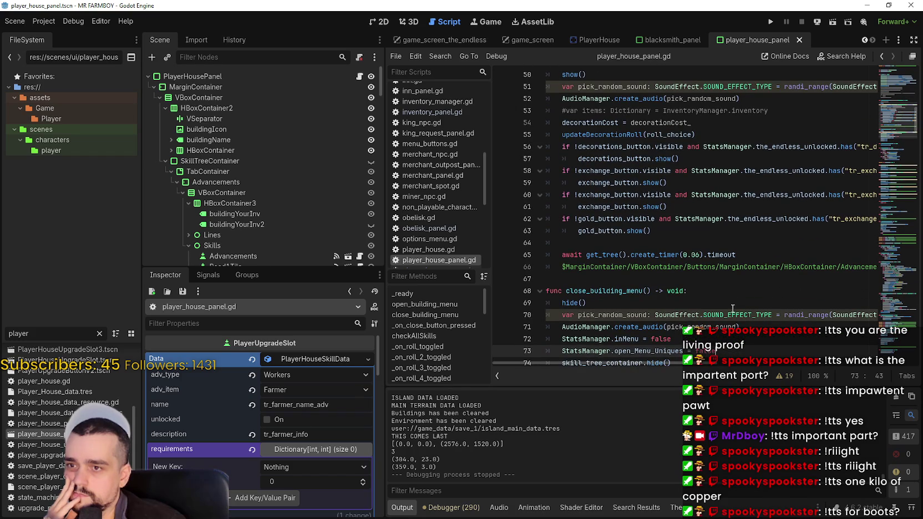
scroll(677, 325, down, 1)
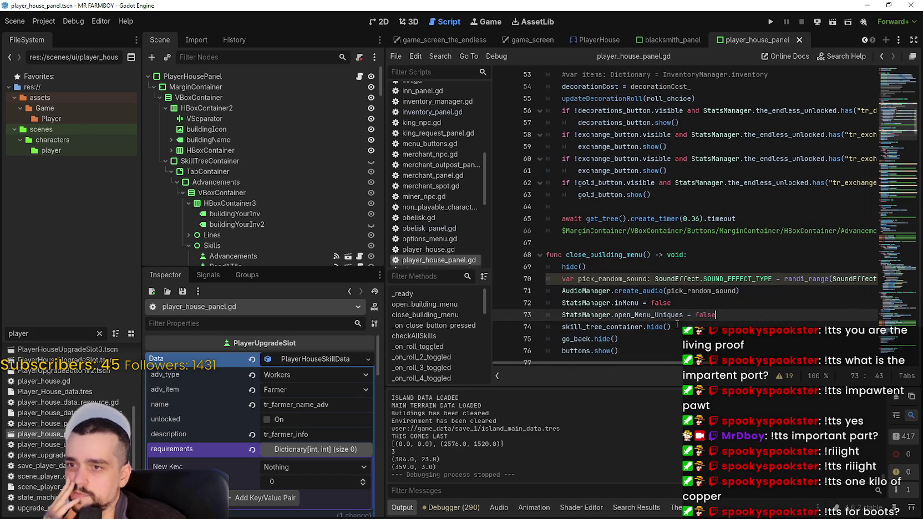
mouse_move(683, 365)
mouse_down()
mouse_move(838, 372)
mouse_move(638, 366)
mouse_up()
scroll(602, 193, down, 4)
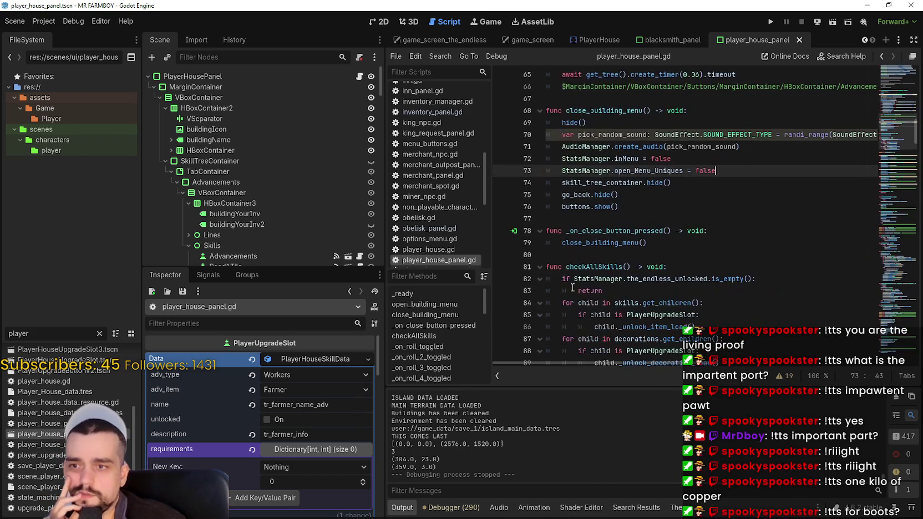
scroll(603, 193, down, 2)
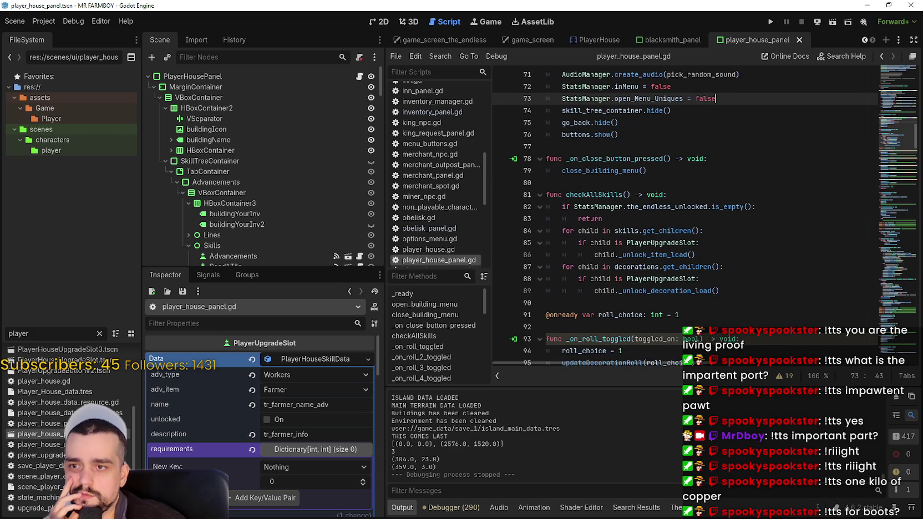
double_click(687, 255)
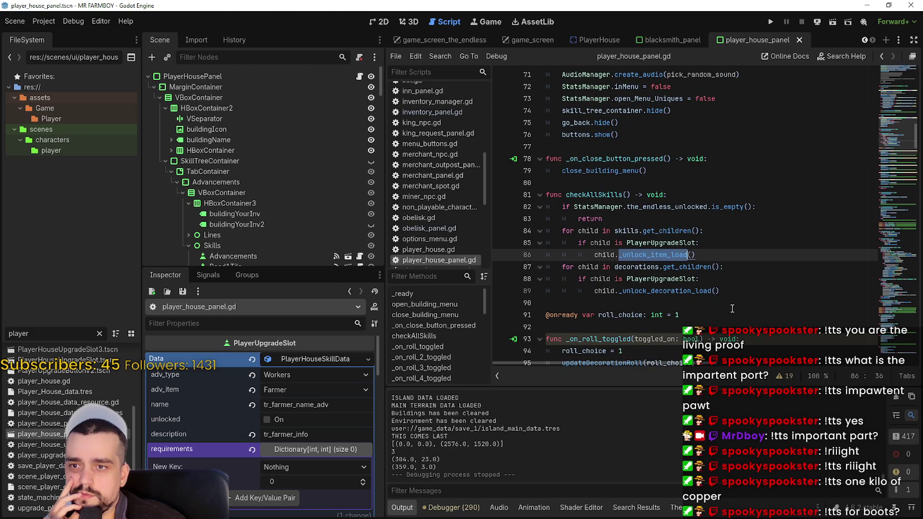
double_click(593, 194)
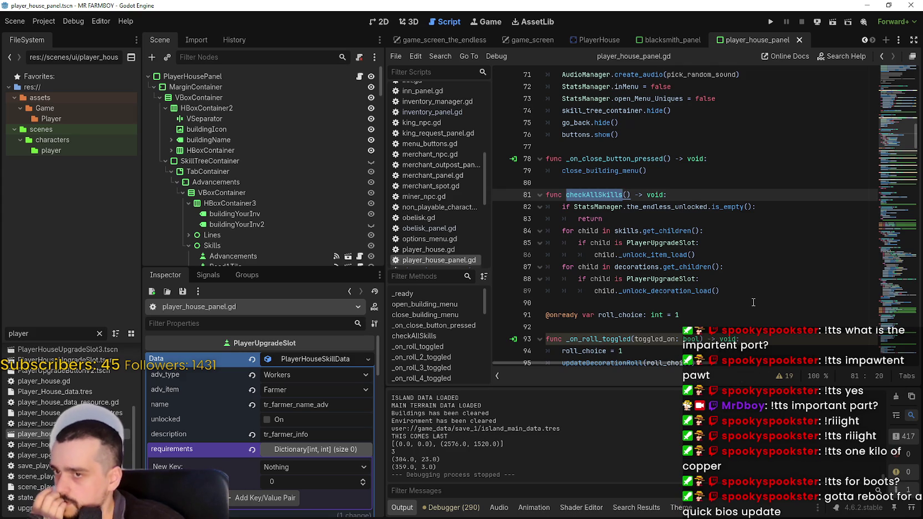
Step: Search for checkAllSkills and step through its matches, ending at the function definition
key(ctrl+f)
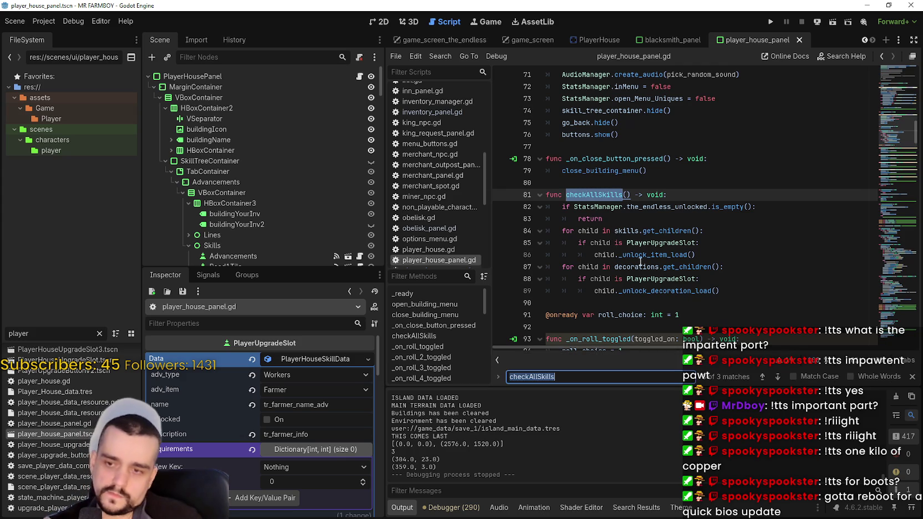
click(763, 376)
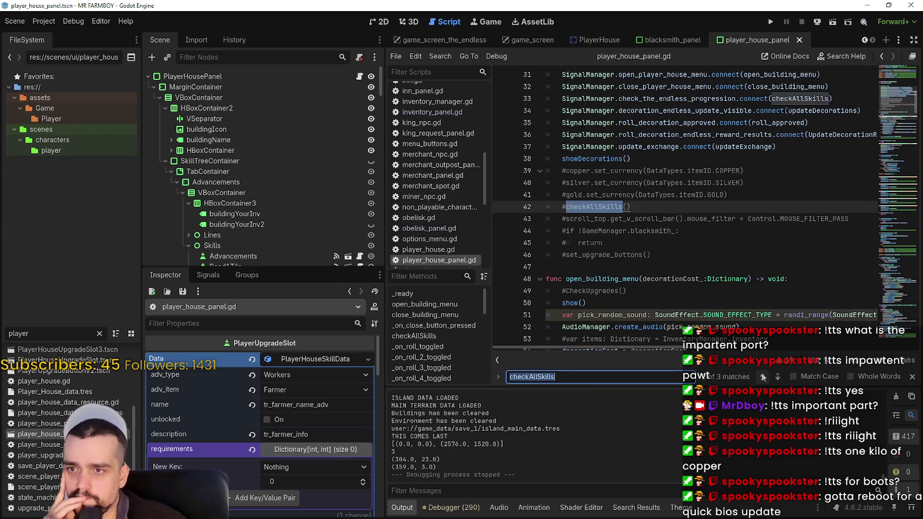
click(763, 377)
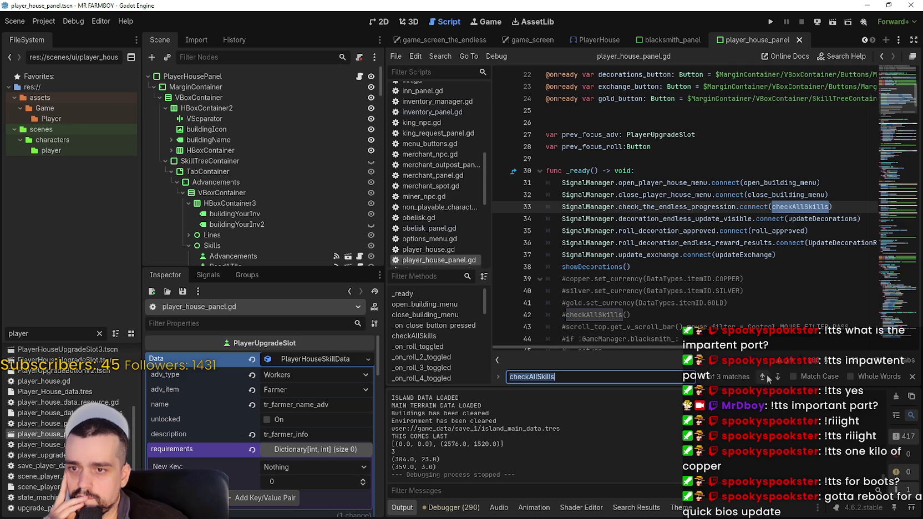
click(763, 377)
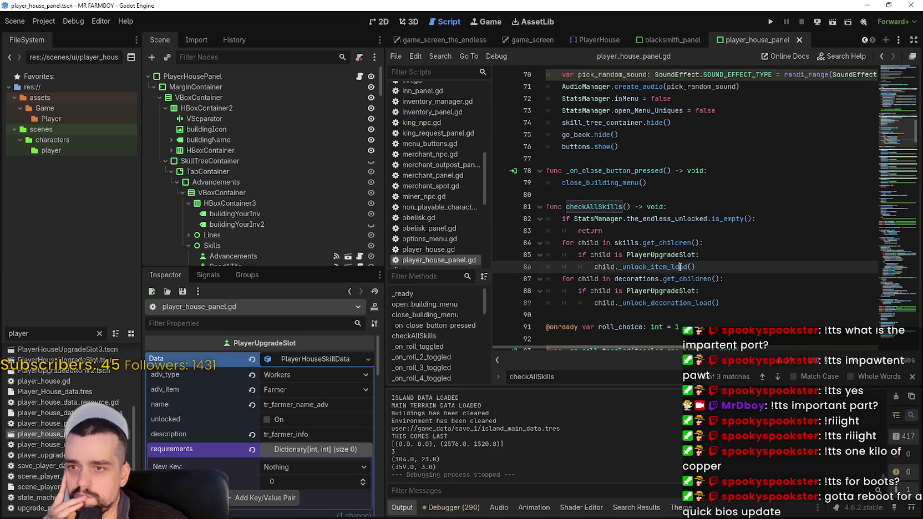
Step: Select the _unlock_item_load call inside checkAllSkills and scroll through the script
double_click(681, 267)
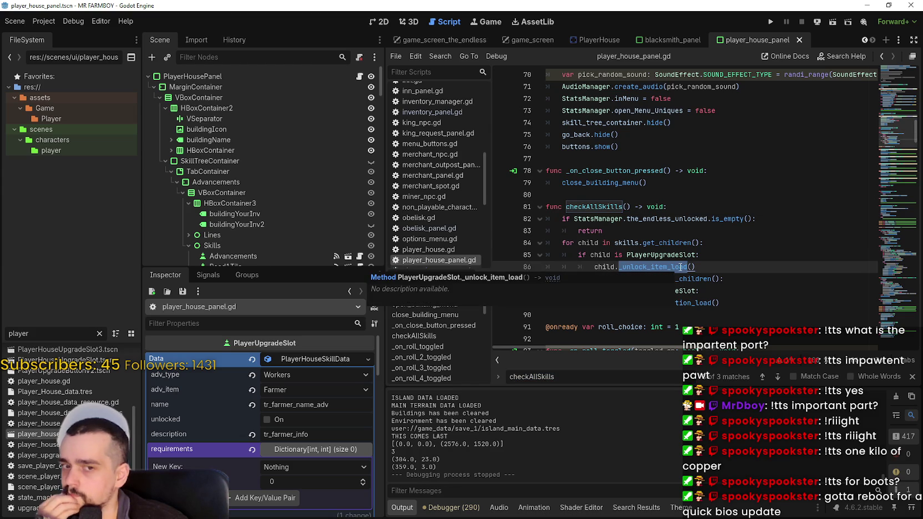
scroll(364, 216, down, 2)
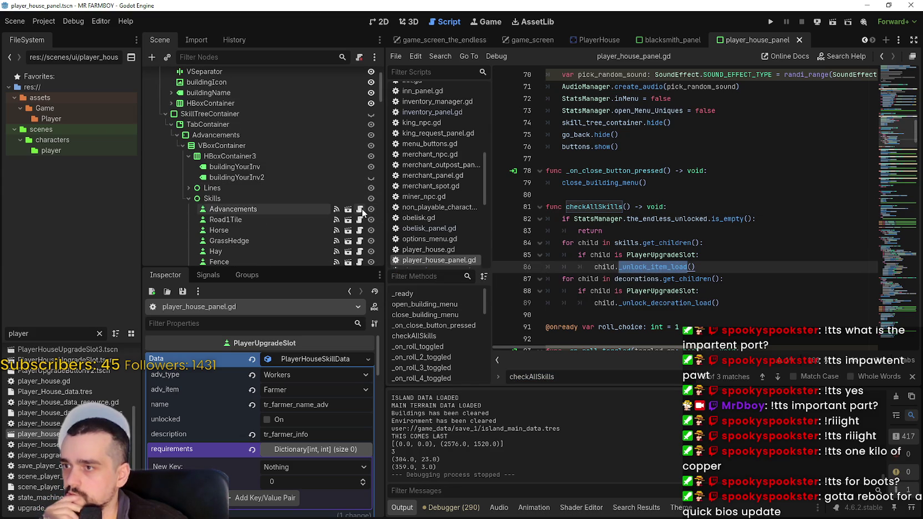
scroll(365, 200, down, 1)
scroll(364, 195, down, 1)
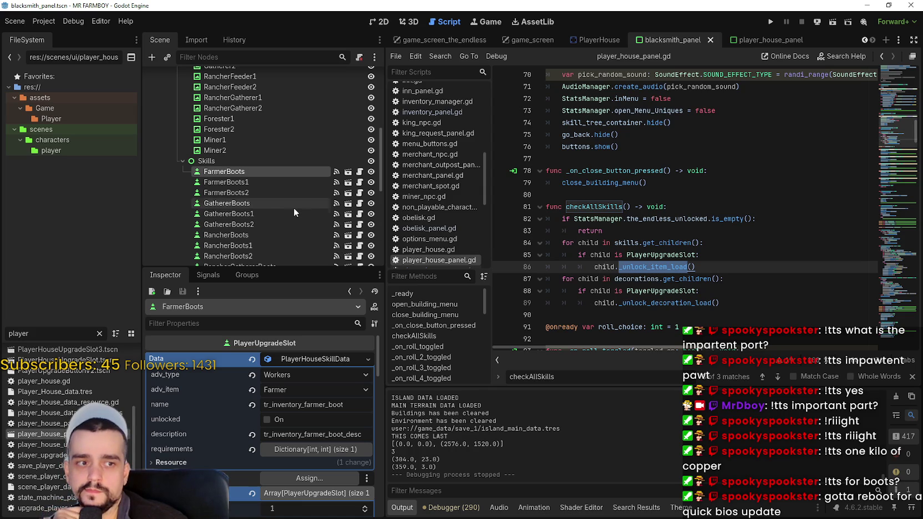
Step: Open the FarmerBoots slot's player_house_upgrade_slot.gd script and read through its _ready function
click(359, 172)
scroll(686, 254, up, 8)
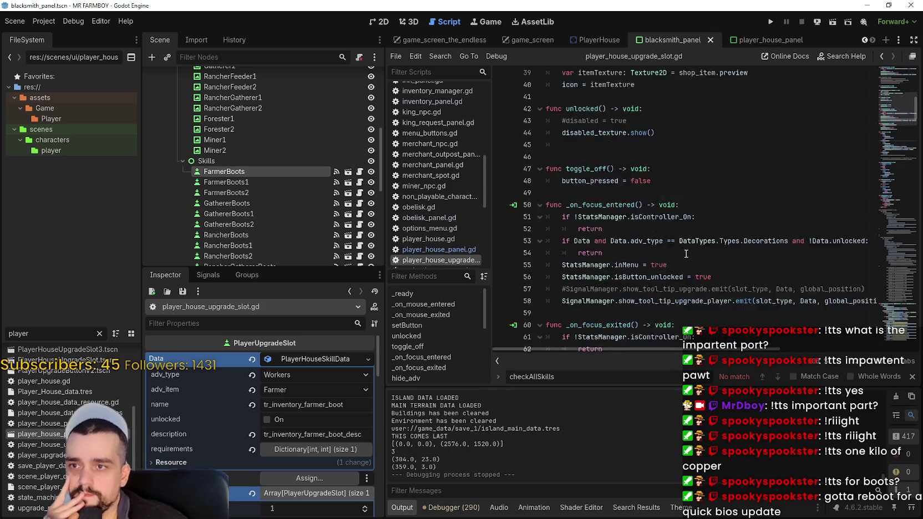
scroll(686, 254, up, 3)
click(684, 266)
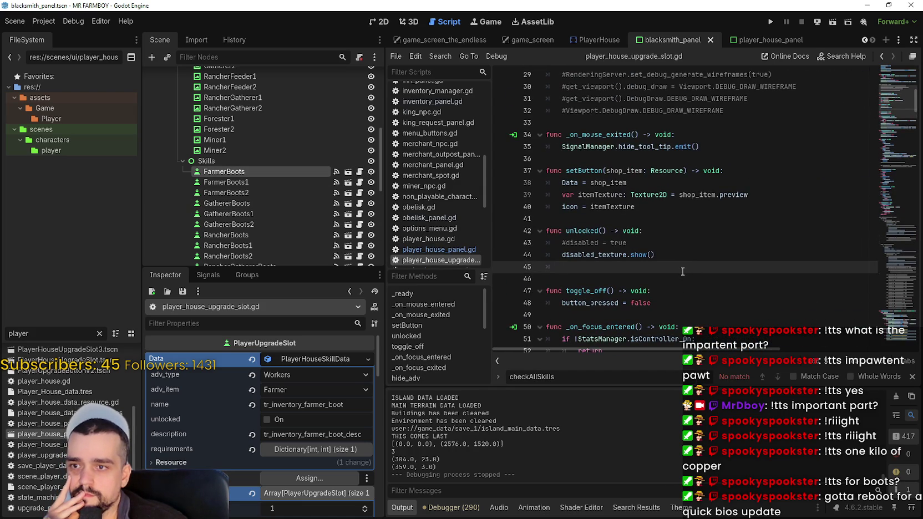
scroll(683, 271, up, 9)
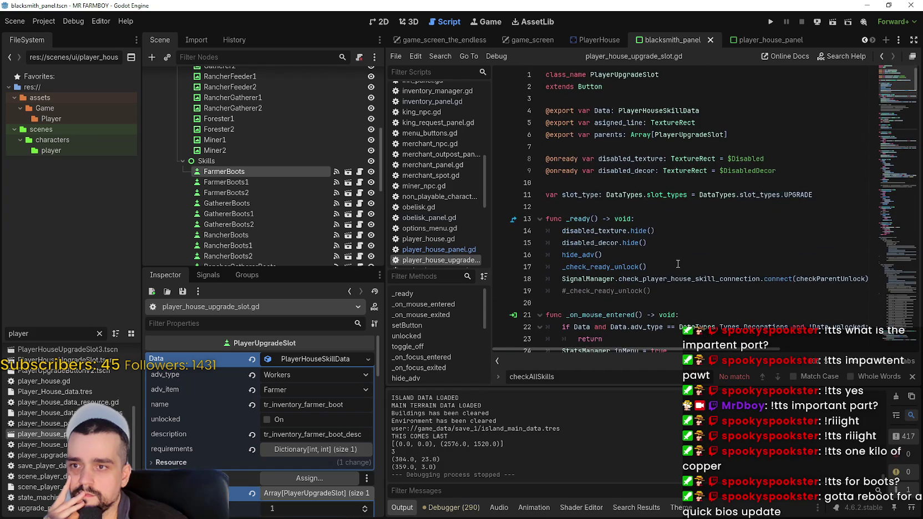
scroll(678, 264, down, 1)
drag(648, 207, 546, 195)
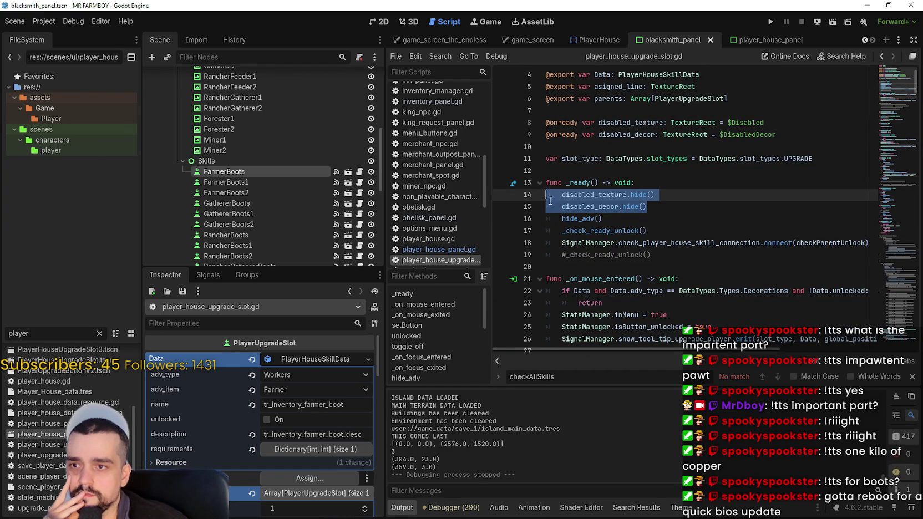
click(613, 220)
Step: Use Lookup Symbol to jump to _check_ready_unlock and review its if !Data and Data.unlocked checks
double_click(577, 231)
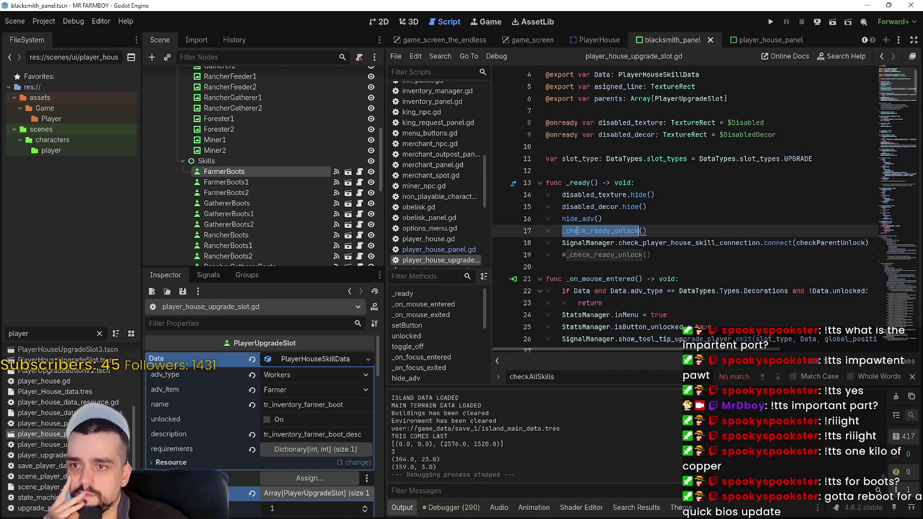
right_click(577, 231)
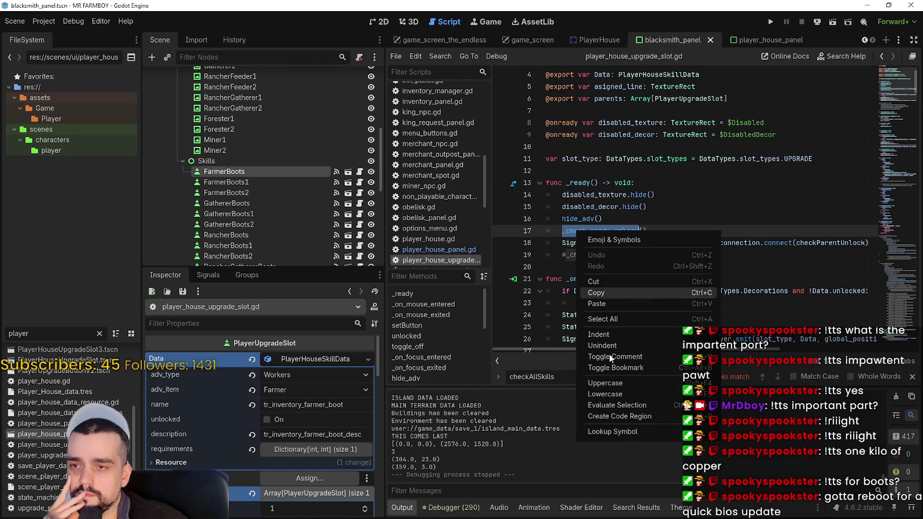
click(626, 435)
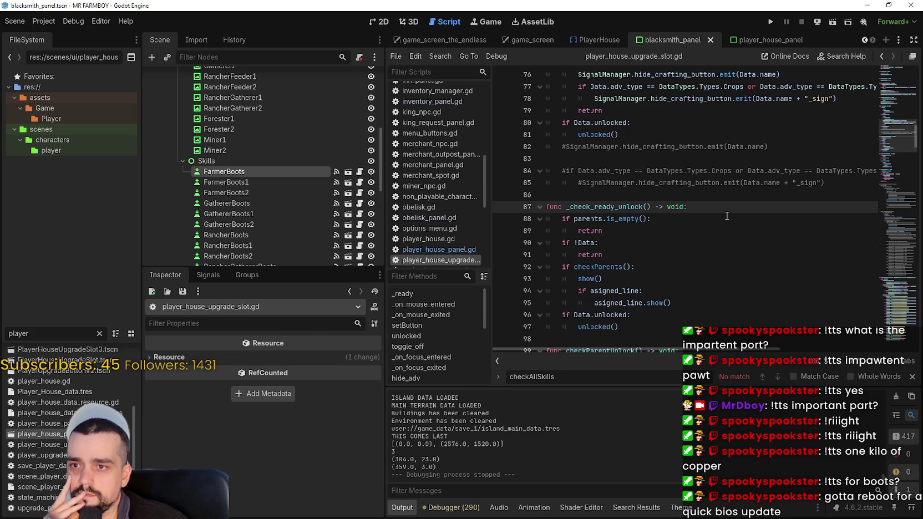
click(662, 240)
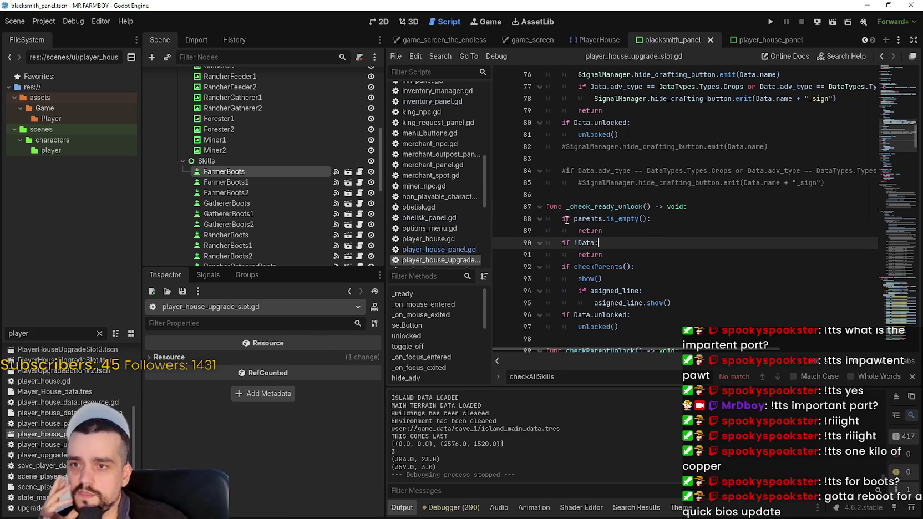
mouse_move(549, 243)
mouse_down()
mouse_move(558, 216)
mouse_move(542, 215)
mouse_move(530, 244)
mouse_up()
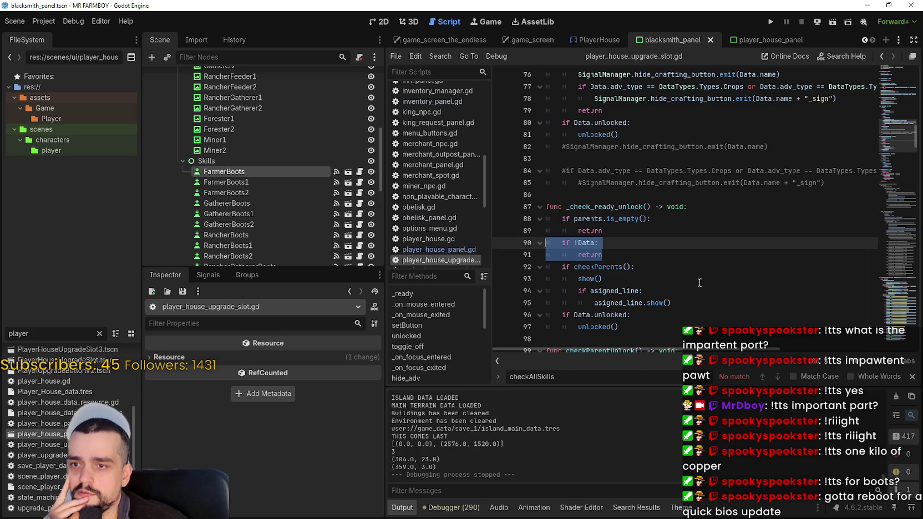
scroll(699, 283, down, 2)
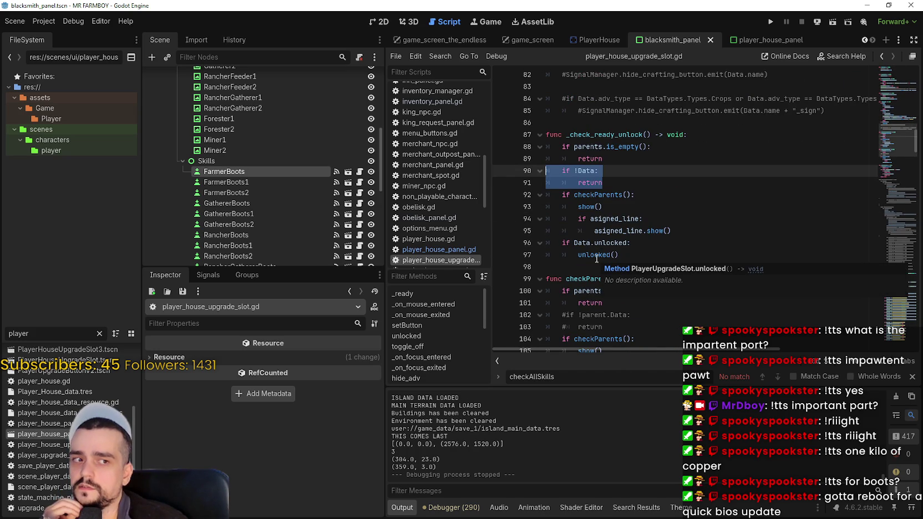
double_click(596, 255)
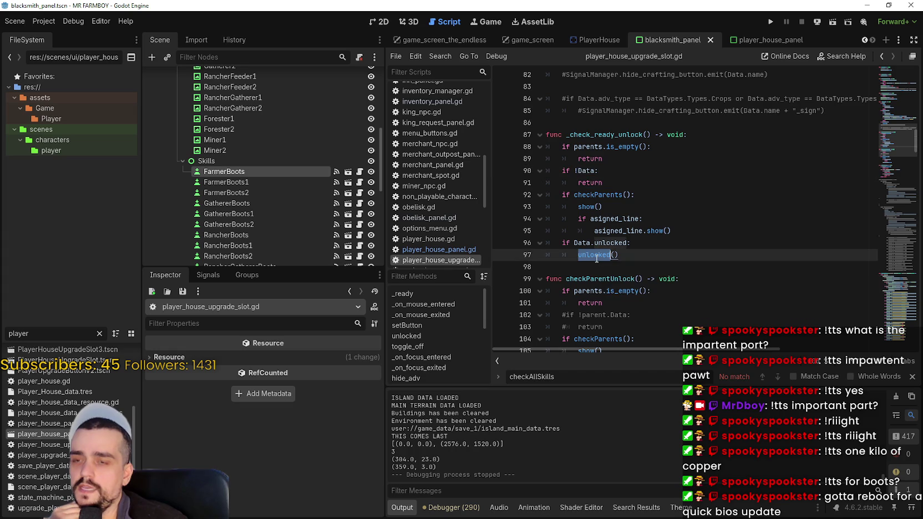
drag(640, 258, 538, 245)
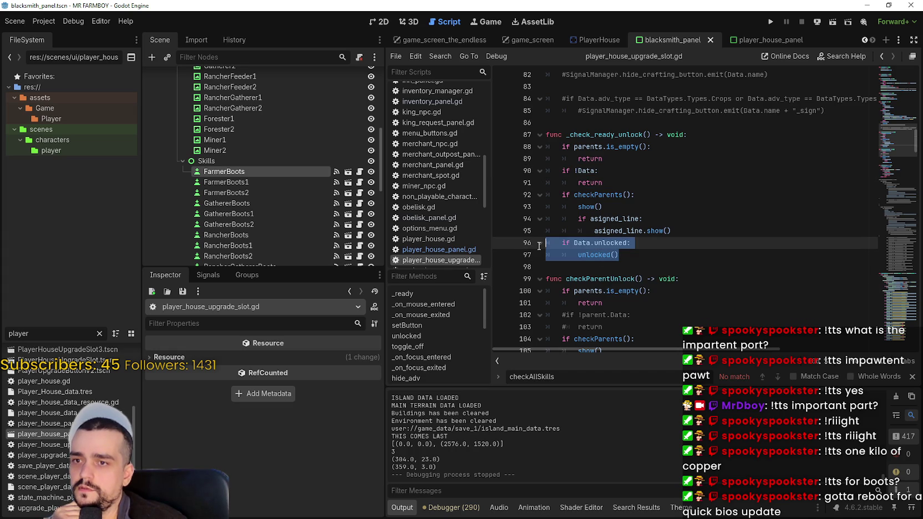
click(652, 271)
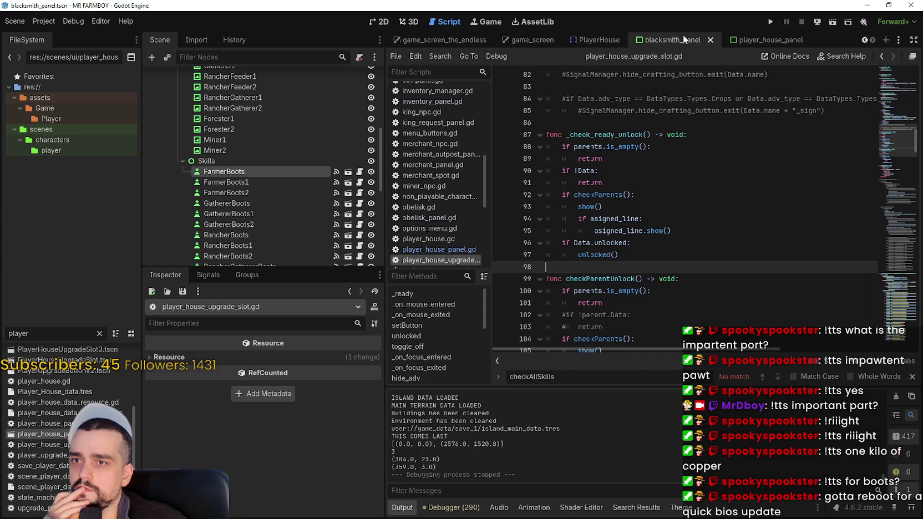
Step: Select FarmerBoots in blacksmith_panel and revert its requirements to the three-entry Gold dictionary
click(377, 22)
scroll(520, 288, up, 2)
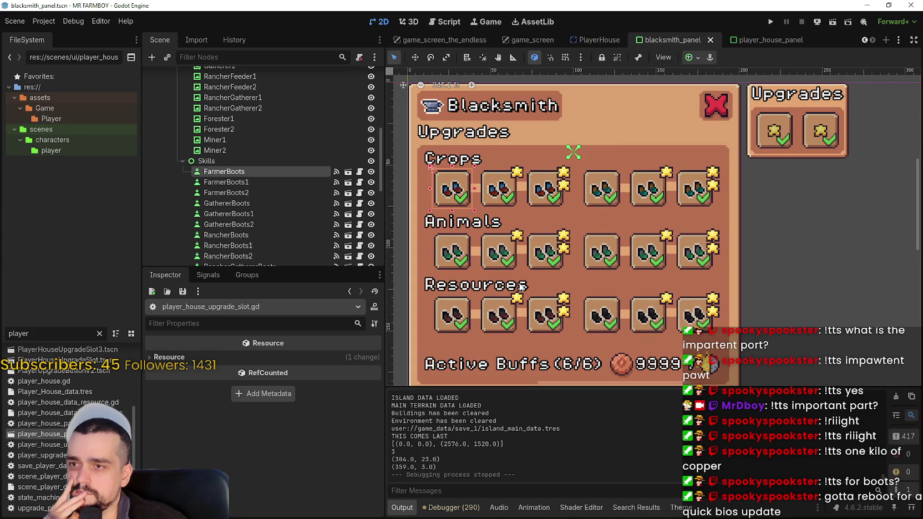
scroll(520, 287, down, 1)
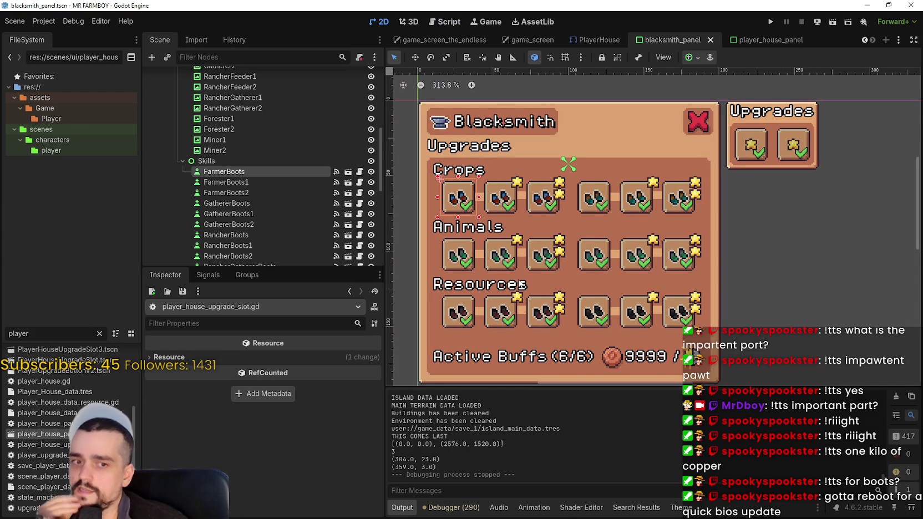
scroll(517, 280, up, 1)
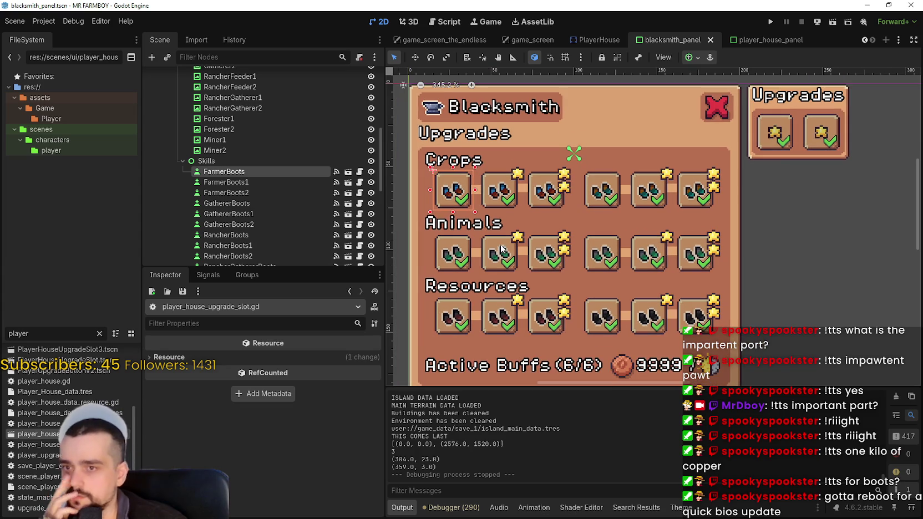
scroll(501, 249, down, 2)
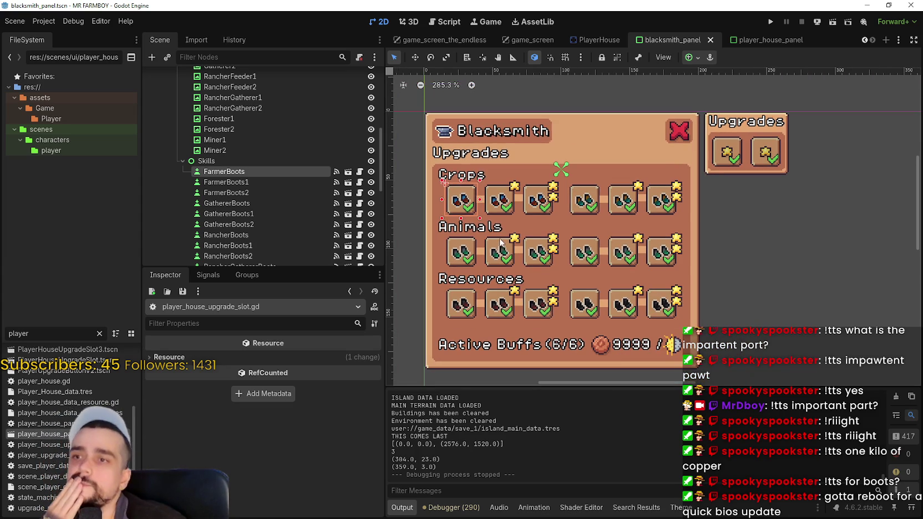
click(247, 166)
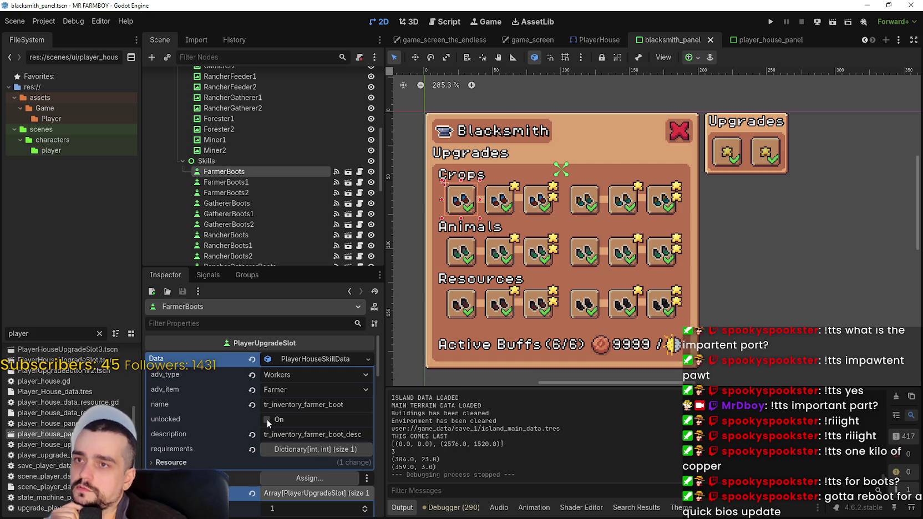
click(313, 450)
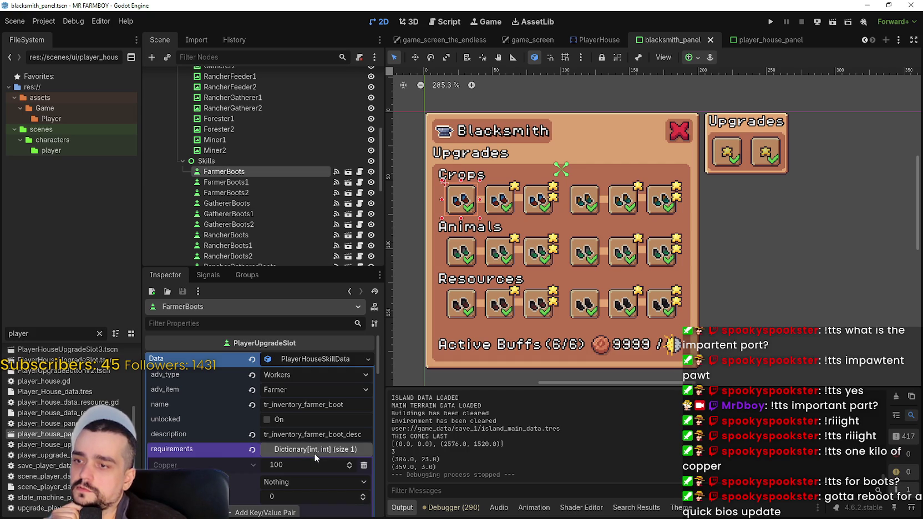
click(253, 451)
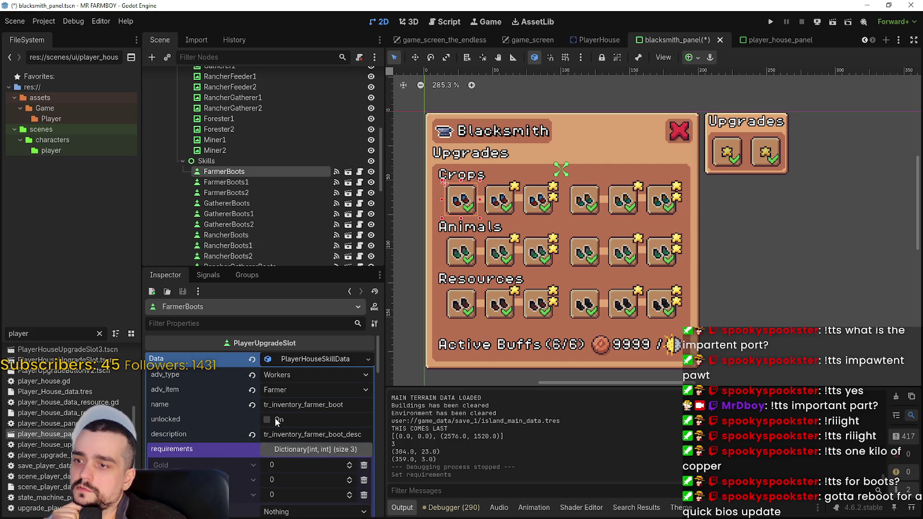
Step: Mark FarmerBoots as unlocked, save the scene, and run the project
click(269, 419)
key(ctrl+s)
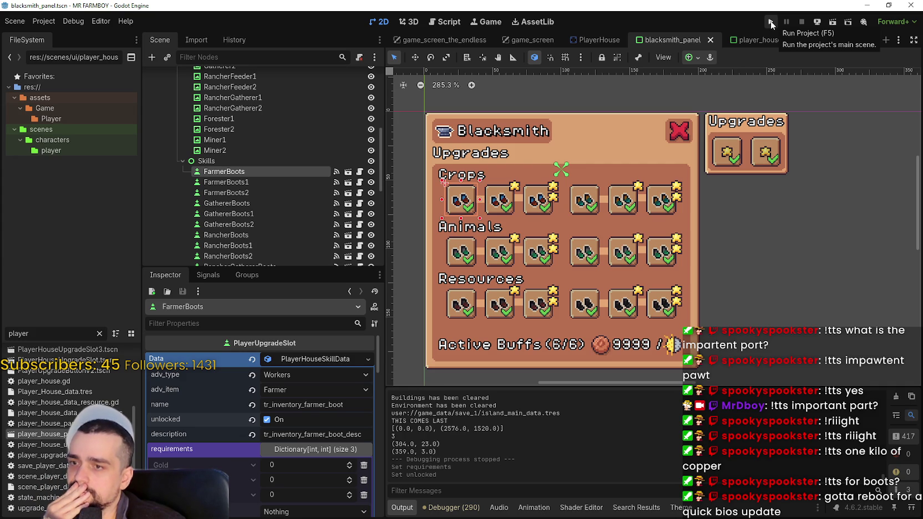
click(769, 20)
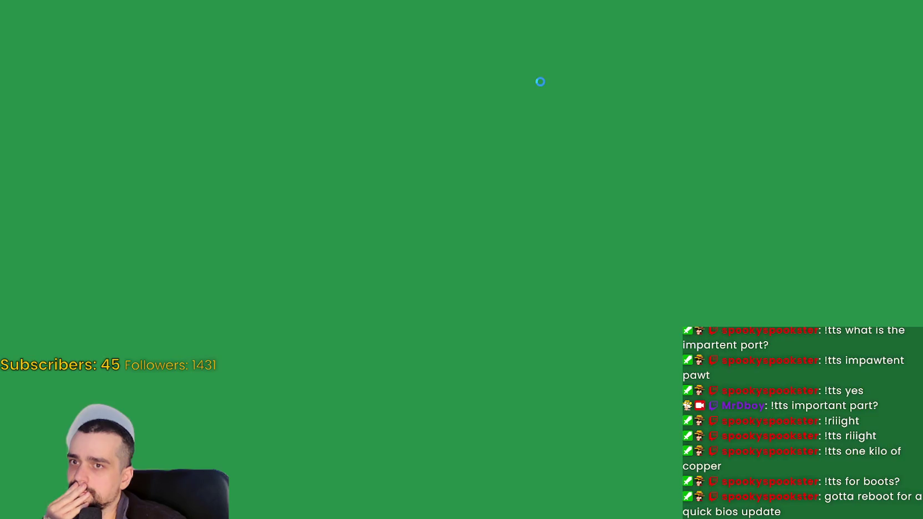
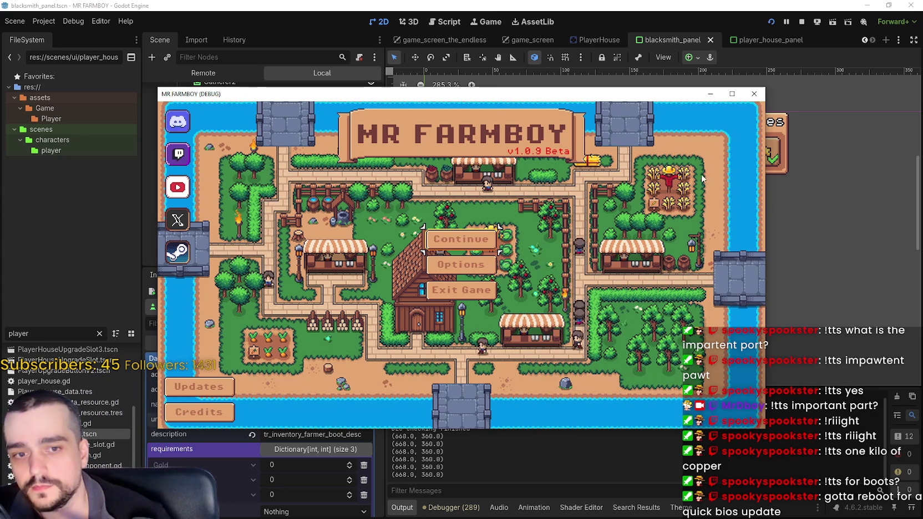
Step: Maximize the game window and load the Save 1 (Normal) game from Continue
click(731, 94)
click(485, 223)
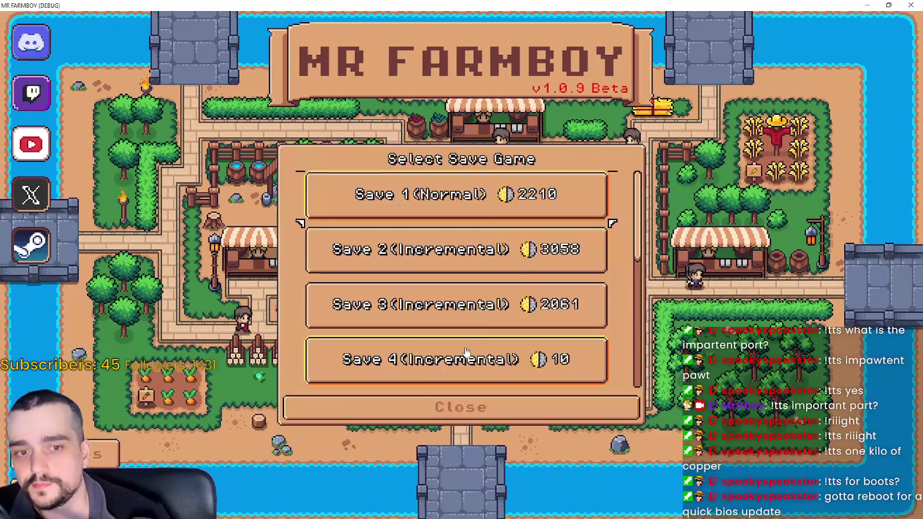
scroll(391, 299, down, 1)
scroll(422, 299, up, 1)
click(477, 199)
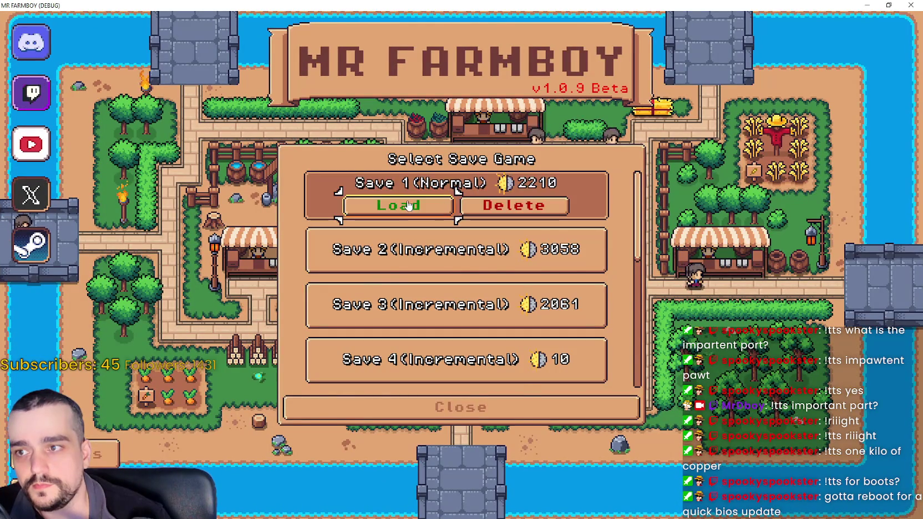
click(397, 204)
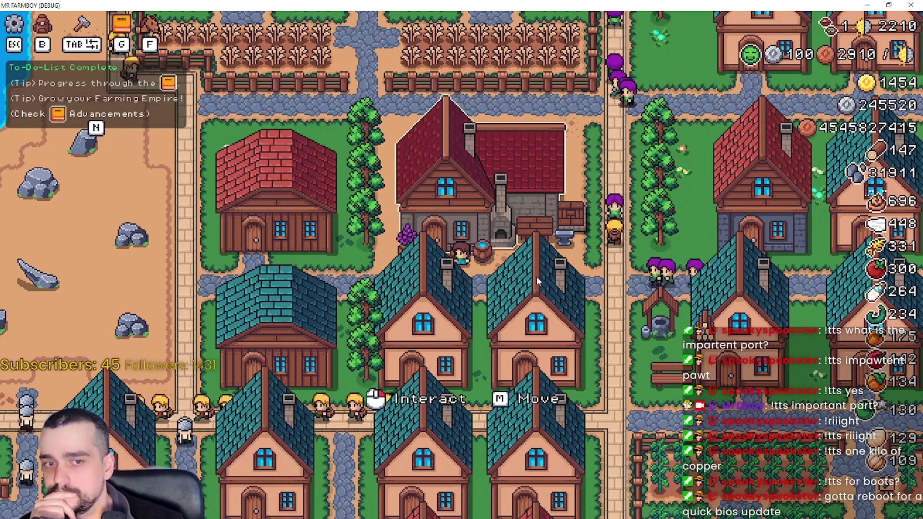
Step: Open the blacksmith's upgrades and read both Farmer Boots crop cards, the second costing 1000
click(537, 276)
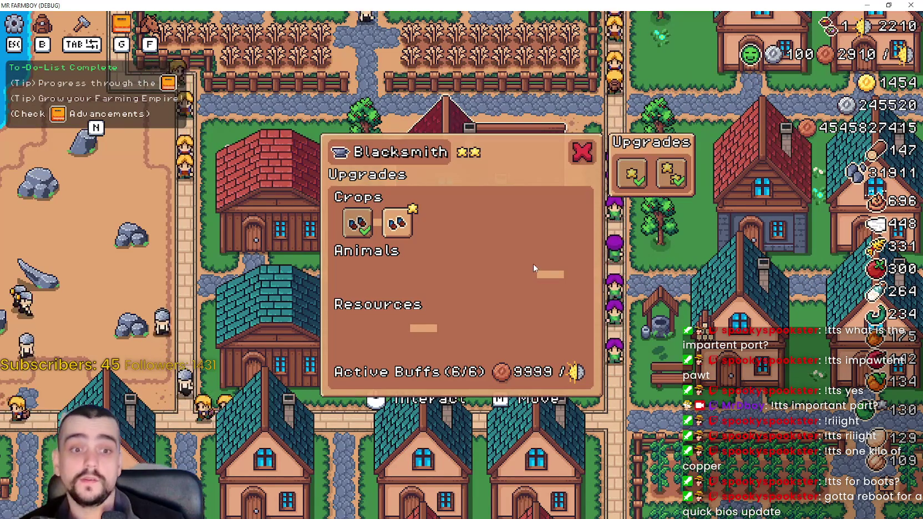
mouse_move(363, 235)
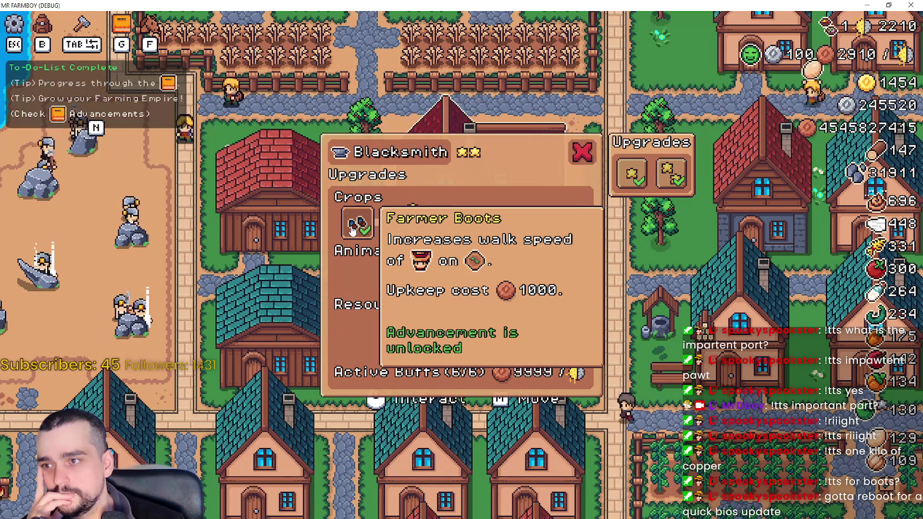
mouse_move(395, 227)
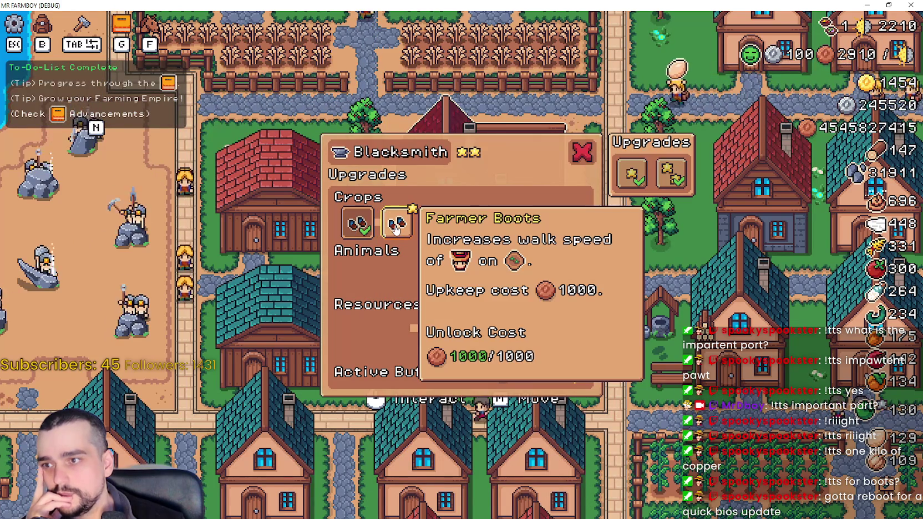